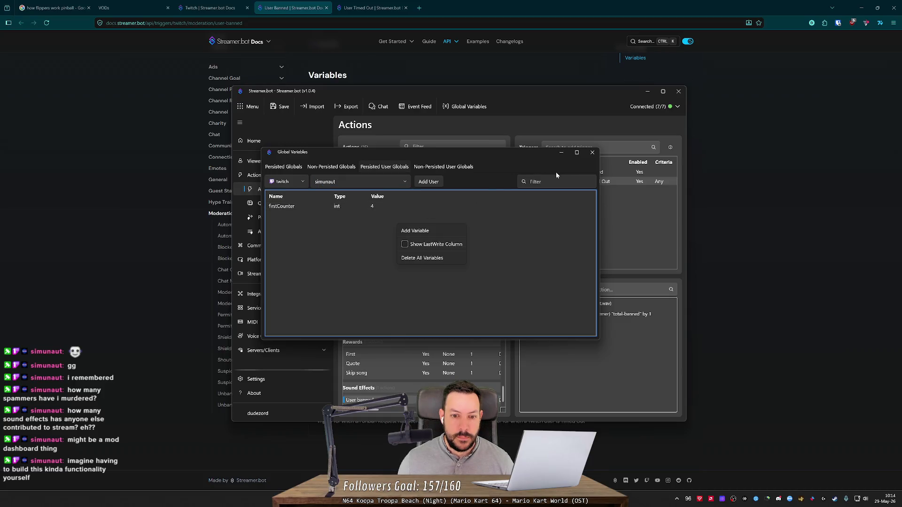
# - Go to Persisted User Globals and show a Twitch viewer's stored variables
pyautogui.click(593, 154)
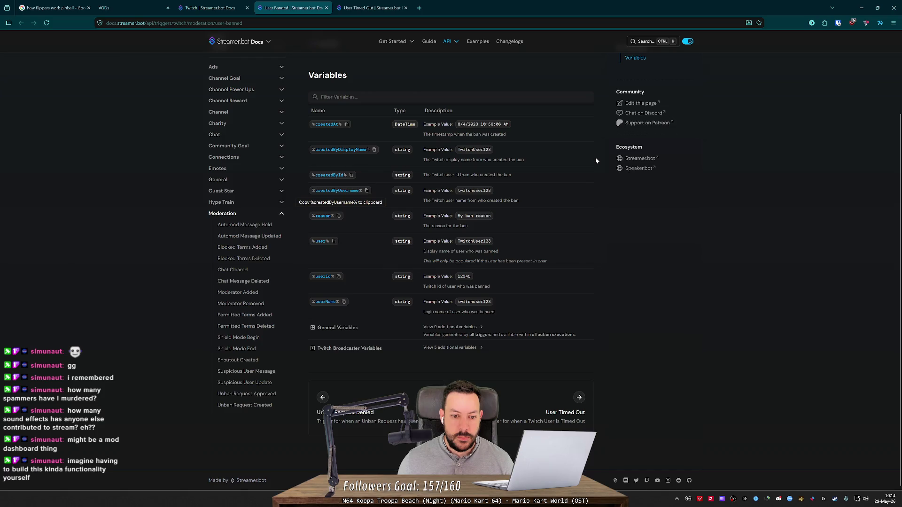
pyautogui.hotkey('alt', 'Tab')
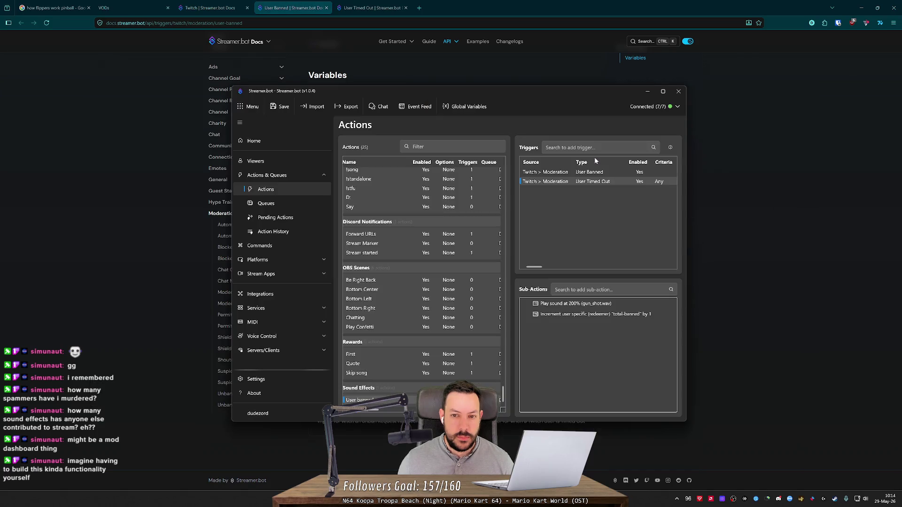
pyautogui.click(468, 107)
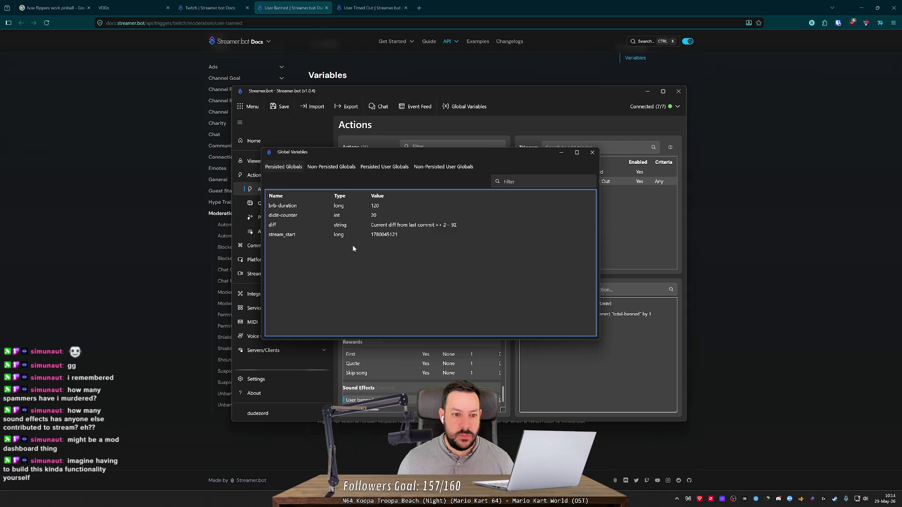
pyautogui.click(325, 168)
pyautogui.click(392, 167)
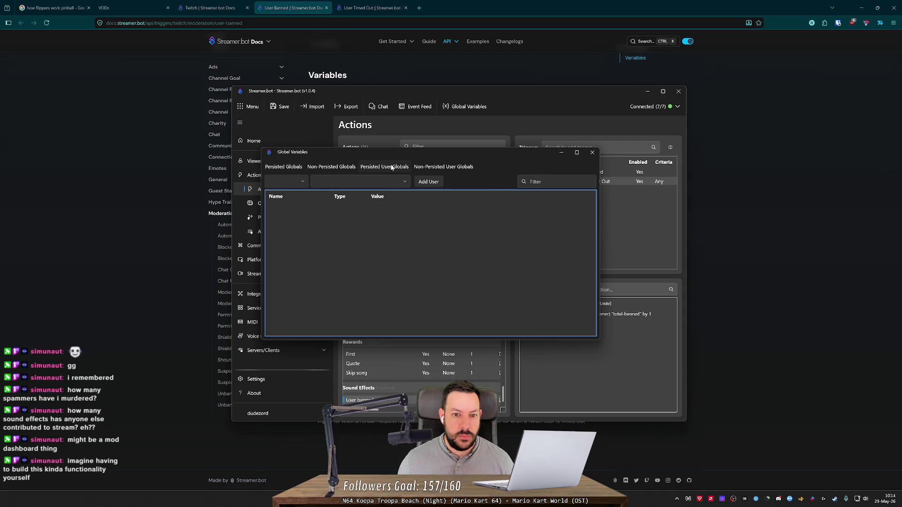
pyautogui.click(306, 183)
pyautogui.click(305, 192)
pyautogui.click(404, 183)
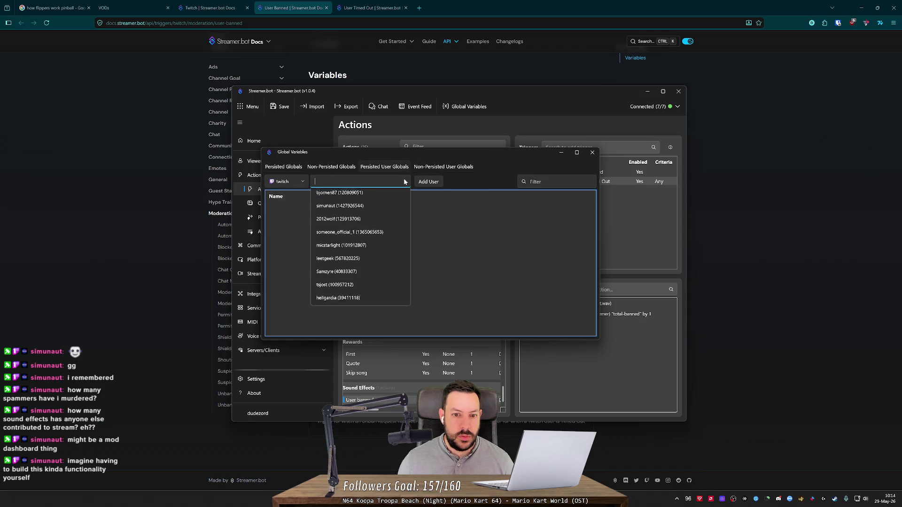
pyautogui.click(376, 206)
# - Add a user variable named totalBanned with value 0, then close Global Variables
pyautogui.rightClick(362, 235)
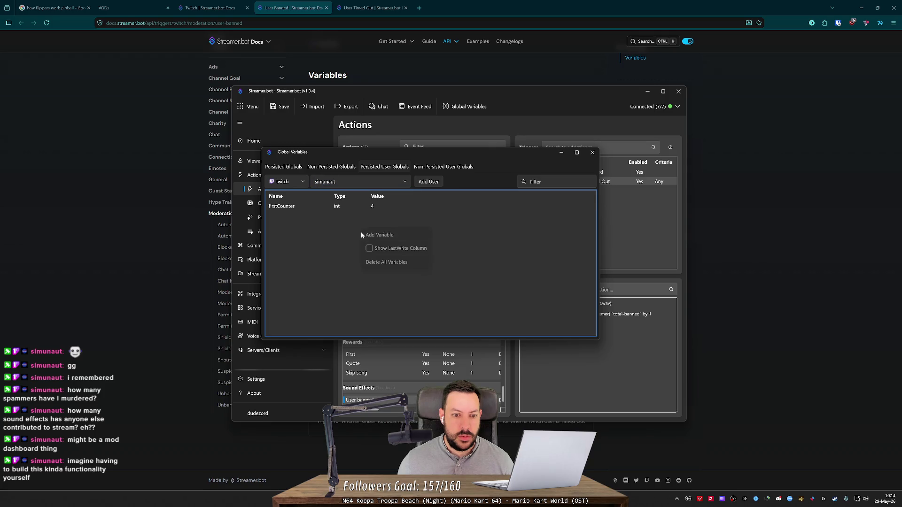
pyautogui.click(378, 237)
pyautogui.write('otalBanned')
pyautogui.press('Tab')
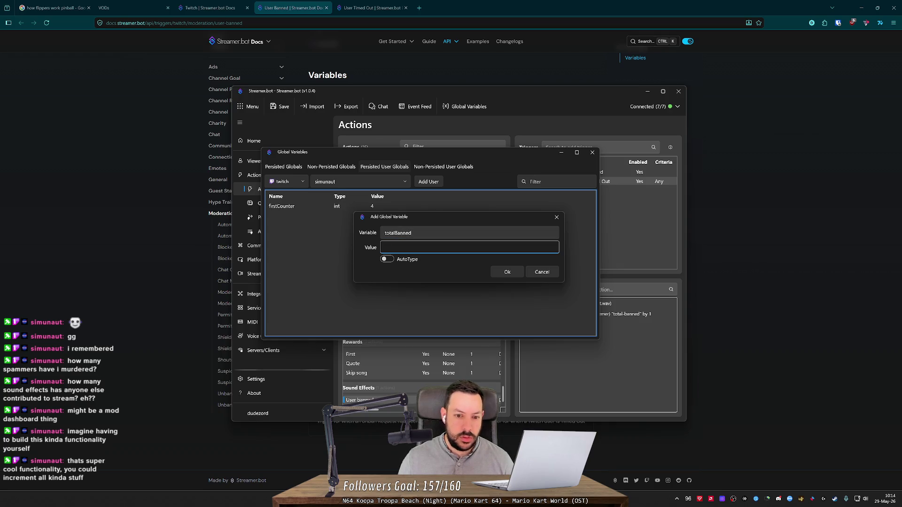
pyautogui.click(508, 272)
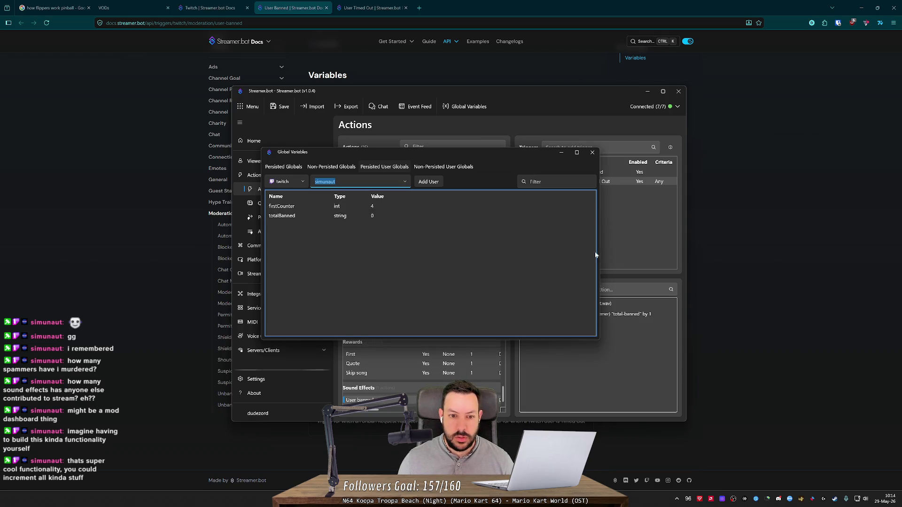
pyautogui.click(592, 152)
# - Rename the increment sub-action's variable from total-banned to totalBanned
pyautogui.doubleClick(571, 314)
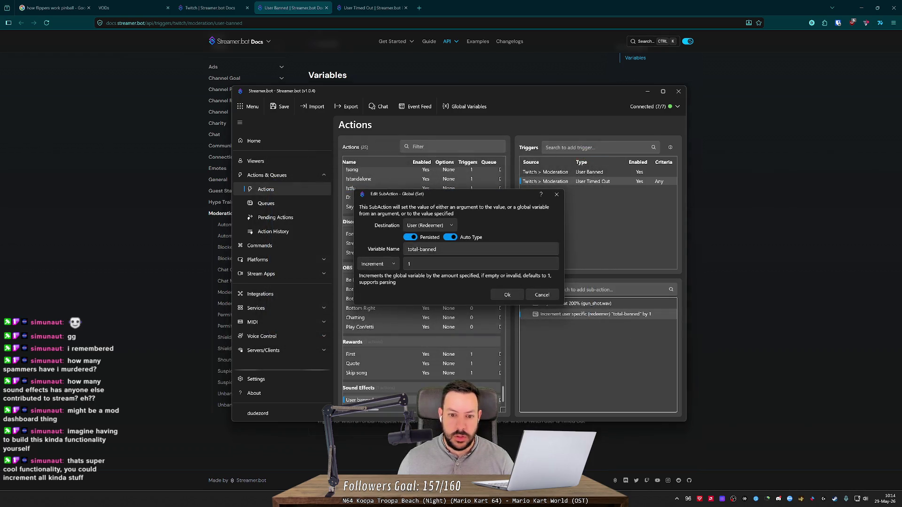
pyautogui.click(436, 249)
pyautogui.press('BackSpace')
pyautogui.press('BackSpace')
pyautogui.press('BackSpace')
pyautogui.write('Banned')
pyautogui.press('Return')
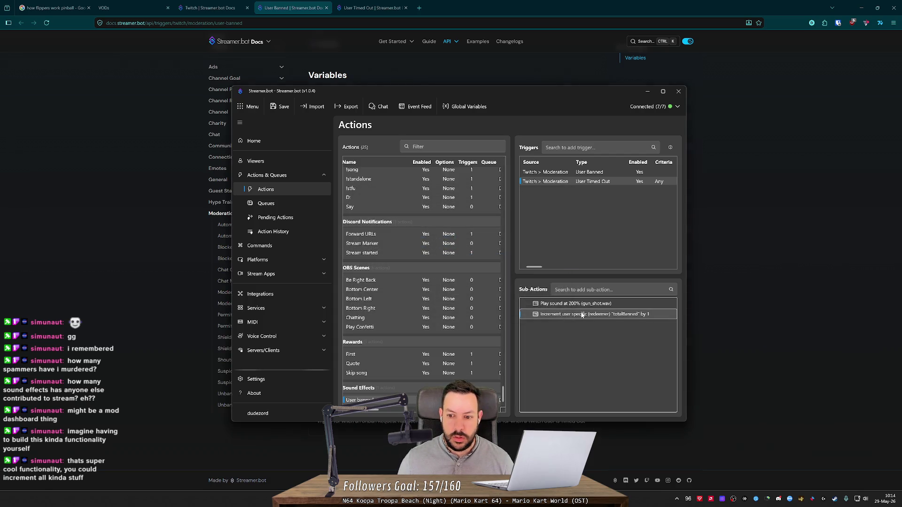
# - Recheck the increment sub-action, keeping User (Redeemer) as its destination
pyautogui.doubleClick(582, 315)
pyautogui.click(453, 227)
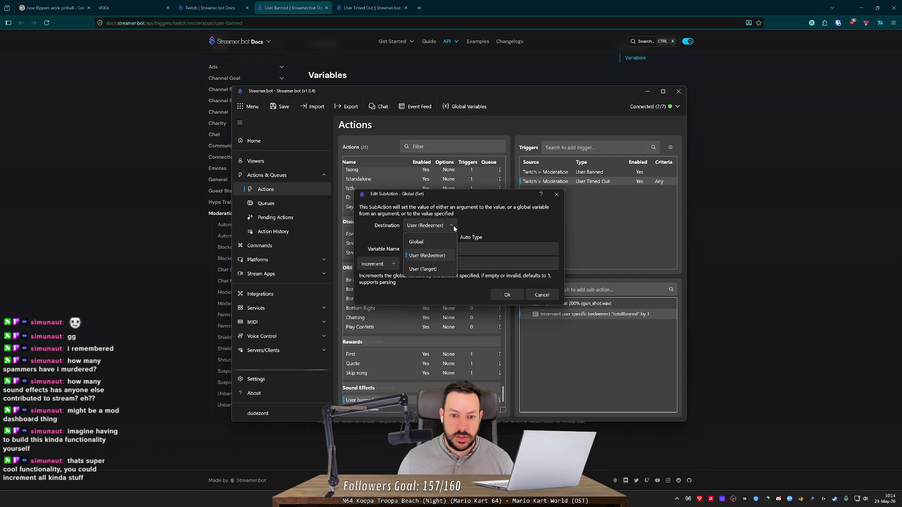
pyautogui.click(539, 229)
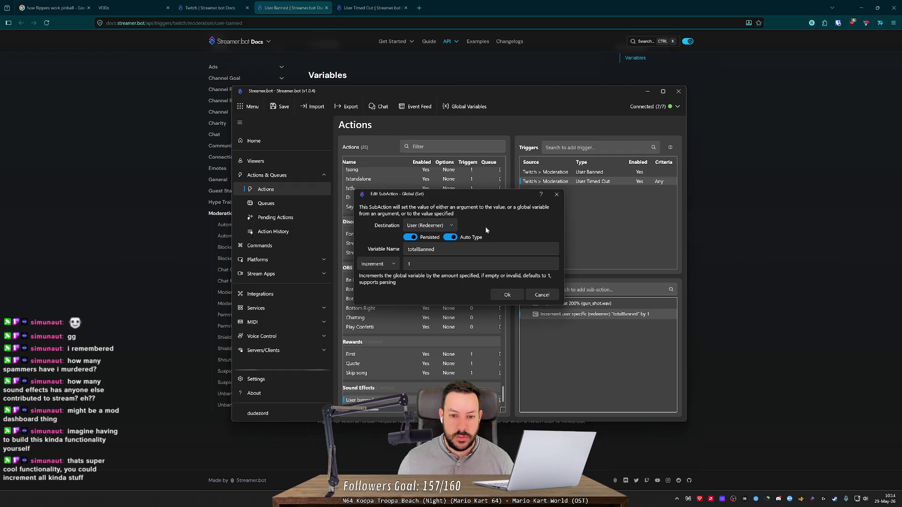
pyautogui.click(501, 294)
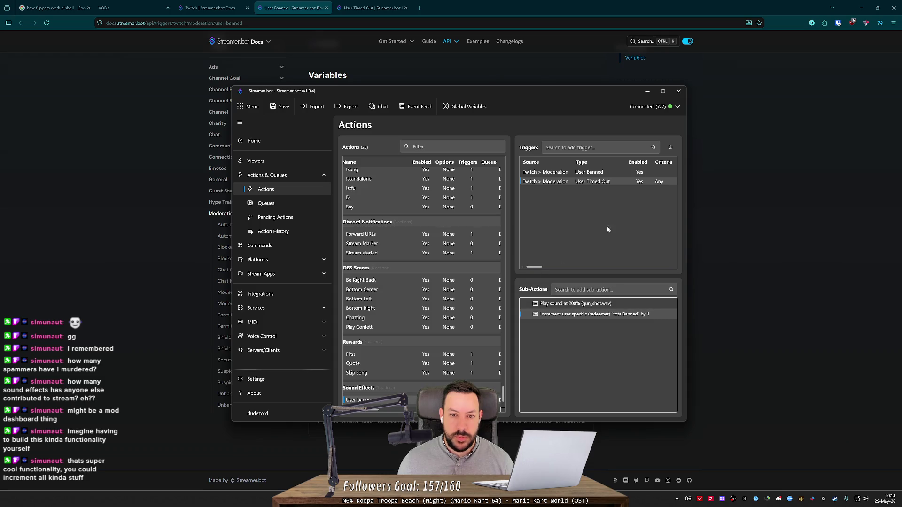
pyautogui.click(470, 110)
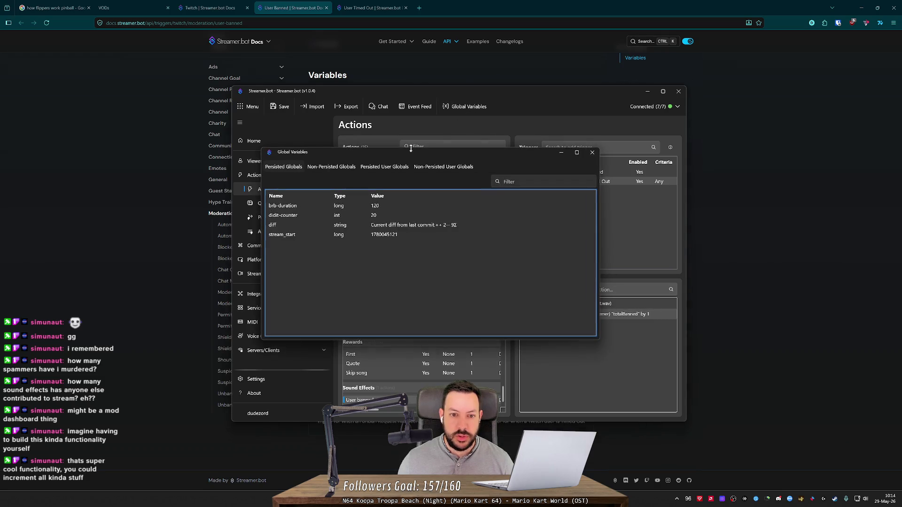
# - Browse the twitch viewers' persisted variables, then minimize Global Variables
pyautogui.click(381, 168)
pyautogui.click(293, 182)
pyautogui.click(282, 198)
pyautogui.click(402, 184)
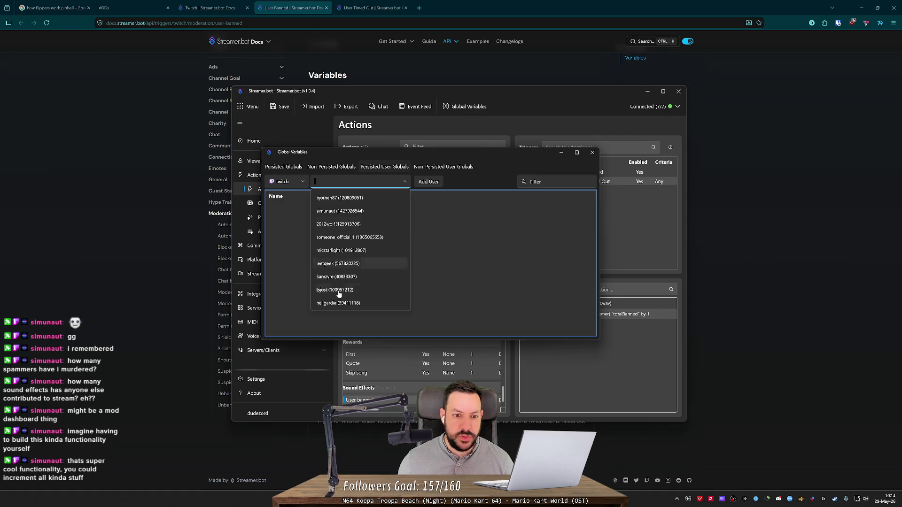
pyautogui.click(287, 181)
pyautogui.click(286, 182)
pyautogui.click(292, 198)
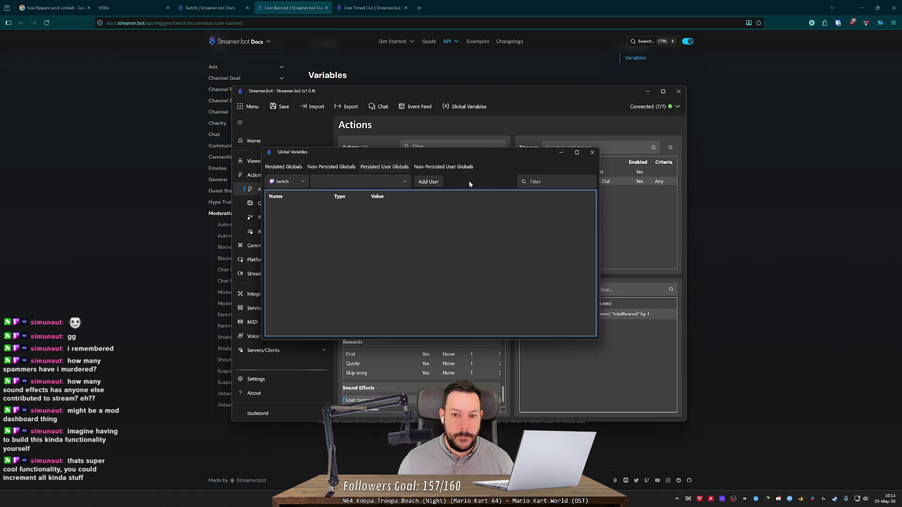
pyautogui.click(561, 154)
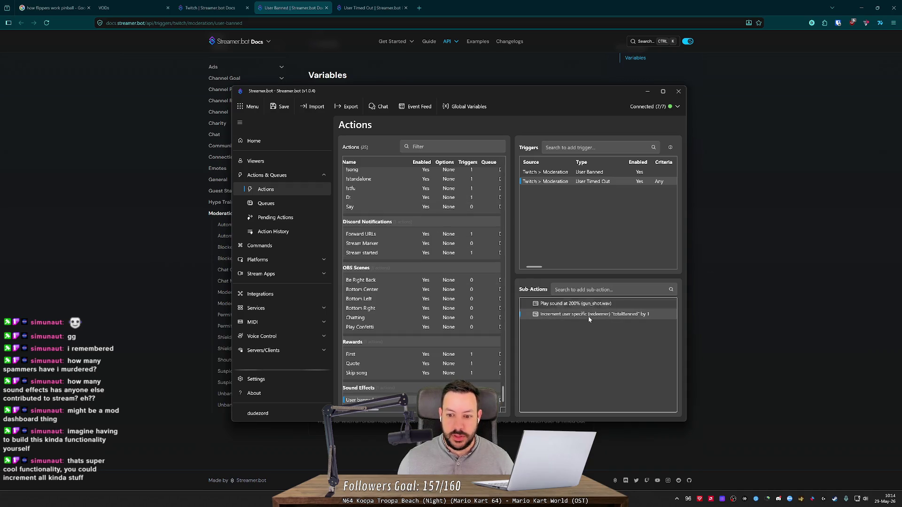
# - Paste the totalBanned increment sub-action into the D: command action
pyautogui.click(402, 199)
pyautogui.click(573, 350)
pyautogui.hotkey('ctrl', 'v')
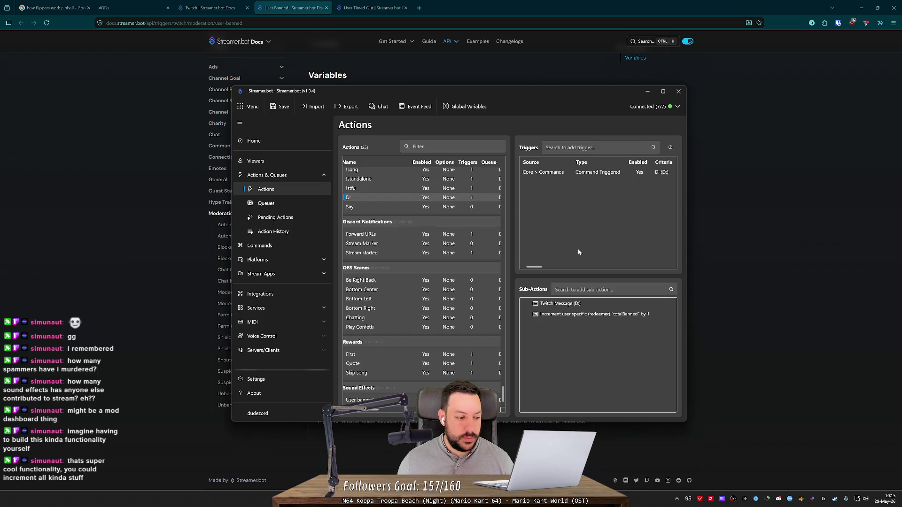
# - Reopen Global Variables and view the viewer's totalBanned value
pyautogui.click(470, 108)
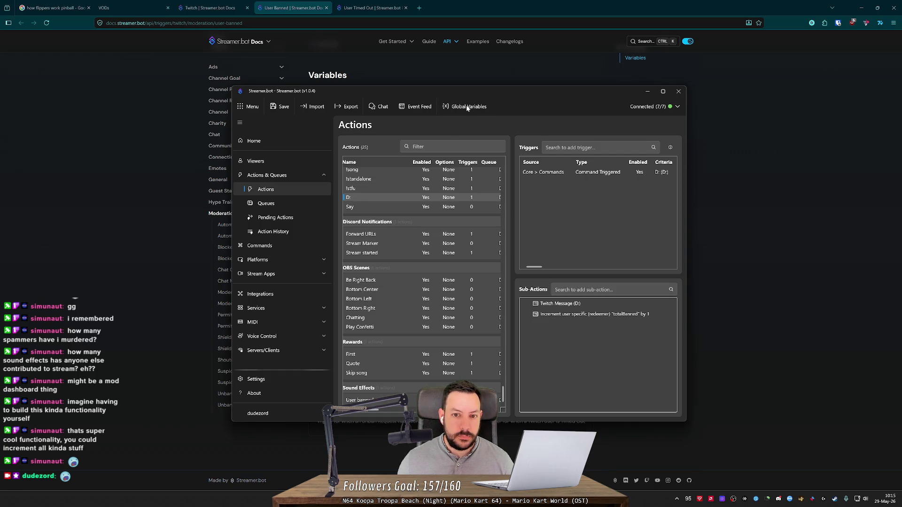
pyautogui.moveTo(578, 499)
pyautogui.click(578, 465)
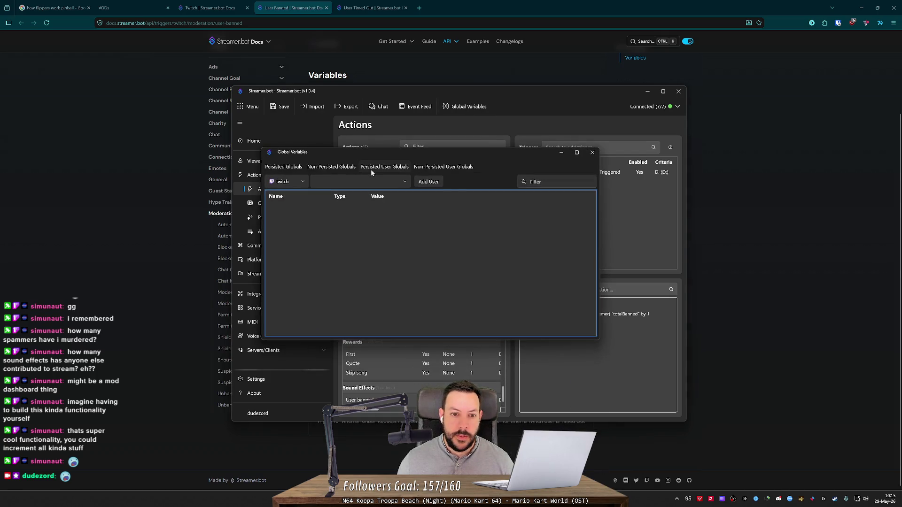
pyautogui.click(400, 182)
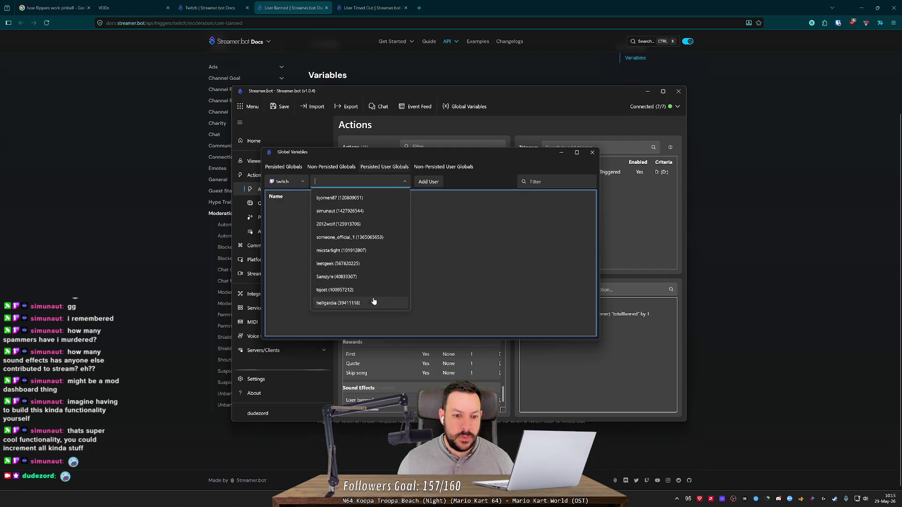
pyautogui.click(365, 212)
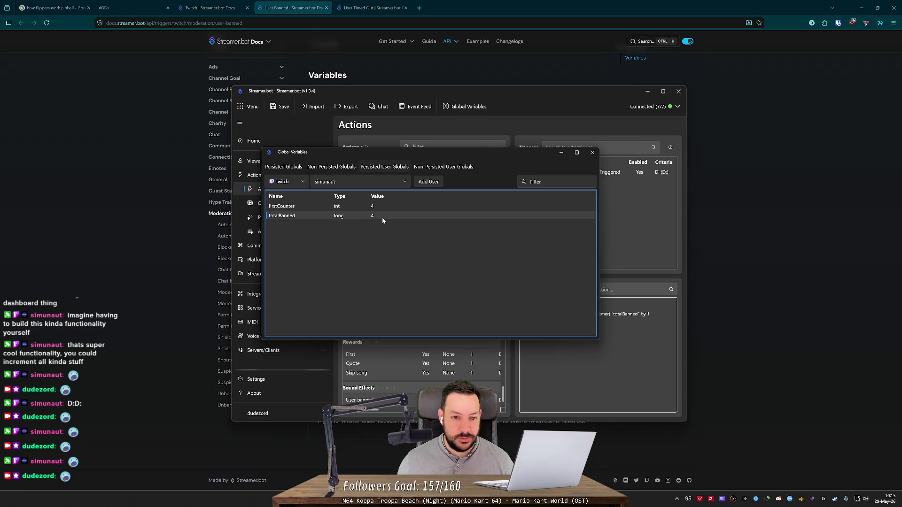
pyautogui.doubleClick(382, 217)
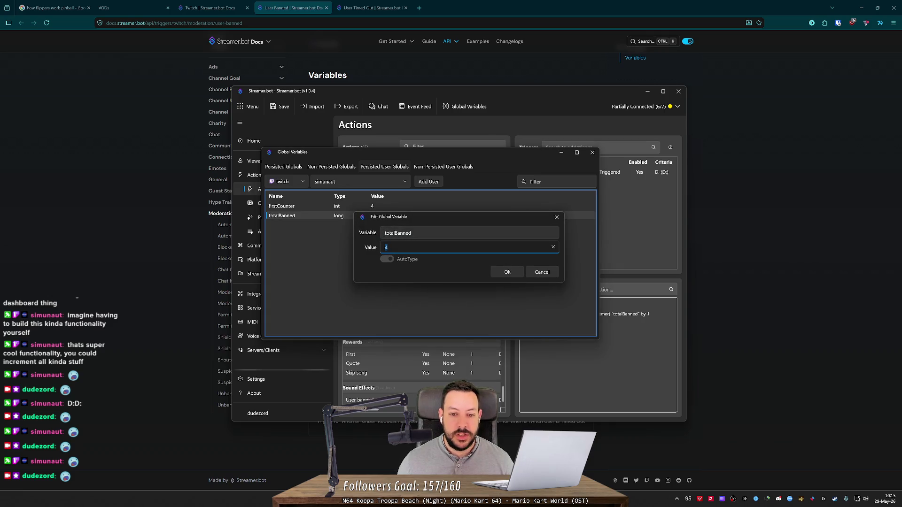
pyautogui.click(556, 217)
# - Delete the viewer's totalBanned variable, leaving only firstCounter
pyautogui.rightClick(526, 215)
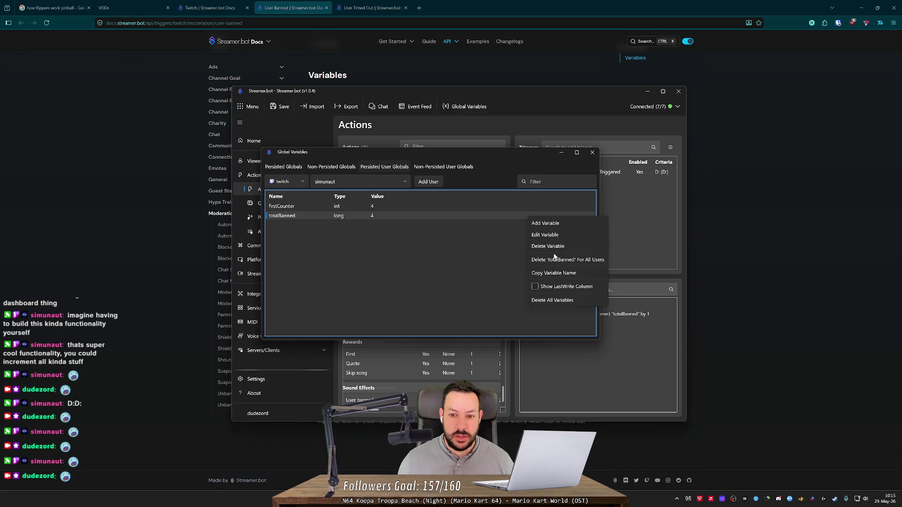
pyautogui.click(546, 246)
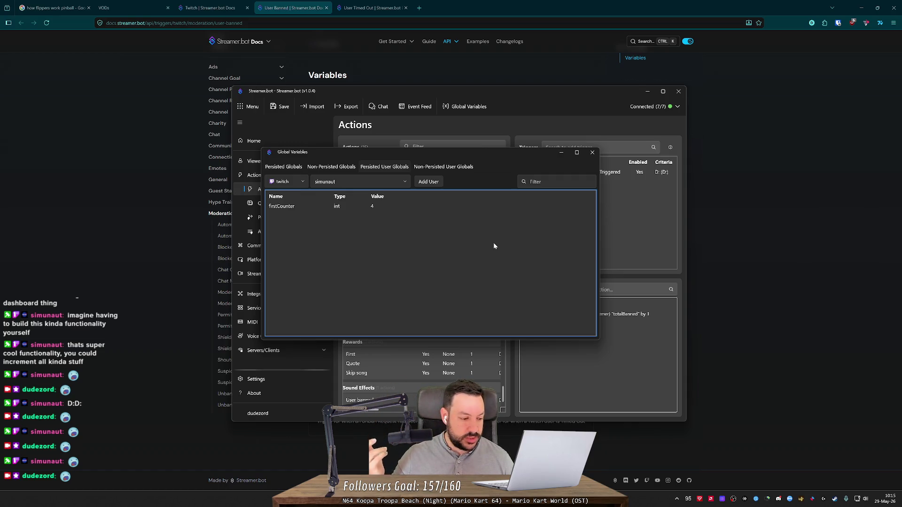
pyautogui.moveTo(478, 153); pyautogui.dragTo(380, 118)
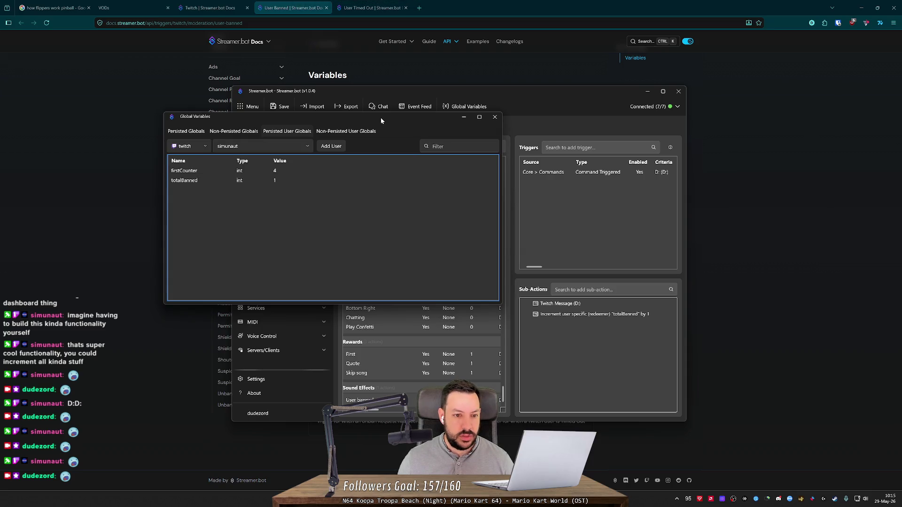
pyautogui.rightClick(242, 181)
pyautogui.click(260, 183)
pyautogui.rightClick(259, 183)
pyautogui.click(287, 223)
# - Close Global Variables and Streamer.bot to return to the docs page
pyautogui.click(495, 116)
pyautogui.click(678, 91)
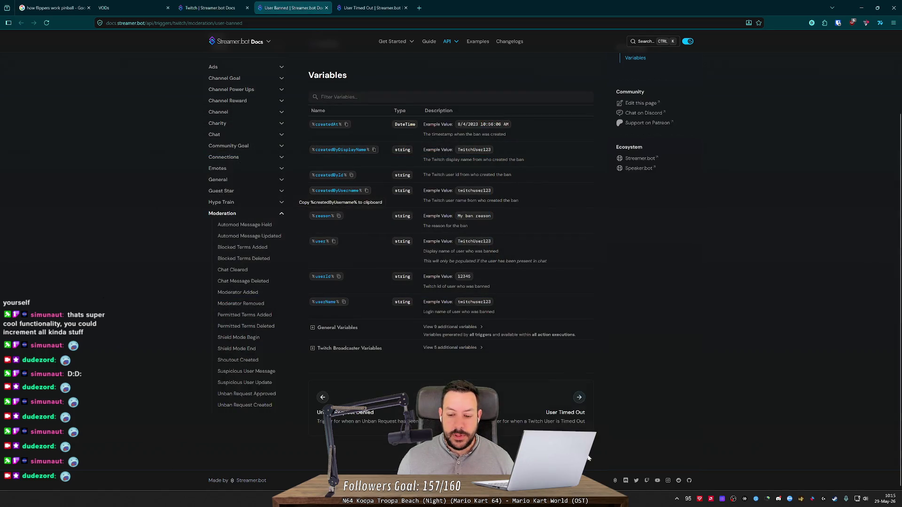
pyautogui.hotkey('alt', 'Tab')
pyautogui.hotkey('alt', 'Tab')
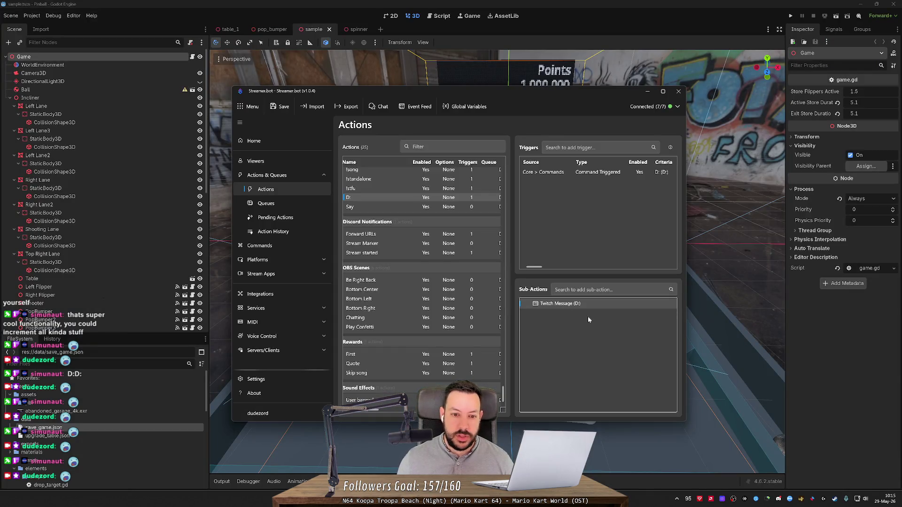
# - In the User banned action, keep the totalBanned increment stored per redeeming user
pyautogui.click(361, 399)
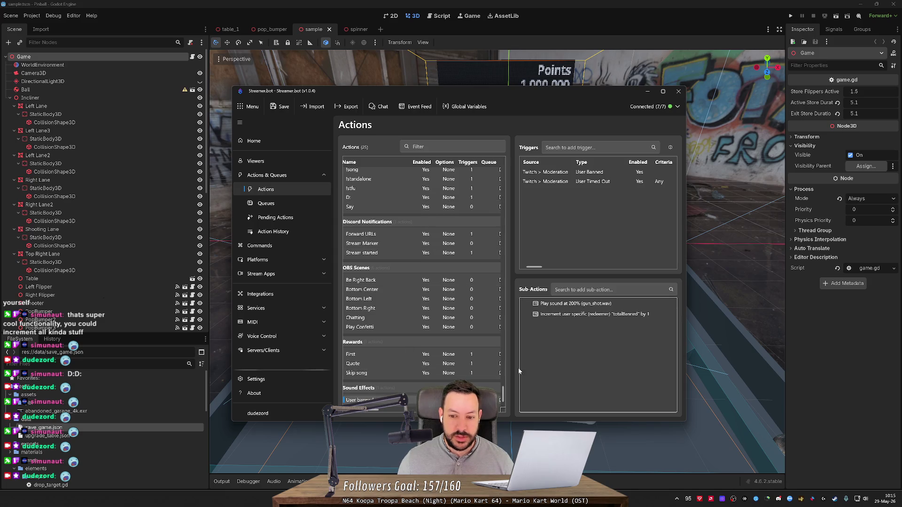
pyautogui.doubleClick(590, 316)
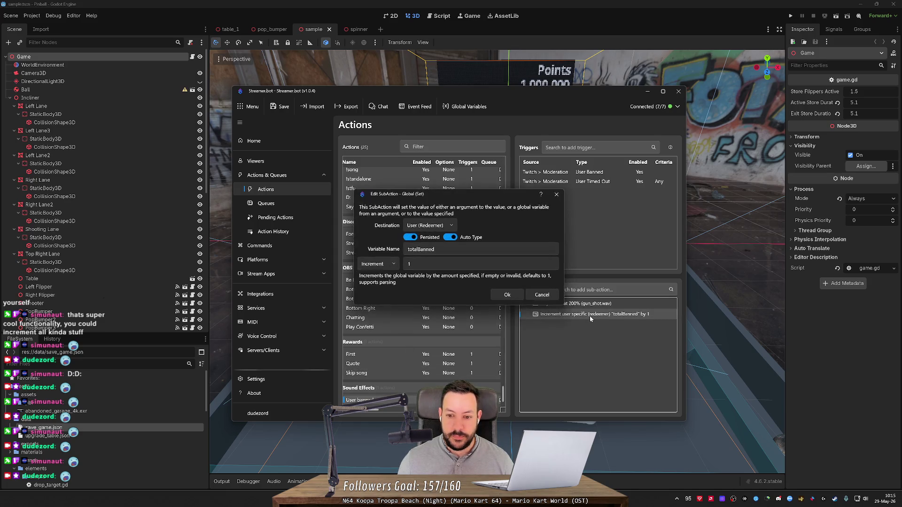
pyautogui.click(429, 225)
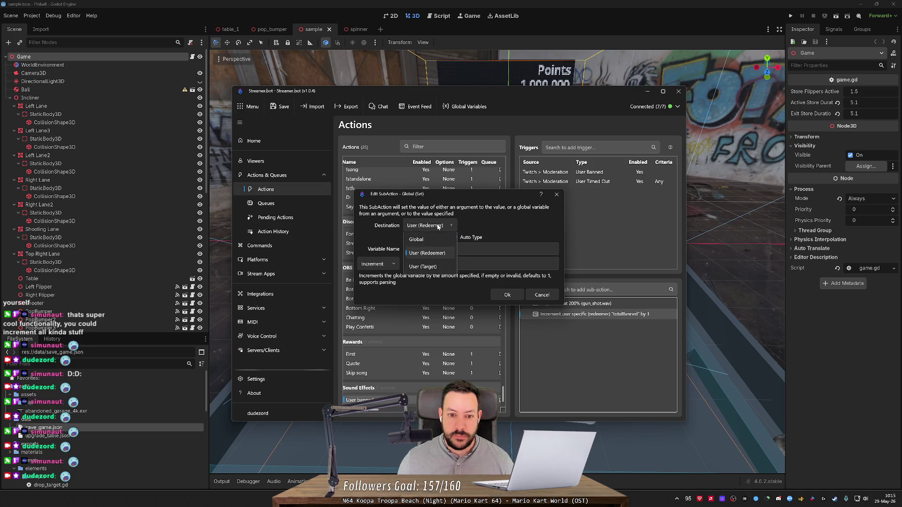
pyautogui.click(416, 242)
pyautogui.click(428, 226)
pyautogui.click(418, 235)
pyautogui.click(434, 228)
pyautogui.click(426, 249)
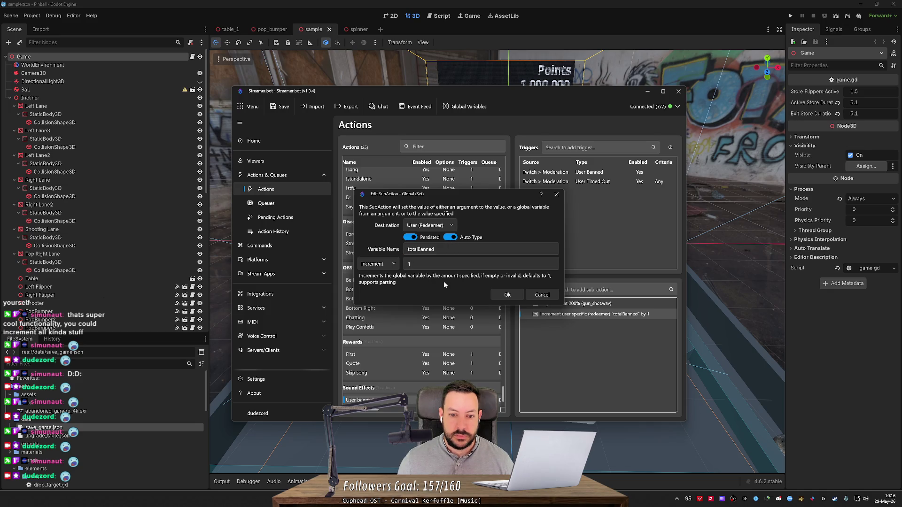
pyautogui.click(507, 295)
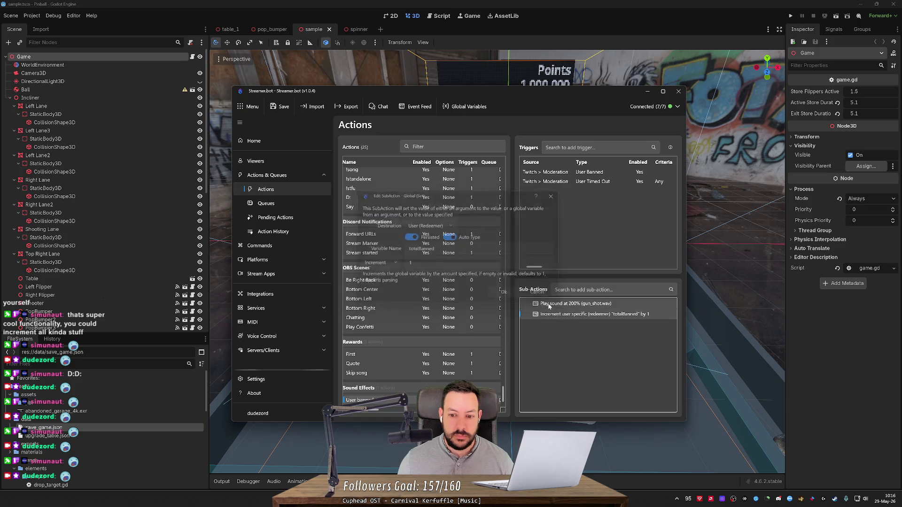
# - Make the copied totalBanned increment Global and verify the redeemer one is unchanged
pyautogui.doubleClick(592, 325)
pyautogui.click(418, 226)
pyautogui.click(423, 225)
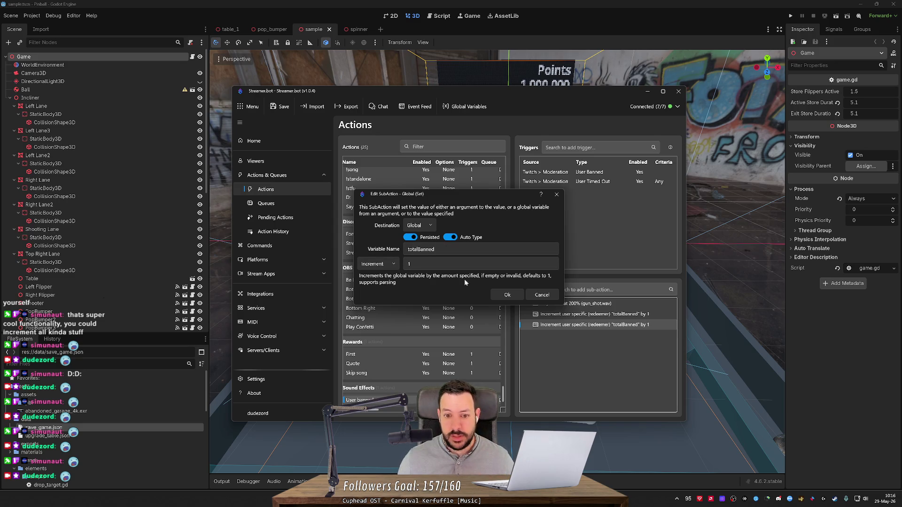
pyautogui.click(506, 293)
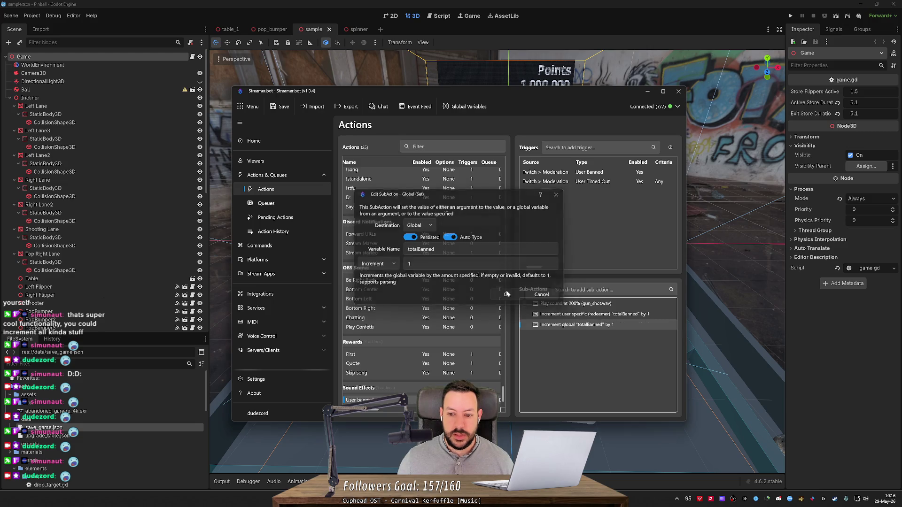
pyautogui.doubleClick(603, 315)
pyautogui.click(428, 225)
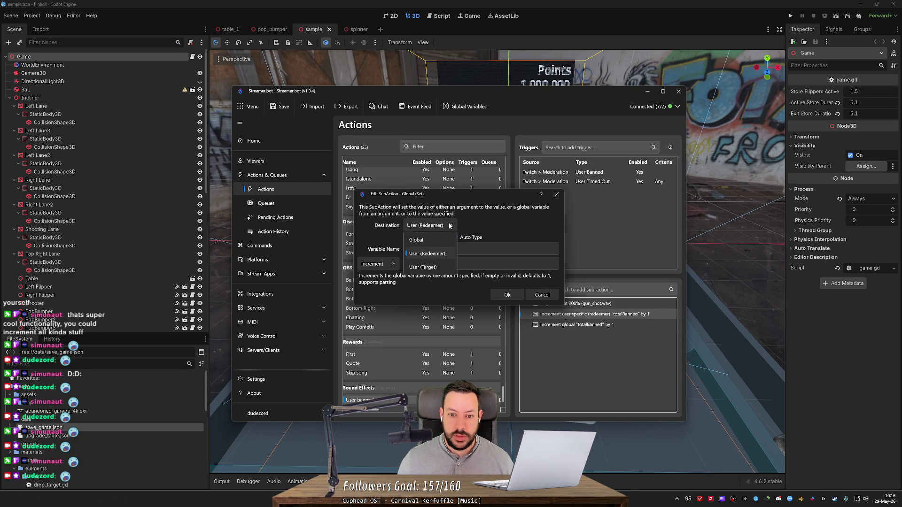
pyautogui.click(432, 256)
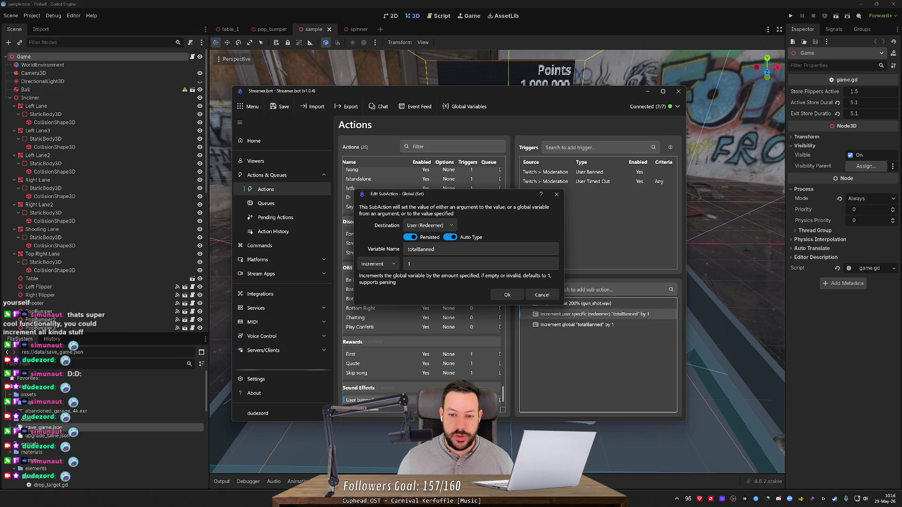
pyautogui.click(543, 295)
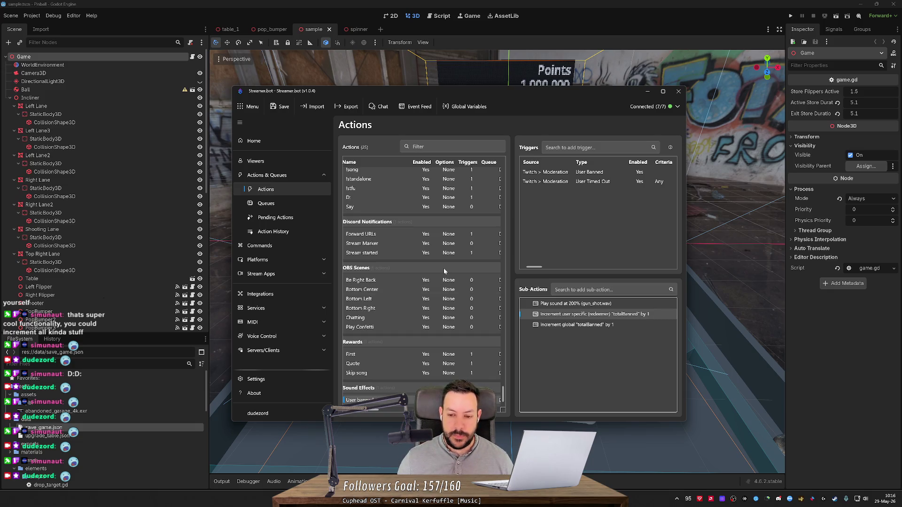
# - Duplicate User banned and delete the copy's User Banned trigger, keeping User Timed Out
pyautogui.rightClick(424, 205)
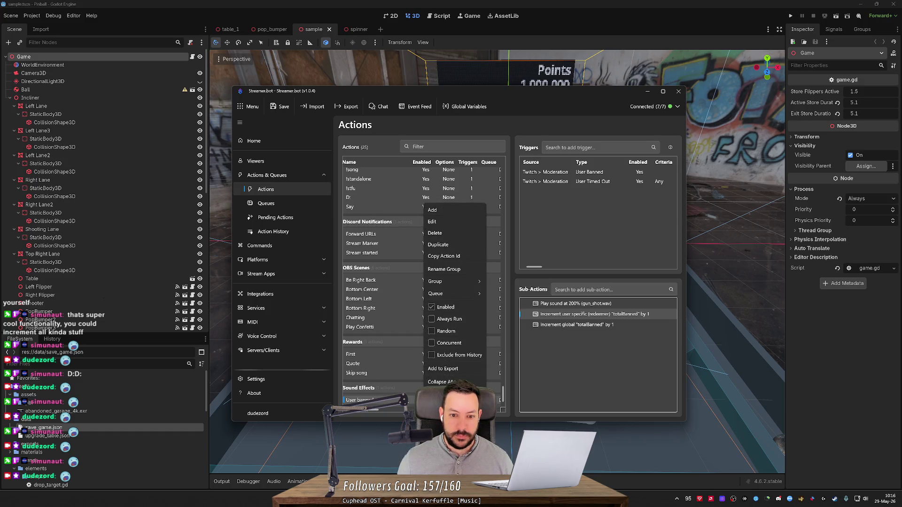
pyautogui.click(386, 401)
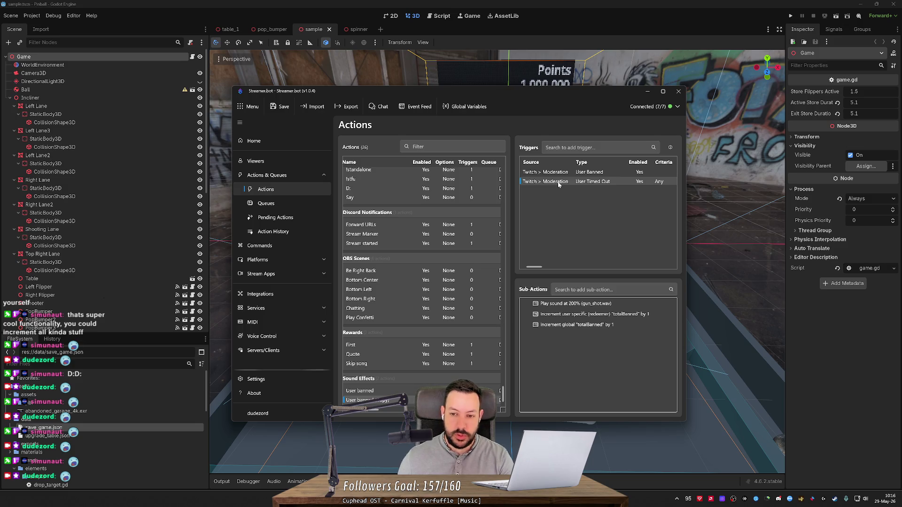
pyautogui.press('Delete')
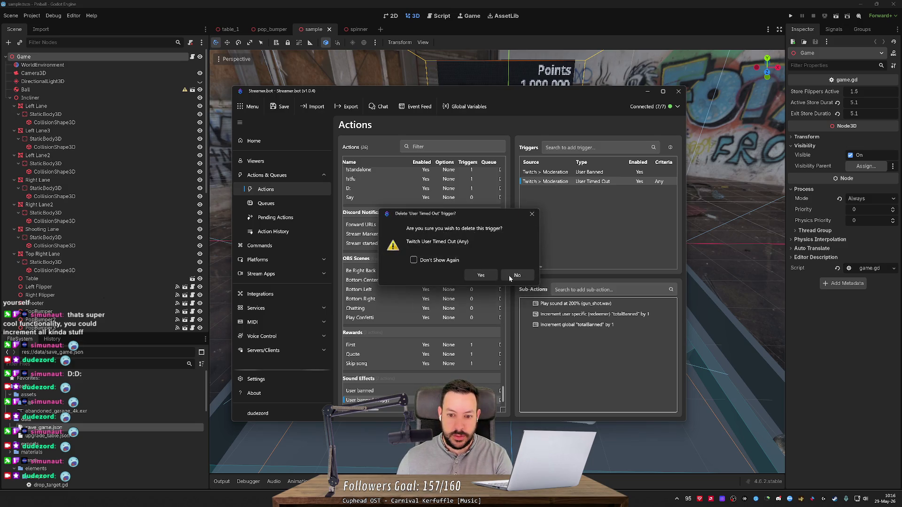
pyautogui.click(517, 278)
pyautogui.click(545, 172)
pyautogui.press('Delete')
pyautogui.press('Return')
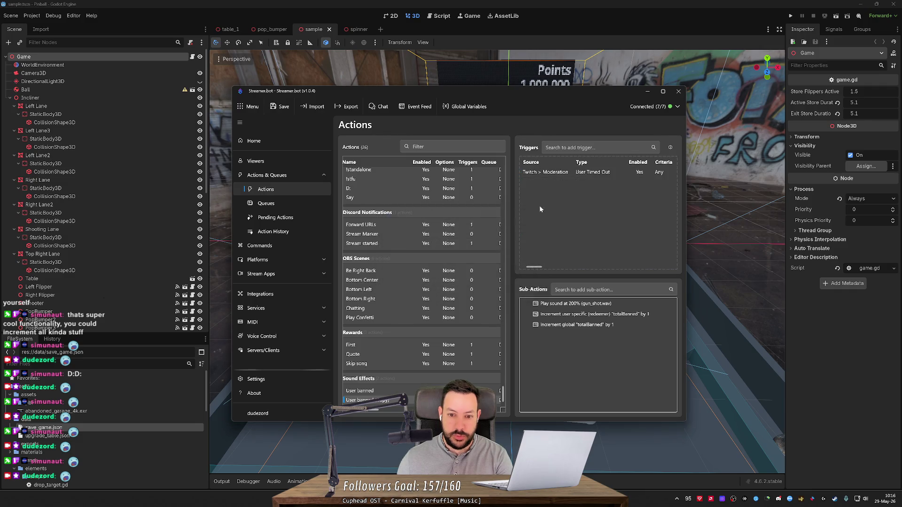
pyautogui.click(389, 393)
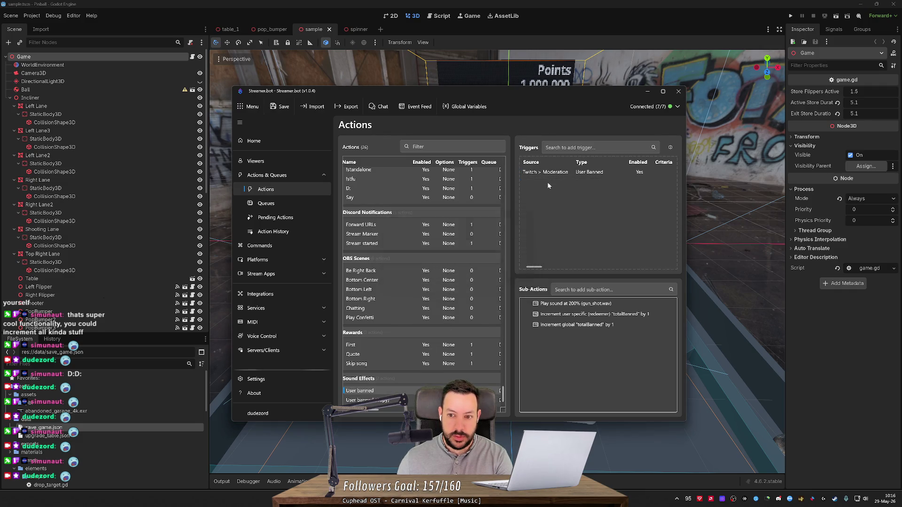
# - Check the copy's User Timed Out trigger and rename the action 'User timed out'
pyautogui.click(371, 400)
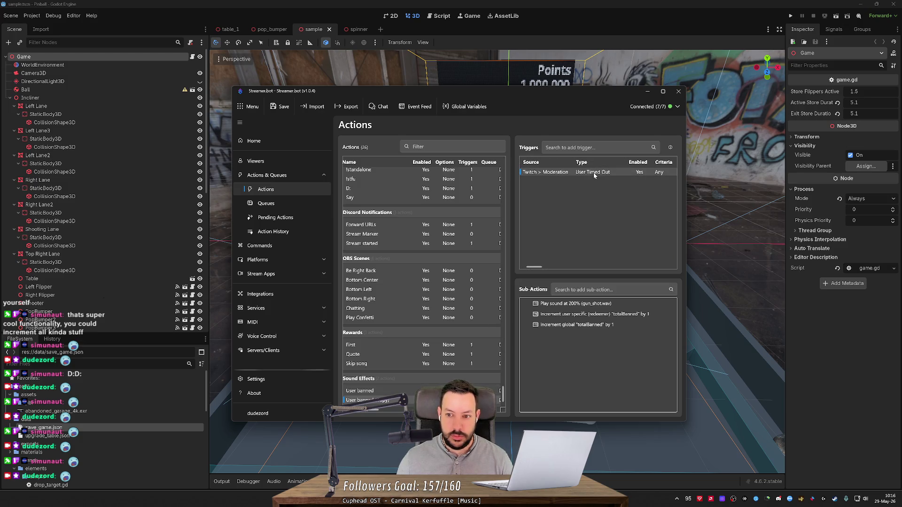
pyautogui.doubleClick(562, 174)
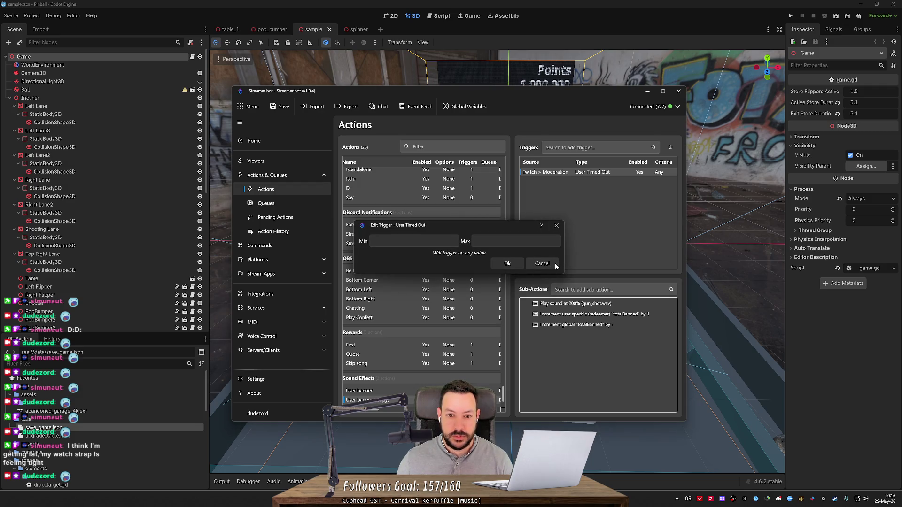
pyautogui.click(543, 264)
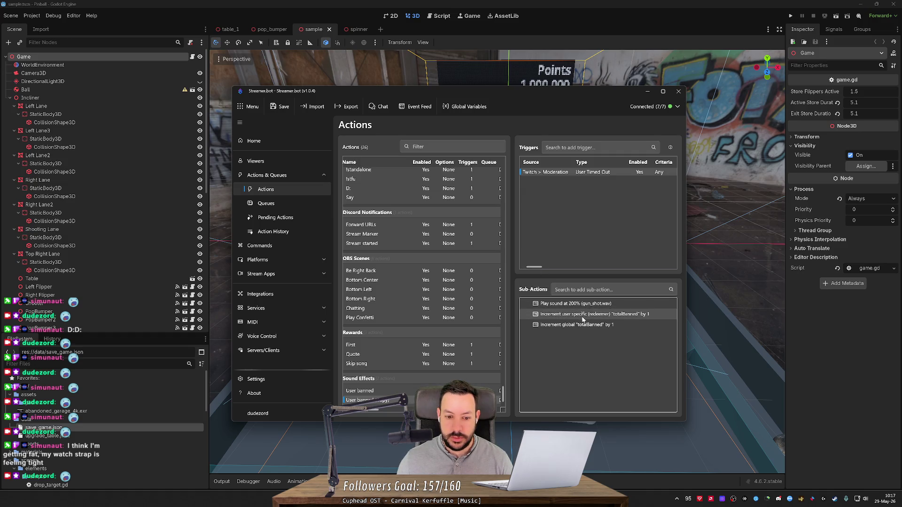
pyautogui.rightClick(370, 400)
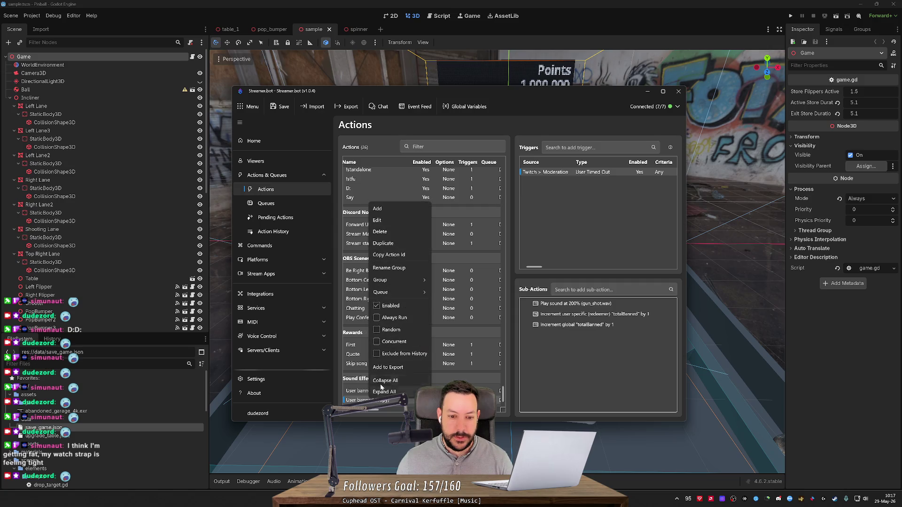
pyautogui.click(398, 231)
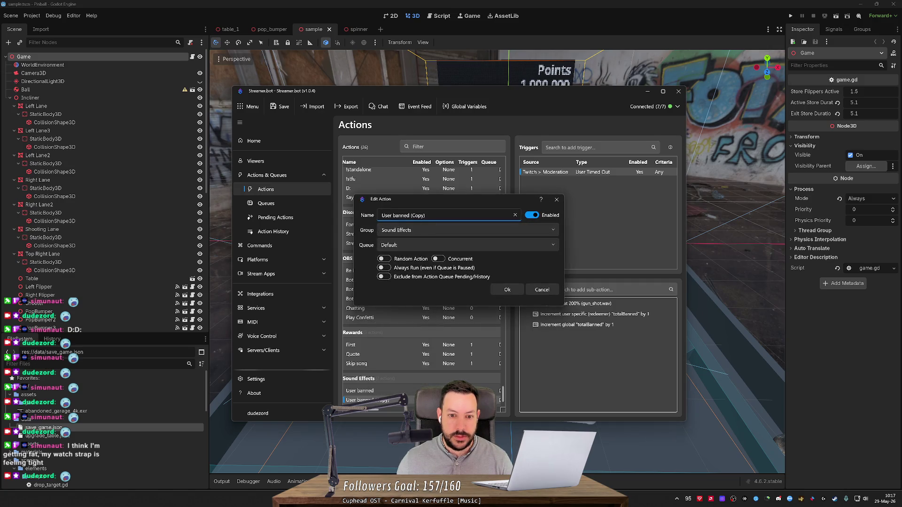
pyautogui.hotkey('ctrl', 'Right')
pyautogui.hotkey('shift', 'End')
pyautogui.write('ti')
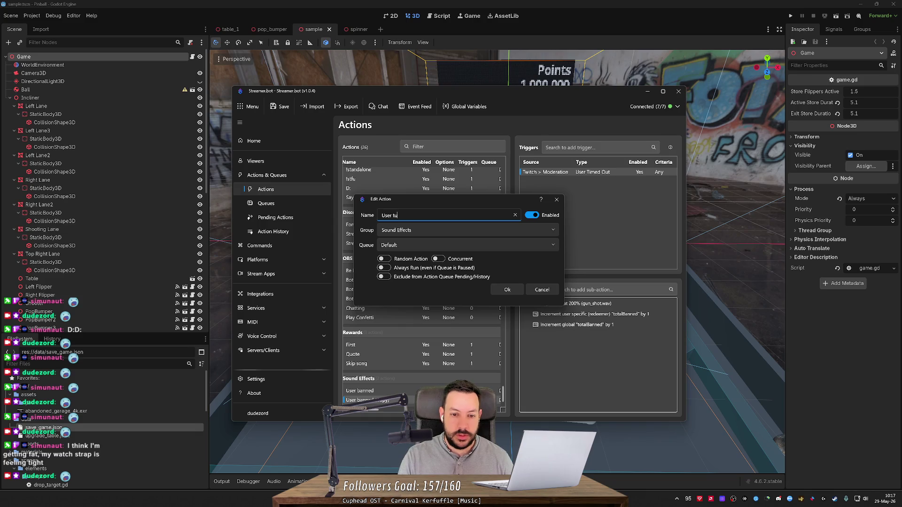
pyautogui.write('med out')
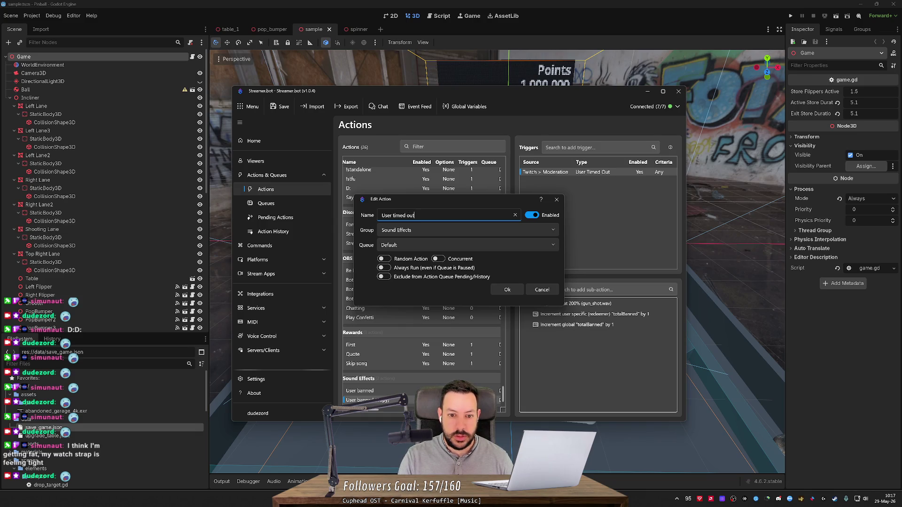
pyautogui.click(503, 291)
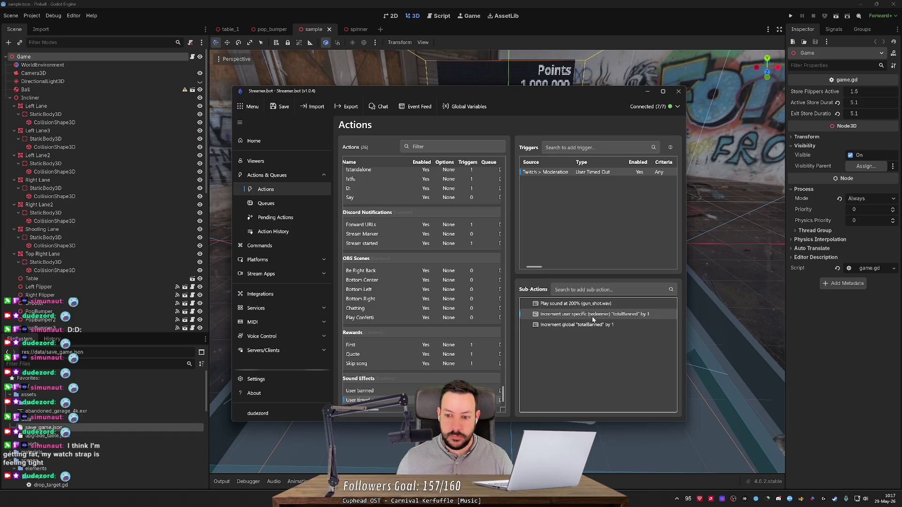
# - Change both per-user and global increments to totalTimeouts, then review both actions
pyautogui.rightClick(609, 315)
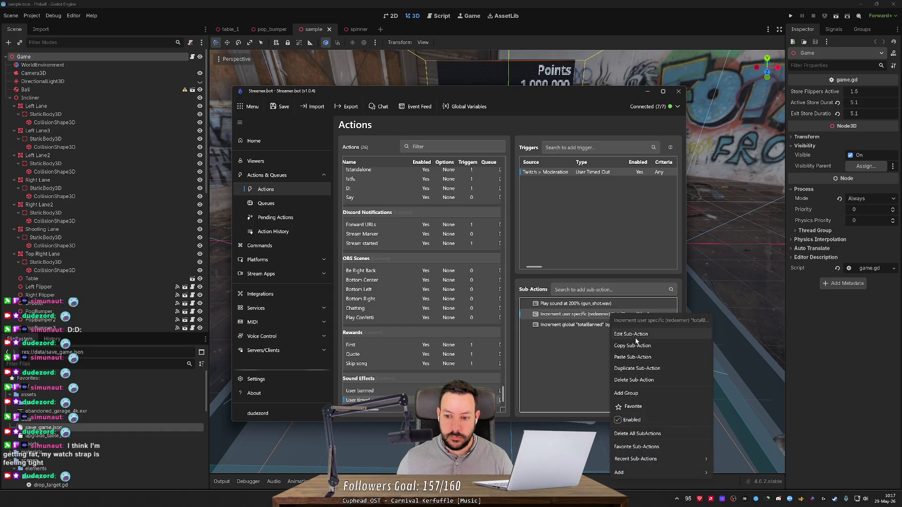
pyautogui.click(630, 333)
pyautogui.moveTo(434, 249); pyautogui.dragTo(418, 248)
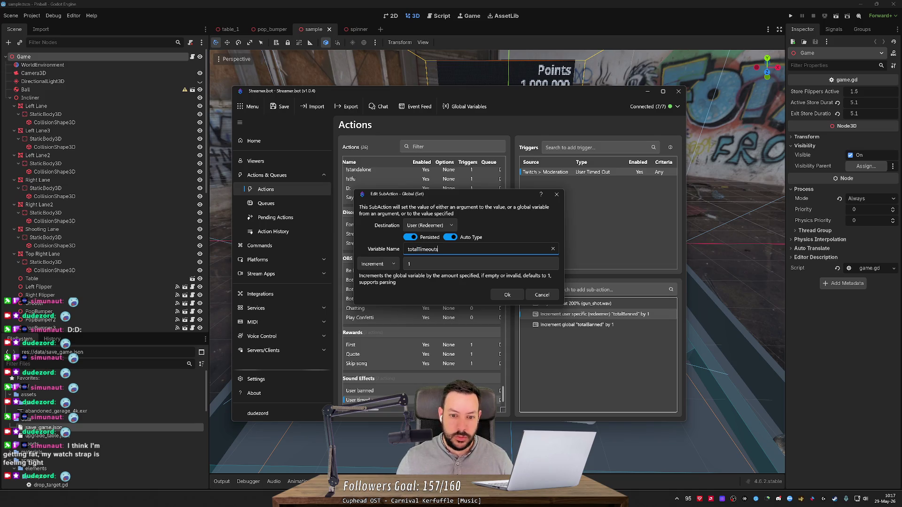
pyautogui.click(517, 296)
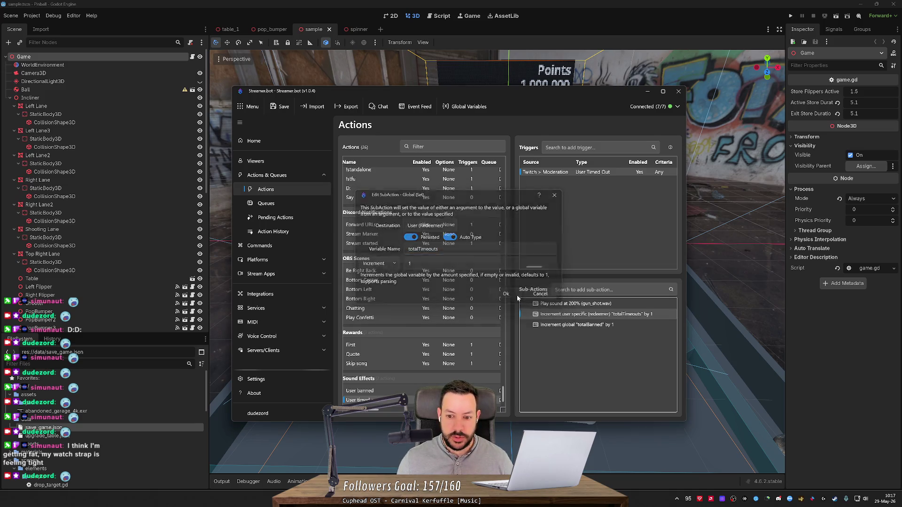
pyautogui.rightClick(574, 328)
pyautogui.click(606, 345)
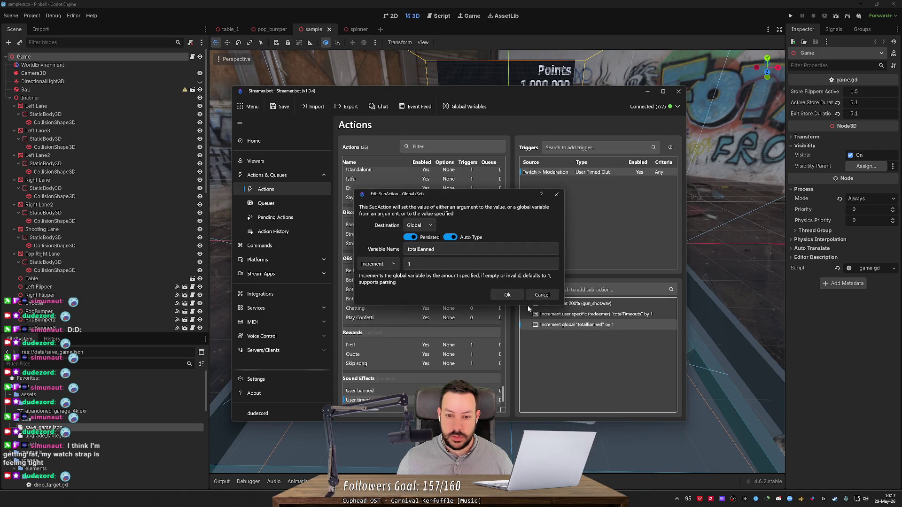
pyautogui.doubleClick(427, 249)
pyautogui.write('Timeouts')
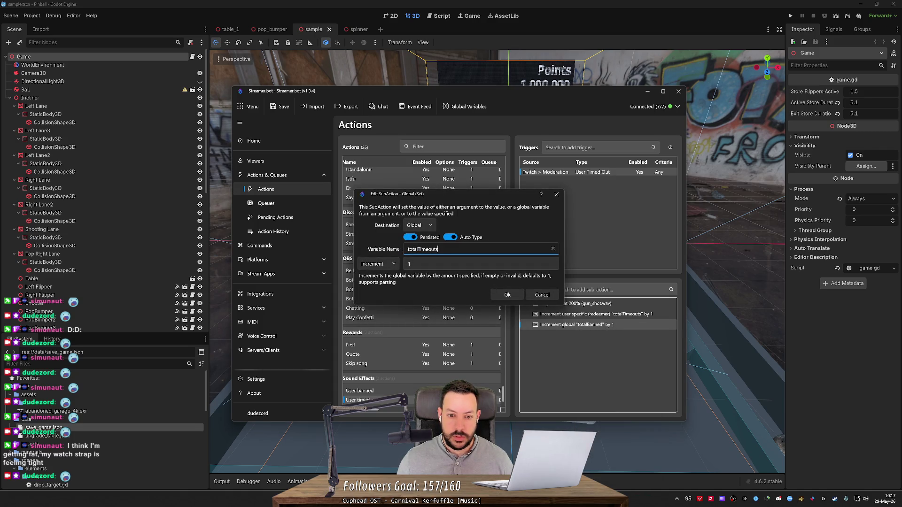
pyautogui.click(507, 295)
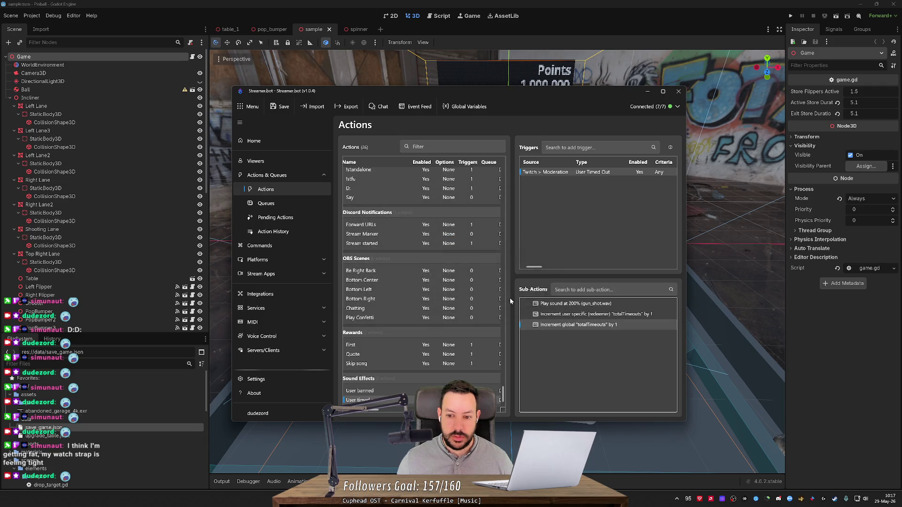
pyautogui.click(403, 390)
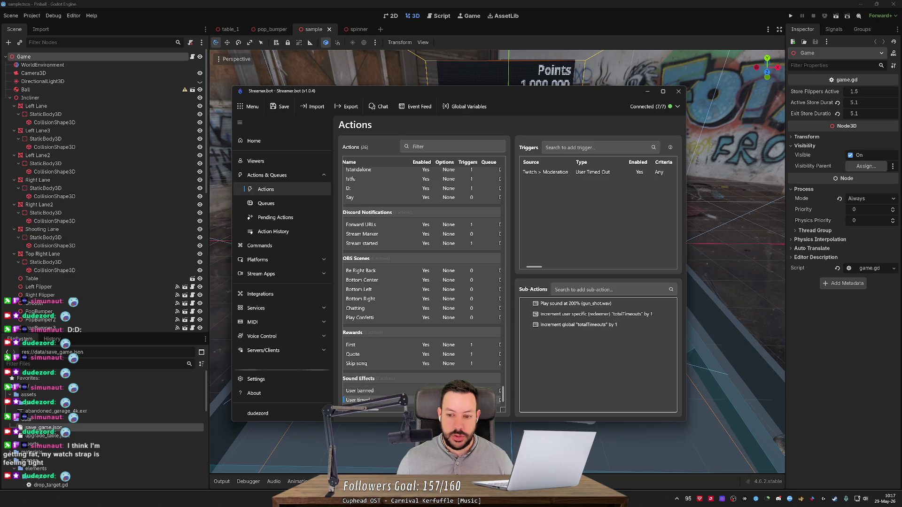
pyautogui.click(376, 400)
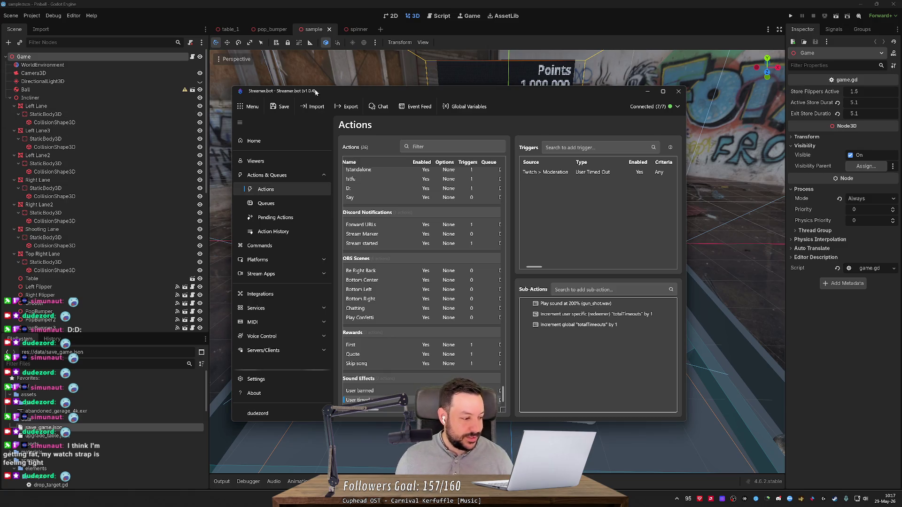
# - Back in Godot, fly the camera over the sample scene's pinball table
pyautogui.click(648, 92)
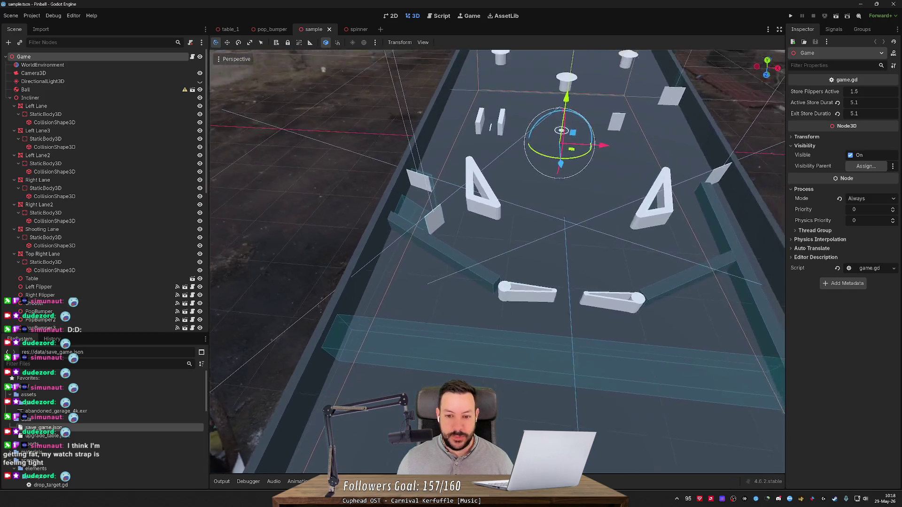
pyautogui.scroll(1, 497, 261)
pyautogui.press('w')
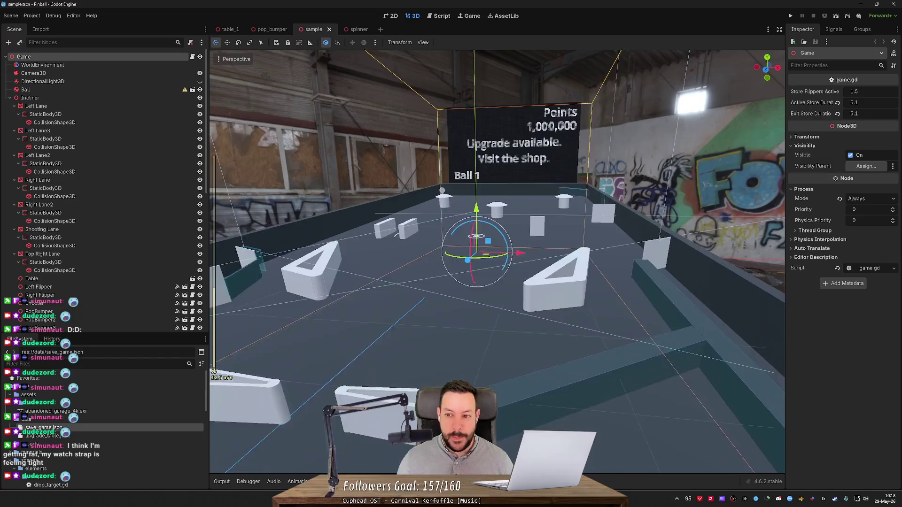
pyautogui.press('w')
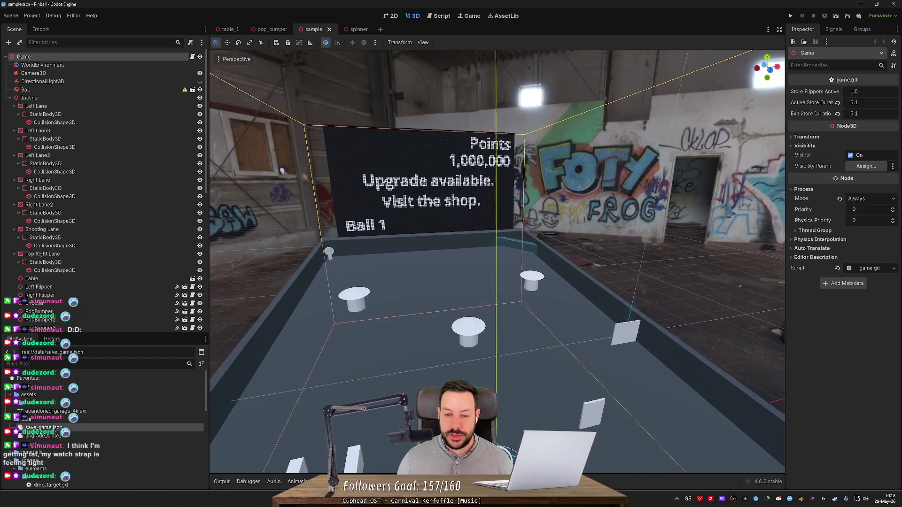
pyautogui.press('w')
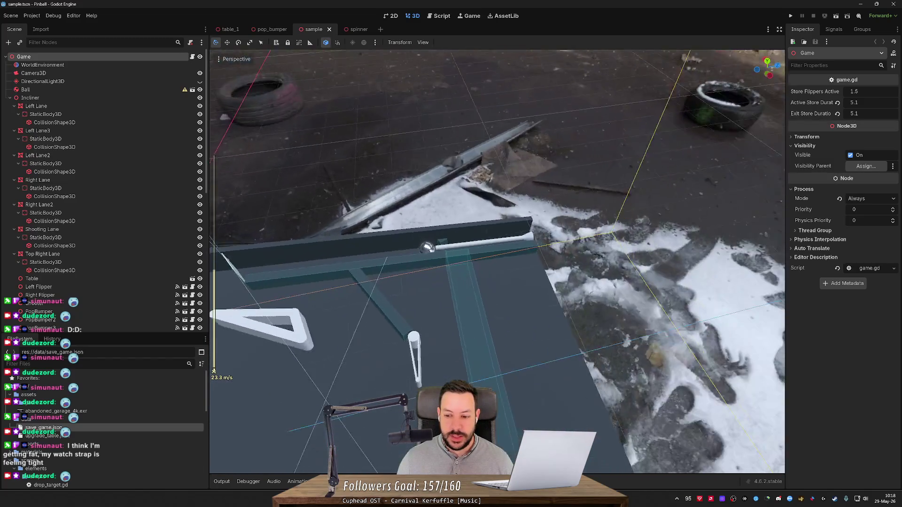
pyautogui.press('d')
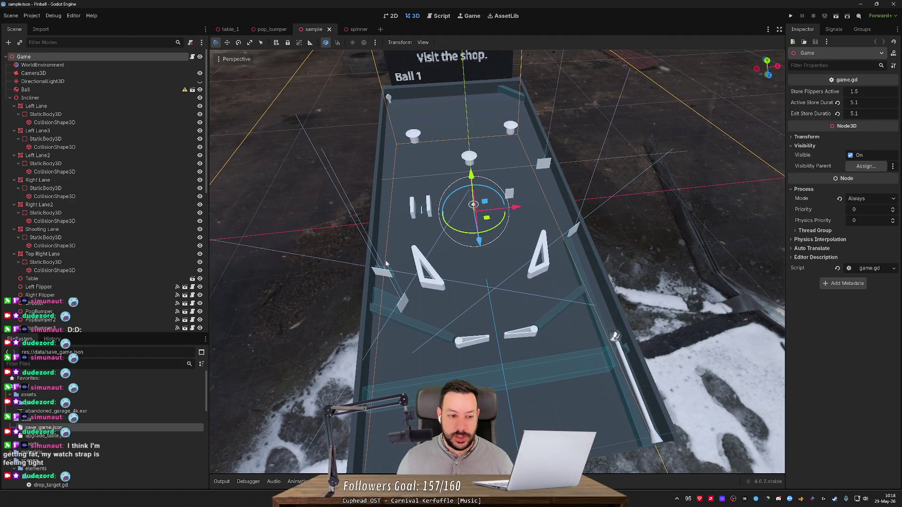
pyautogui.scroll(-5, 84, 440)
pyautogui.scroll(-5, 83, 439)
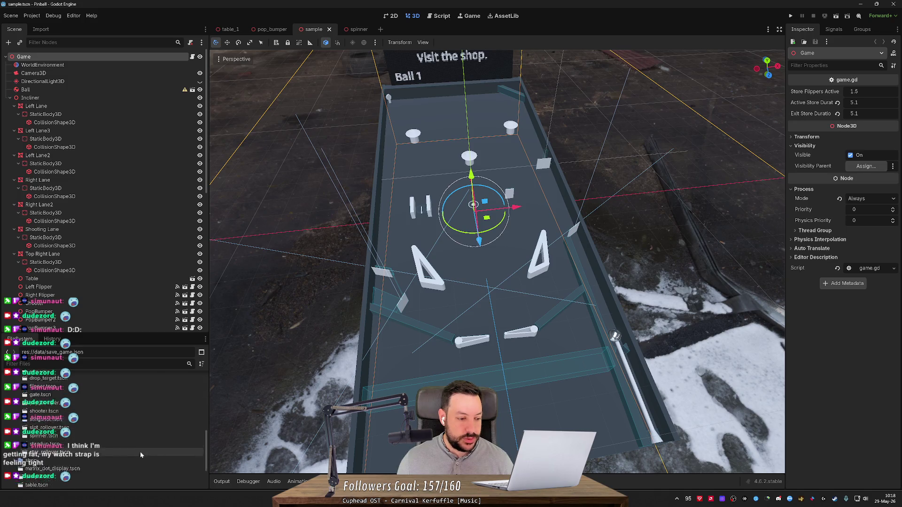
# - Open table_1.tscn and move the view close to the pinball table
pyautogui.doubleClick(117, 452)
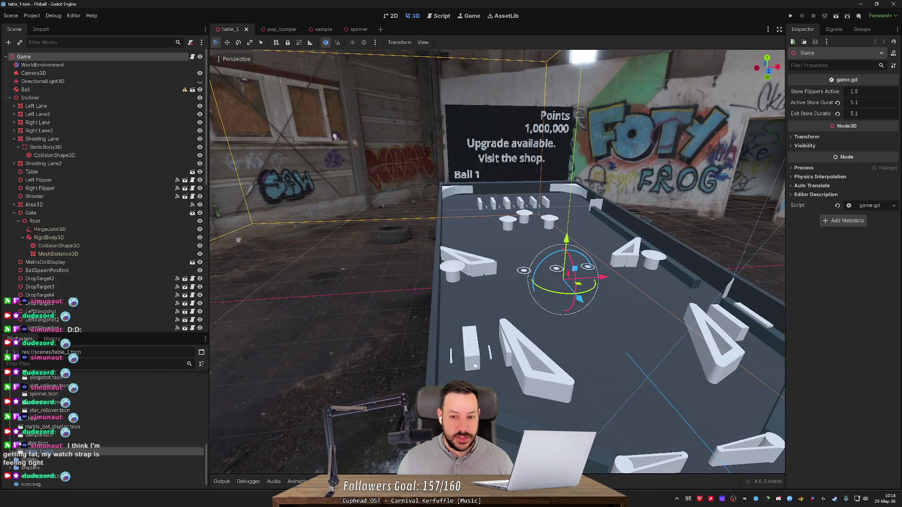
pyautogui.press('w')
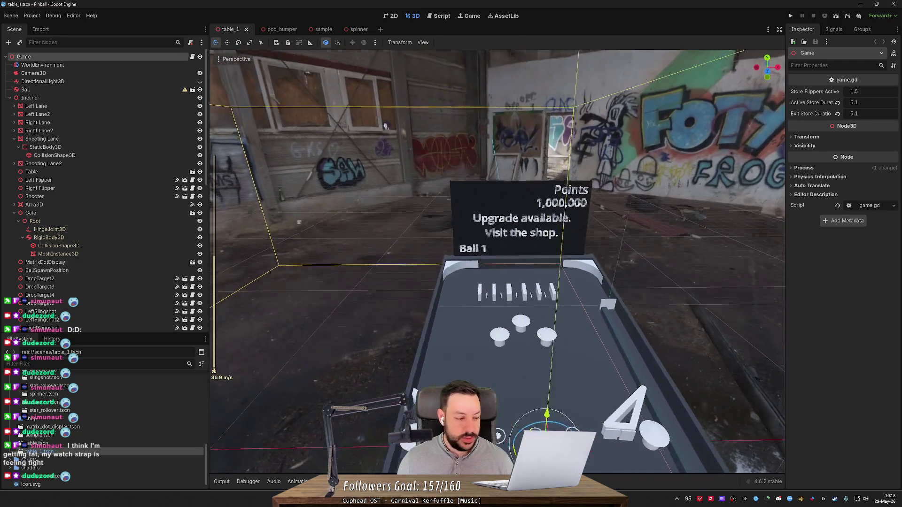
pyautogui.press('s')
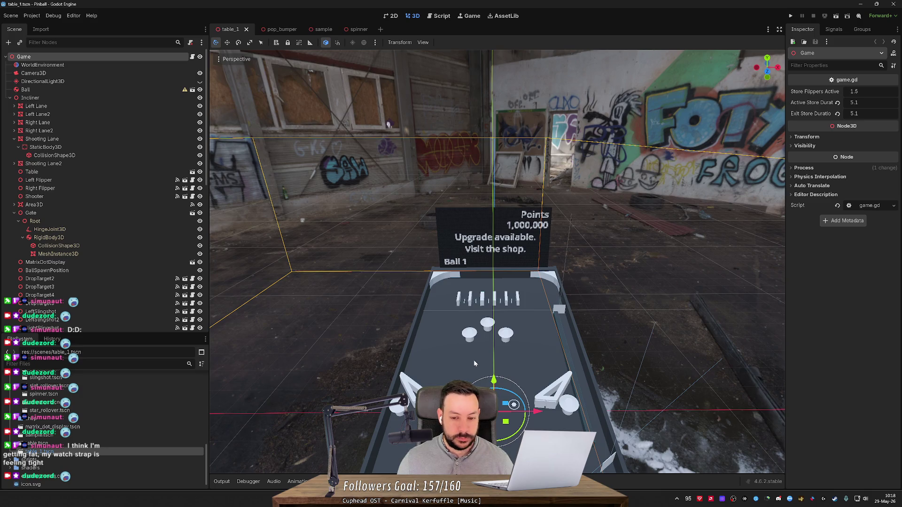
pyautogui.press('w')
pyautogui.press('w')
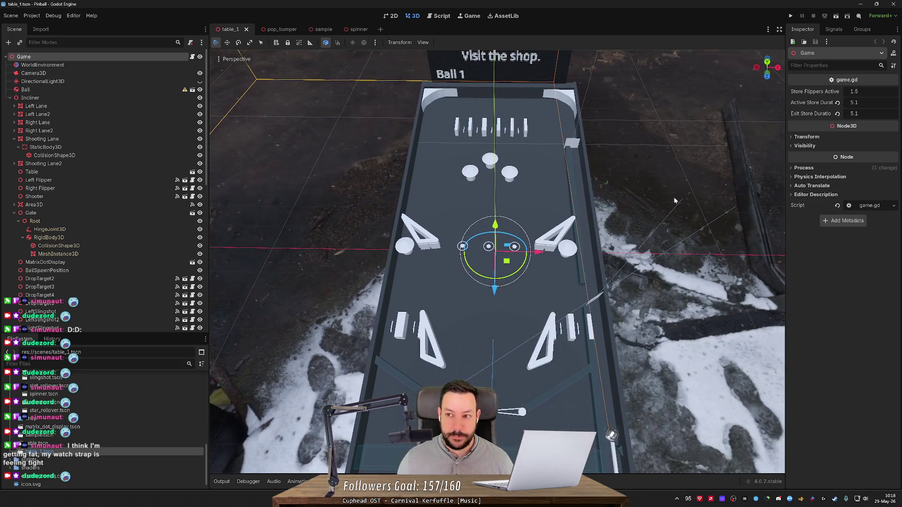
pyautogui.click(836, 16)
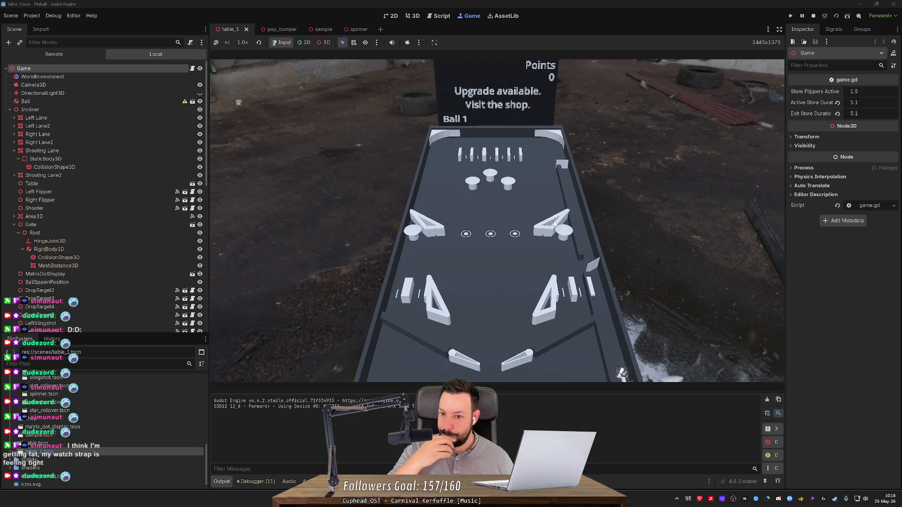
pyautogui.click(812, 16)
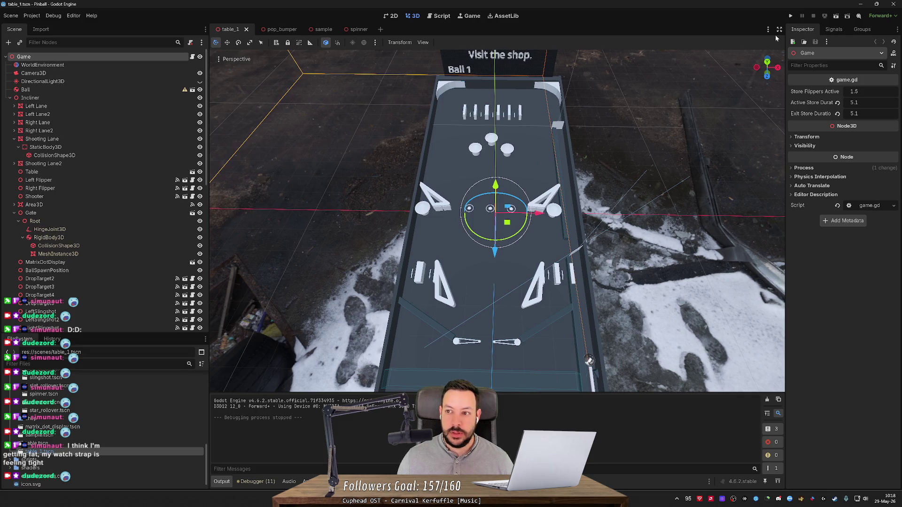
pyautogui.click(791, 16)
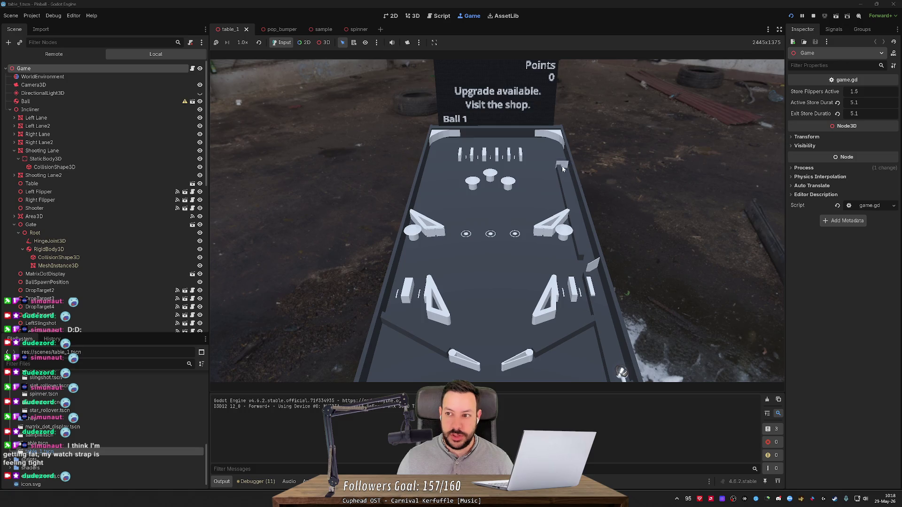
pyautogui.click(813, 16)
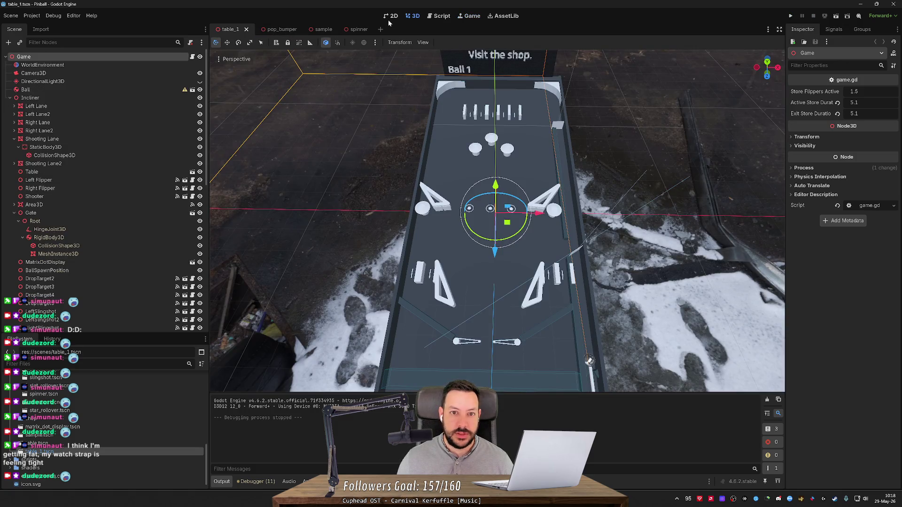
# - Fly the view to the gate panel and select the Spinner
pyautogui.press('w')
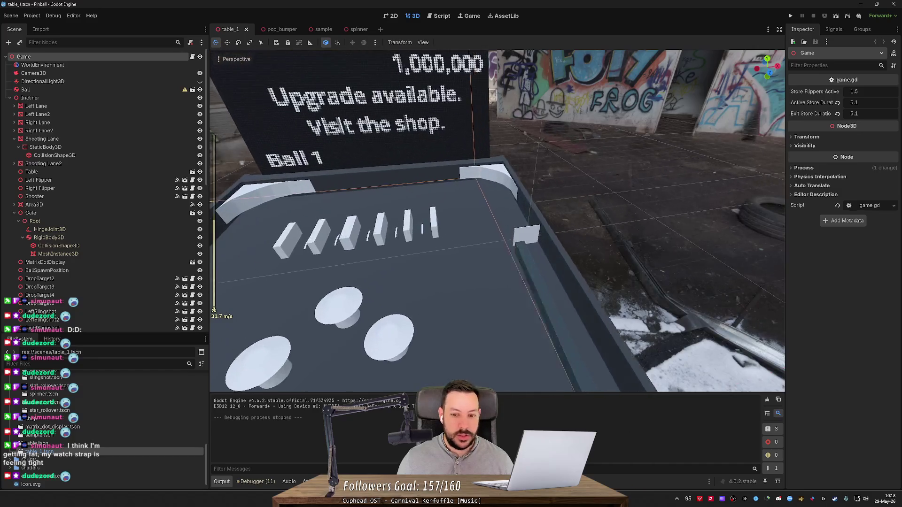
pyautogui.press('s')
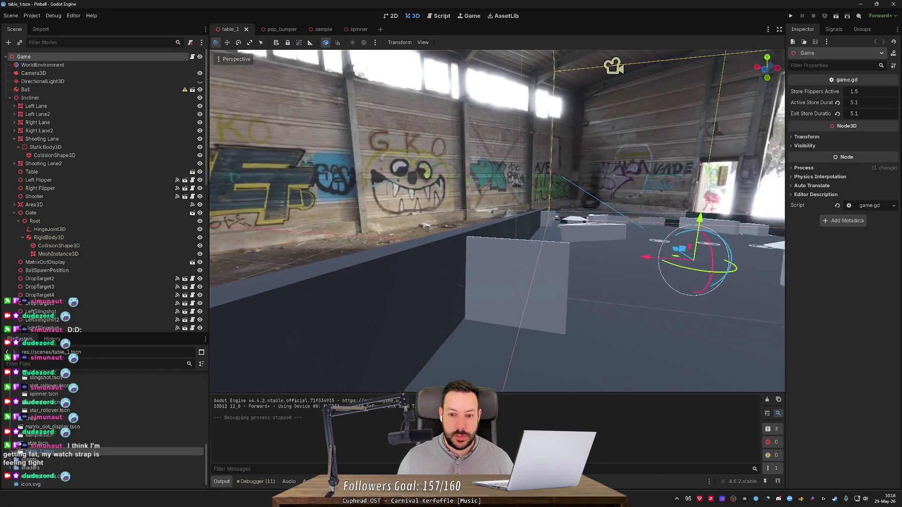
pyautogui.scroll(-3, 496, 221)
pyautogui.press('w')
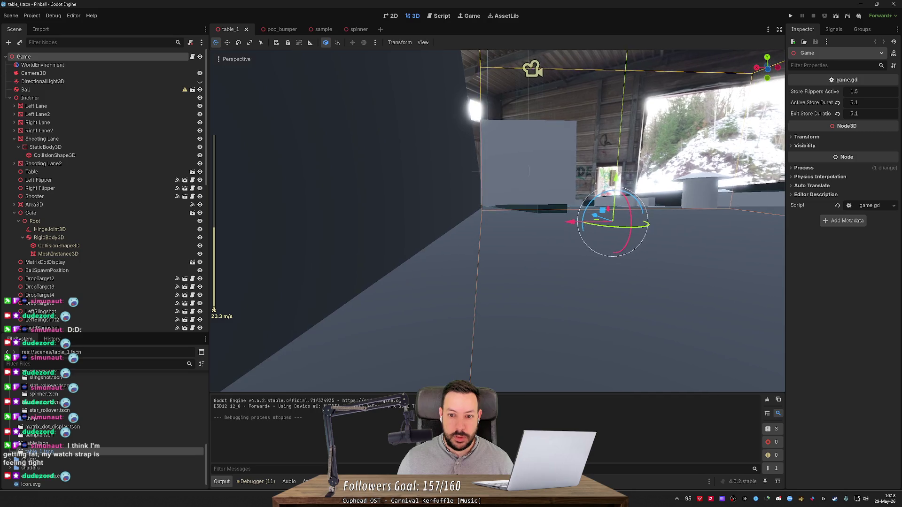
pyautogui.press('w')
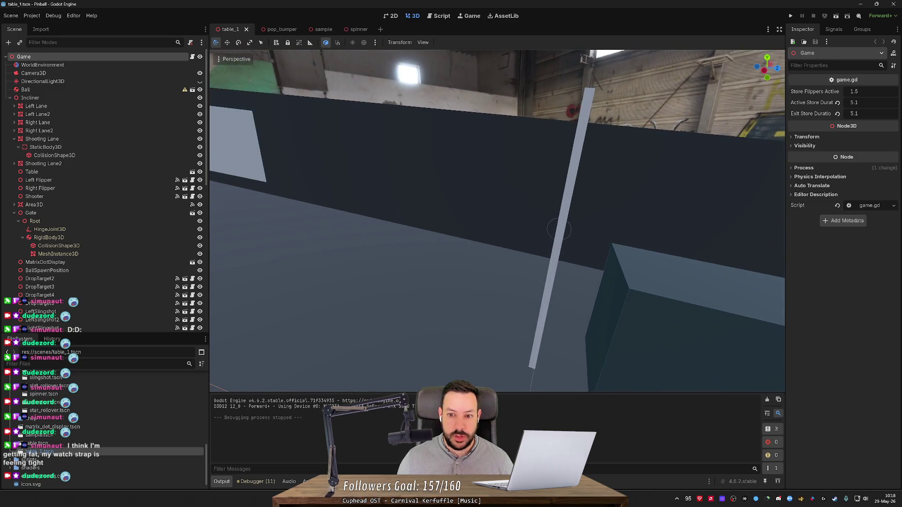
pyautogui.press('w')
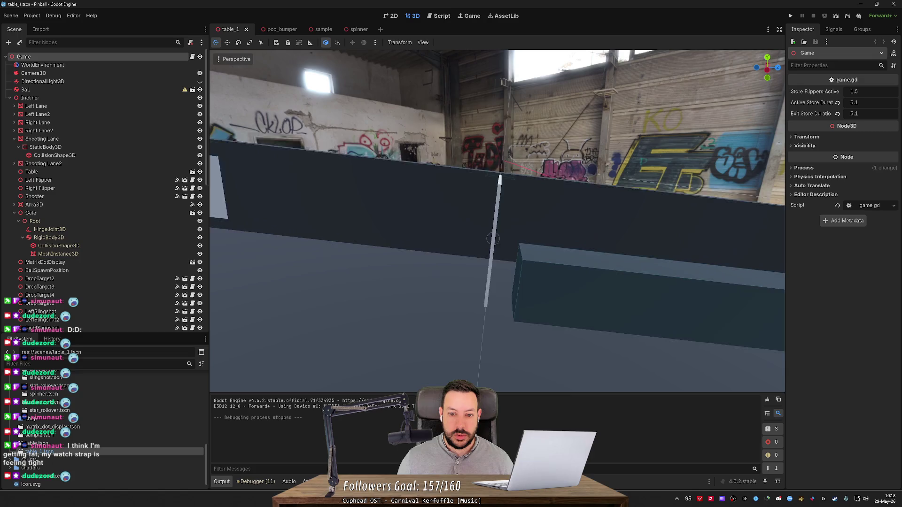
pyautogui.click(499, 185)
# - Rotate the spinner rod about -3.5 degrees to stand upright, then save and run
pyautogui.press('r')
pyautogui.press('e')
pyautogui.press('w')
pyautogui.press('e')
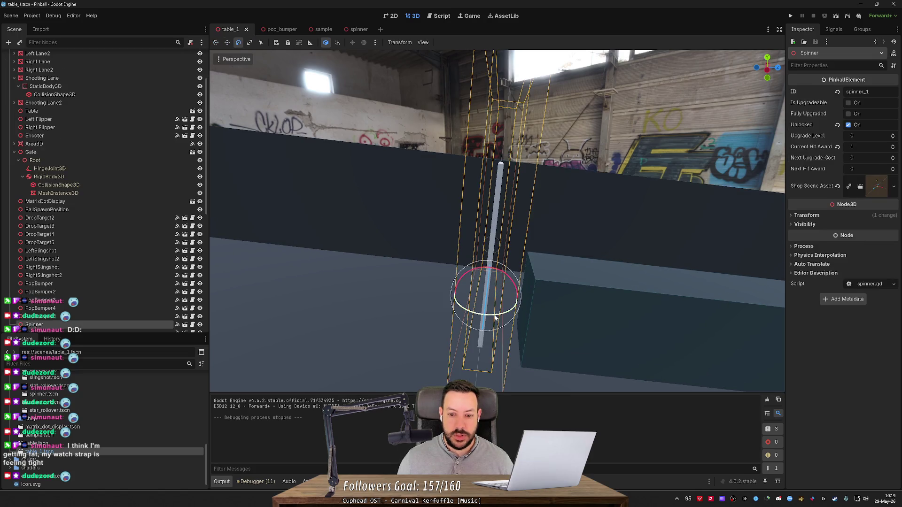
pyautogui.moveTo(499, 274); pyautogui.dragTo(520, 263)
pyautogui.scroll(-6, 497, 220)
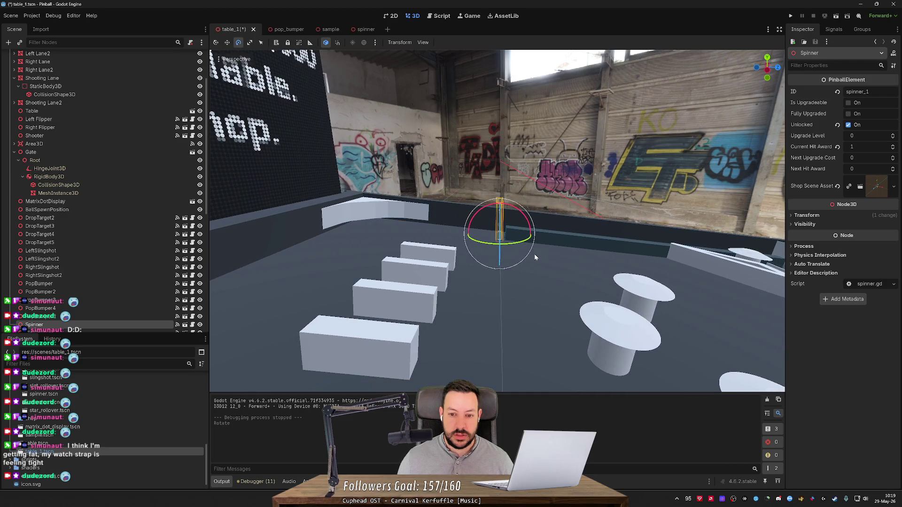
pyautogui.click(791, 17)
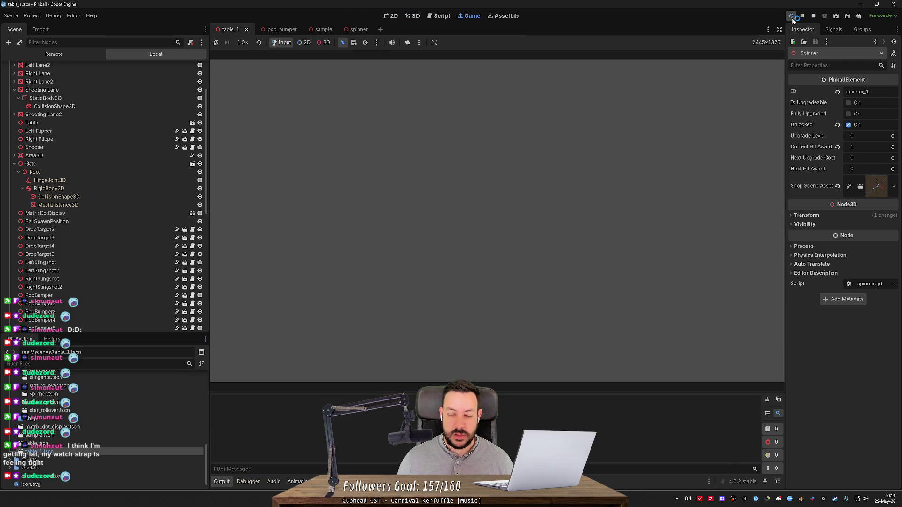
# - Stop the test run and flip the Spinner around by about -175°
pyautogui.click(817, 18)
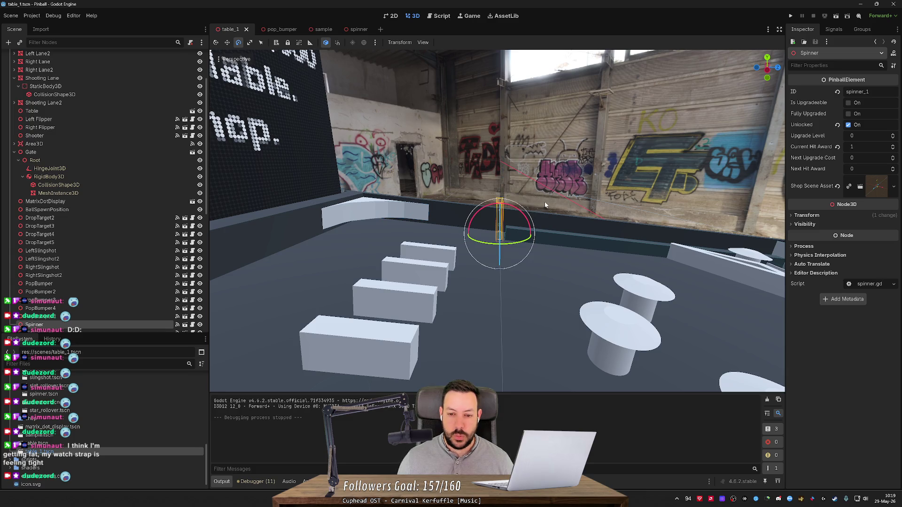
pyautogui.moveTo(523, 216)
pyautogui.mouseDown()
pyautogui.moveTo(536, 253)
pyautogui.moveTo(498, 281)
pyautogui.moveTo(442, 282)
pyautogui.moveTo(422, 301)
pyautogui.mouseUp()
pyautogui.press('w')
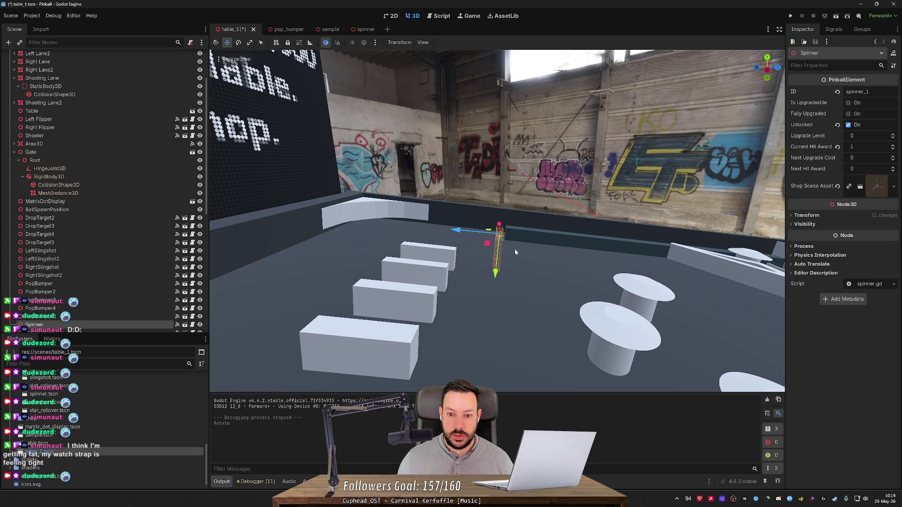
# - Lower the Spinner along its green Y axis and run the project to test its placement
pyautogui.moveTo(489, 275)
pyautogui.mouseDown()
pyautogui.moveTo(502, 252)
pyautogui.moveTo(504, 218)
pyautogui.mouseUp()
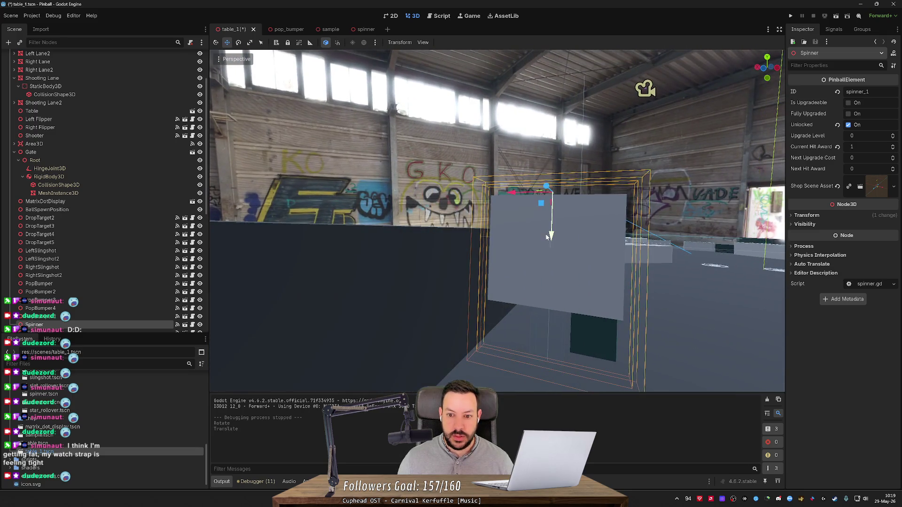
pyautogui.moveTo(548, 237); pyautogui.dragTo(540, 273)
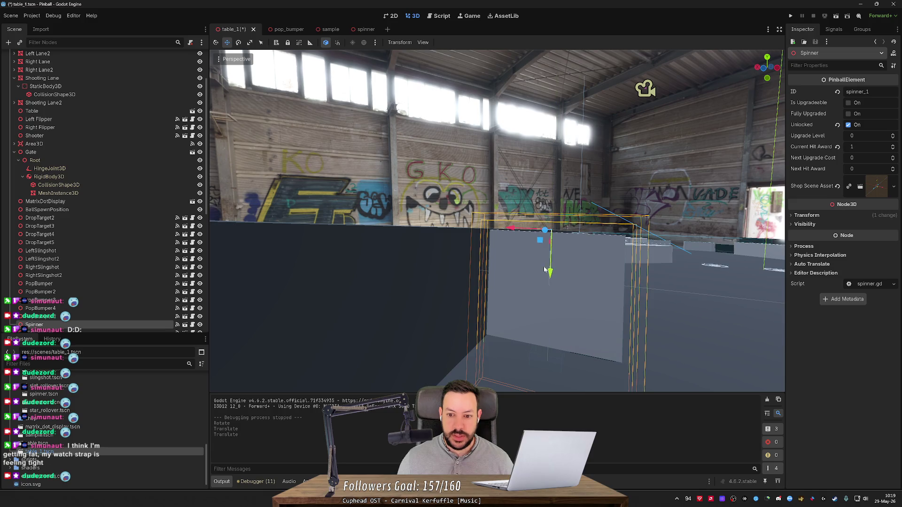
pyautogui.click(791, 15)
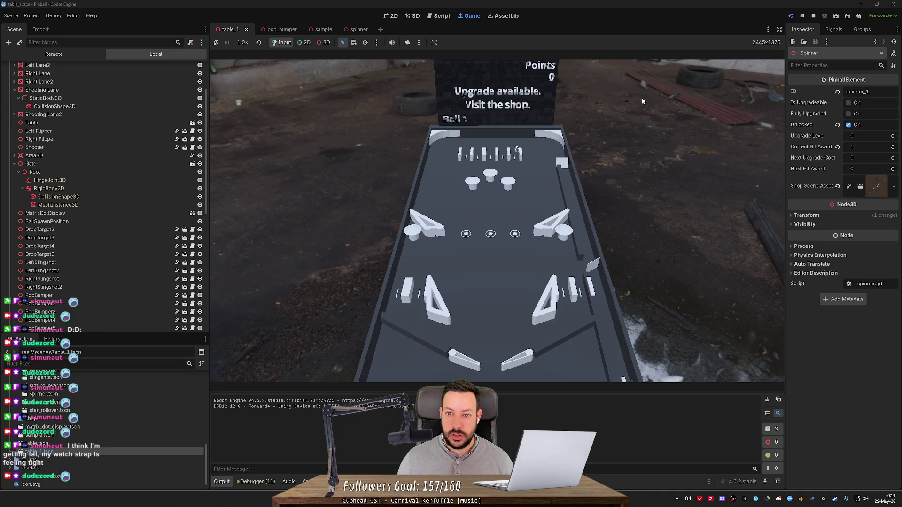
pyautogui.press('Right')
pyautogui.press('Left')
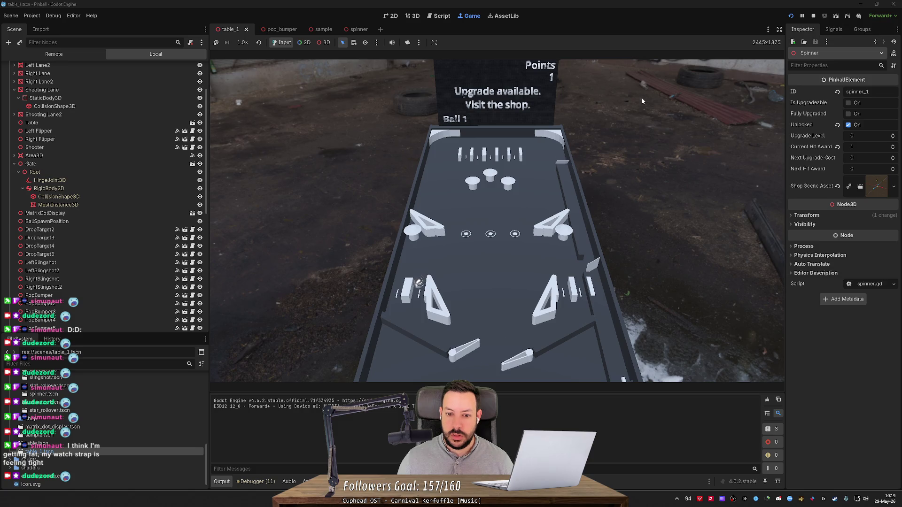
pyautogui.press('Left')
pyautogui.press('Right')
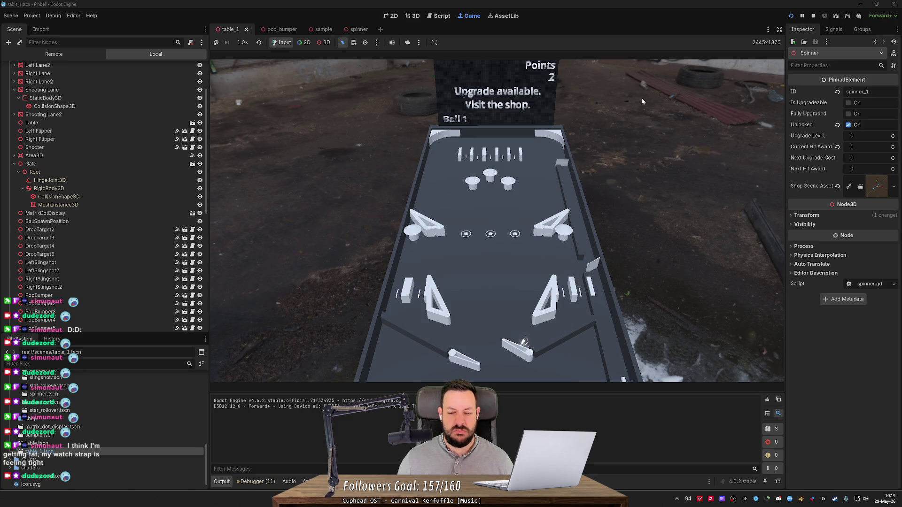
pyautogui.press('Left')
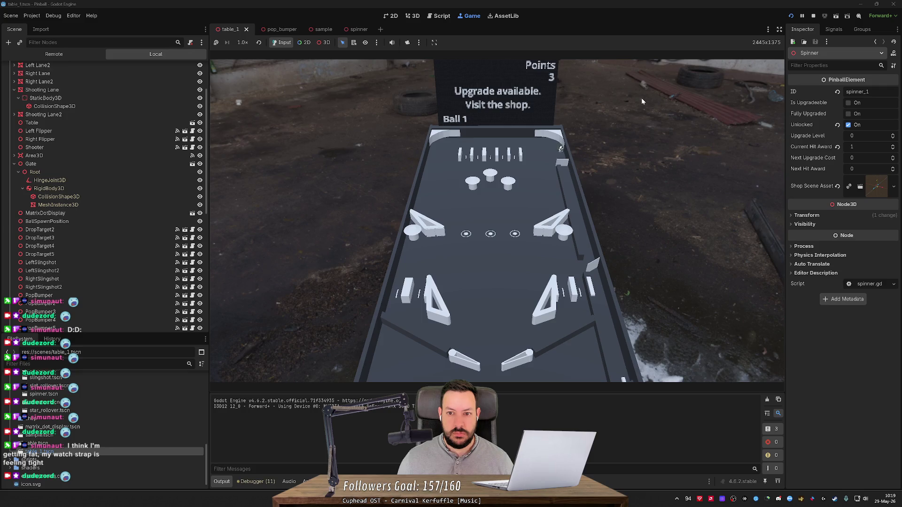
pyautogui.press('Left')
pyautogui.press('Left')
pyautogui.press('Left')
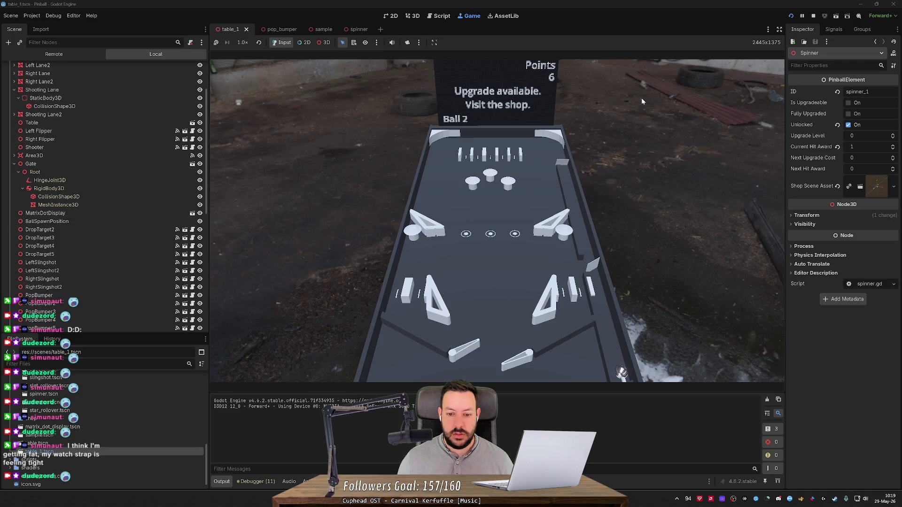
pyautogui.press('space')
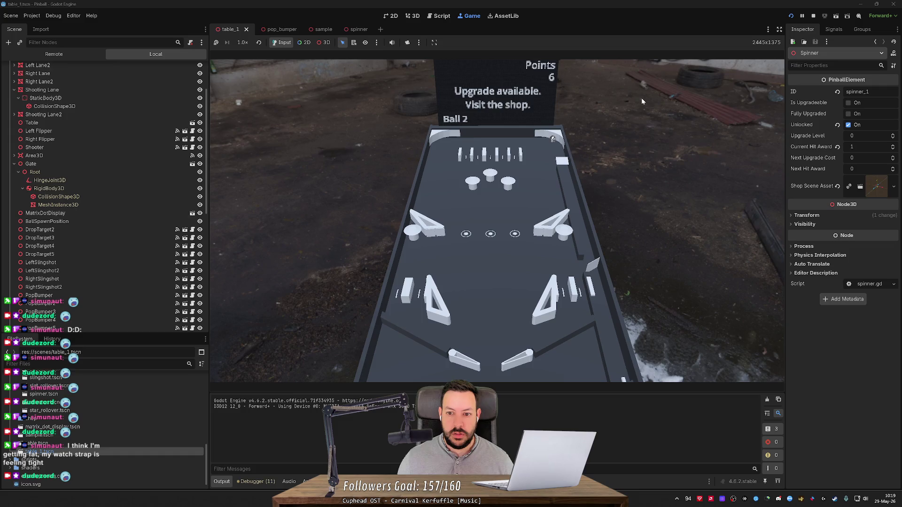
pyautogui.click(790, 16)
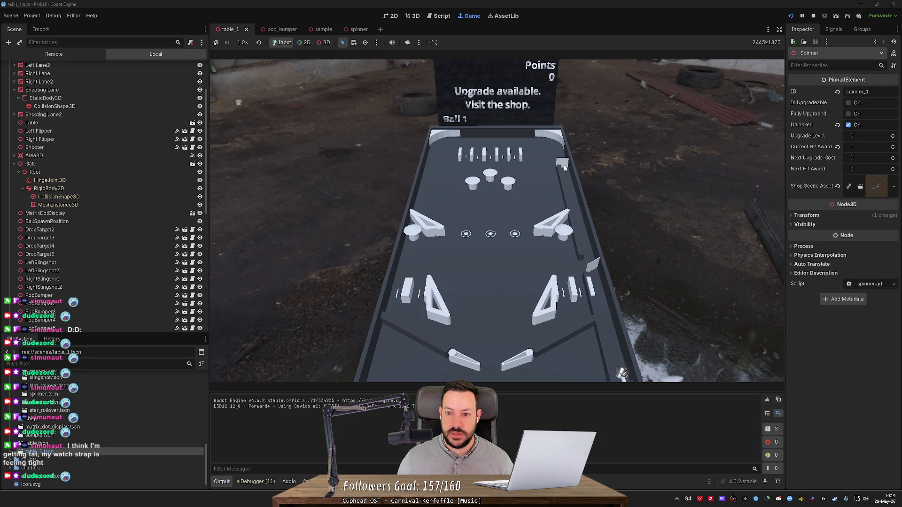
pyautogui.click(814, 18)
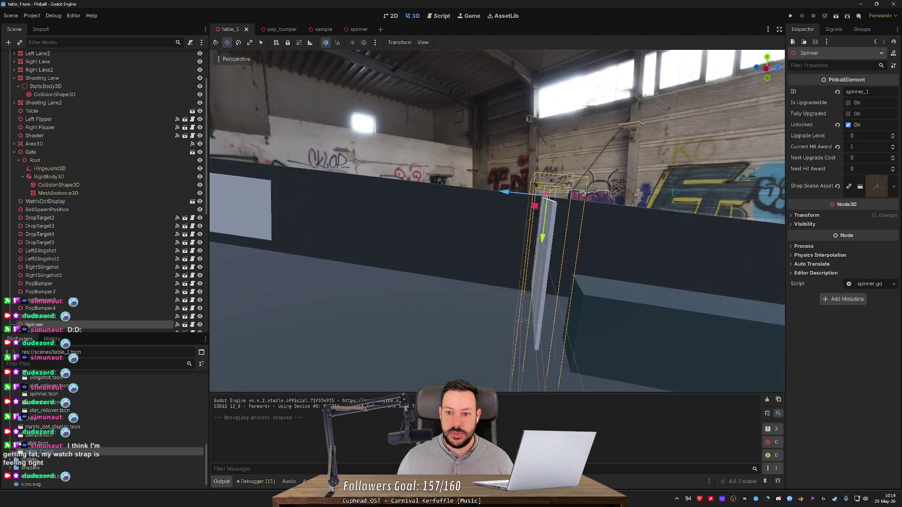
# - Tilt the Spinner more upright with the Rotate tool and run the game again
pyautogui.press('e')
pyautogui.moveTo(549, 193)
pyautogui.mouseDown()
pyautogui.moveTo(543, 212)
pyautogui.moveTo(614, 158)
pyautogui.mouseUp()
pyautogui.click(790, 16)
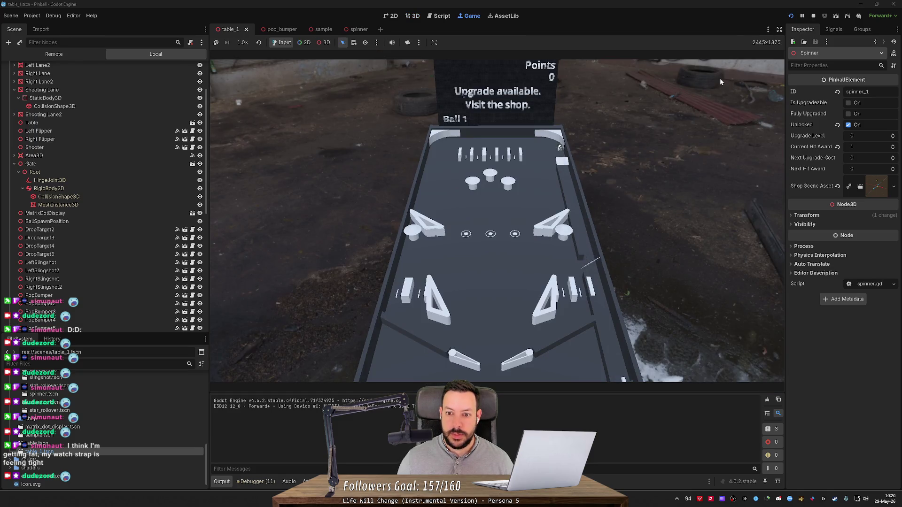
# - Play ball 1 with the left and right flippers, keeping the ball moving around the playfield
pyautogui.press('Right')
pyautogui.press('Right')
pyautogui.press('Right')
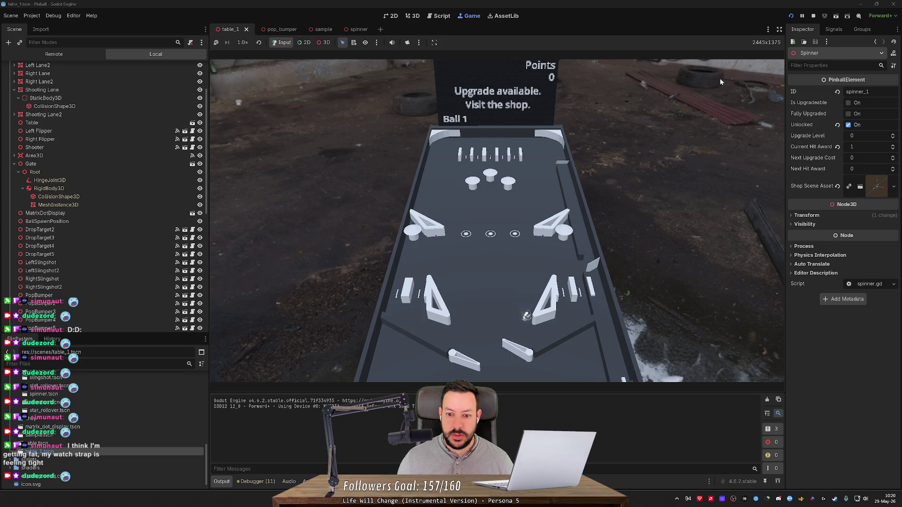
pyautogui.press('Left')
pyautogui.press('Left')
pyautogui.press('Right')
pyautogui.press('Right')
pyautogui.press('Right')
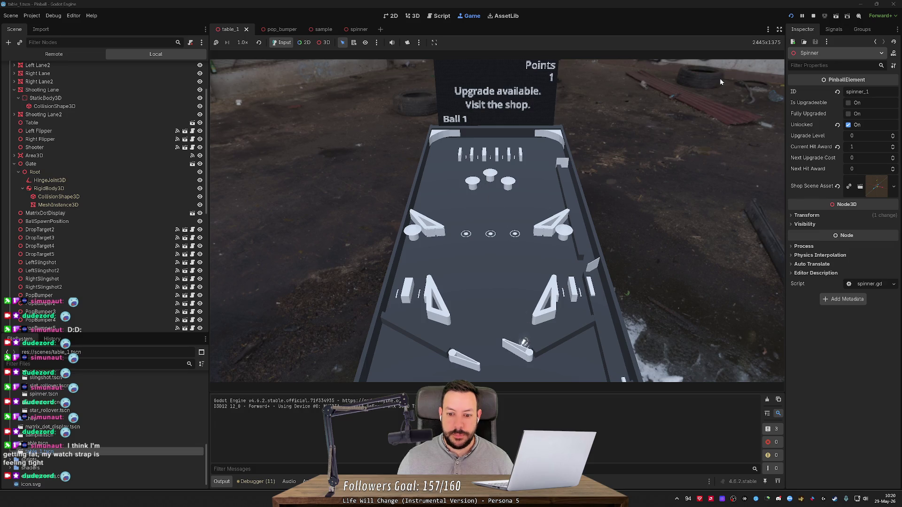
pyautogui.press('Right')
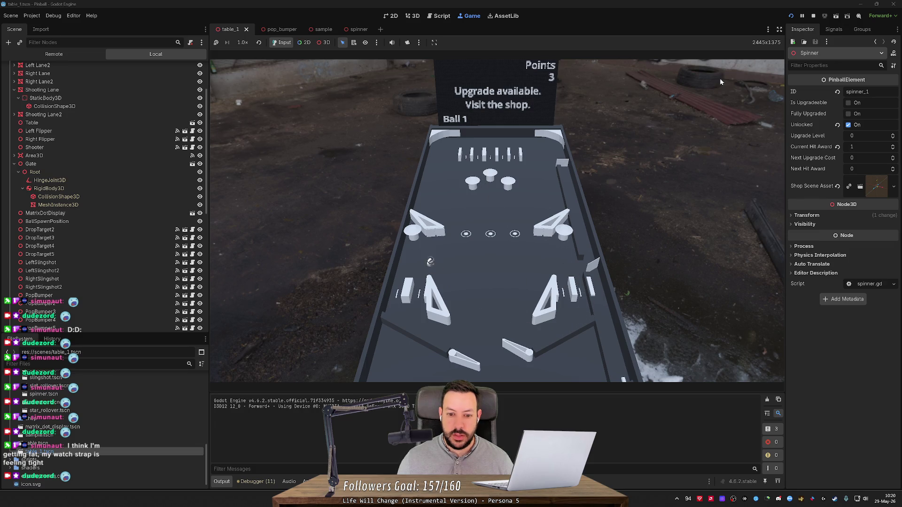
pyautogui.press('Left')
pyautogui.press('Right')
pyautogui.press('Left')
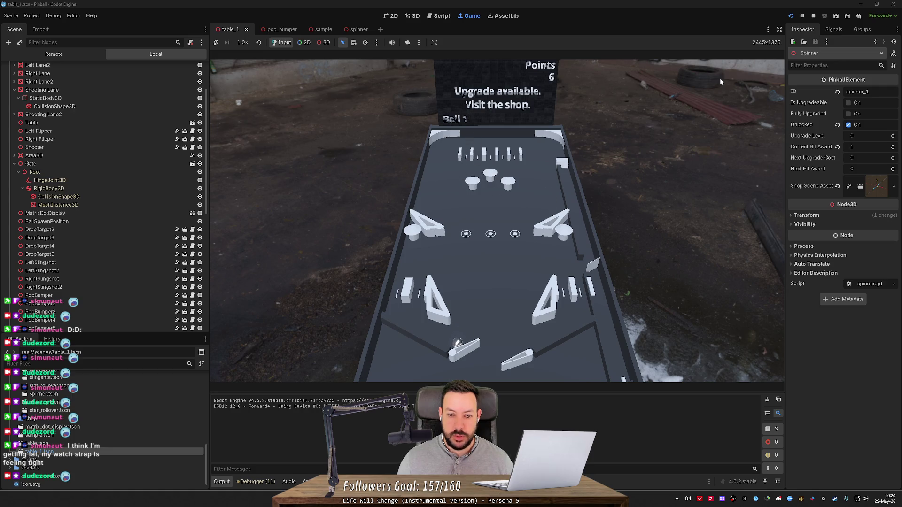
pyautogui.press('Left')
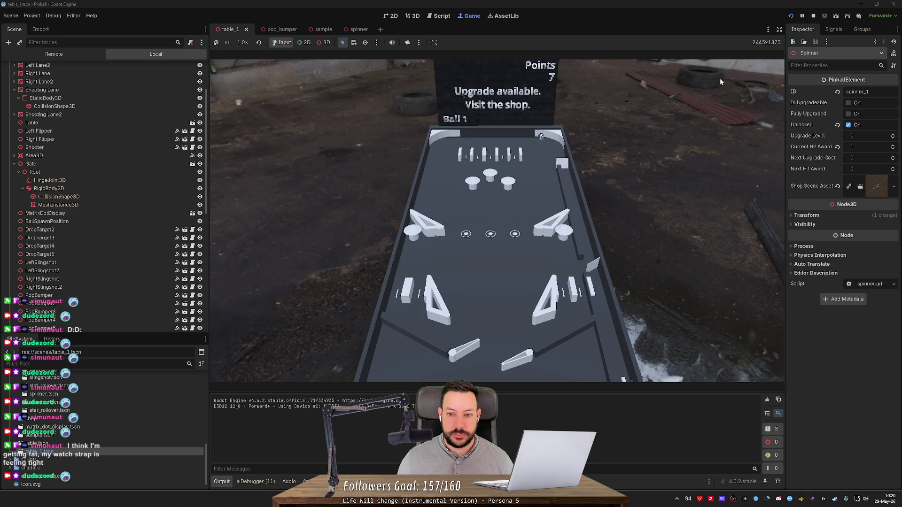
pyautogui.press('Left')
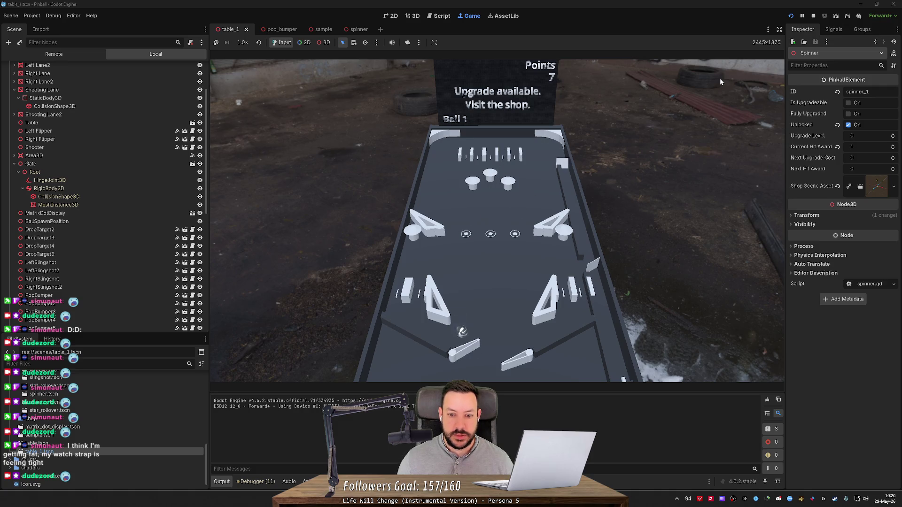
pyautogui.press('Right')
pyautogui.press('Left')
pyautogui.press('Right')
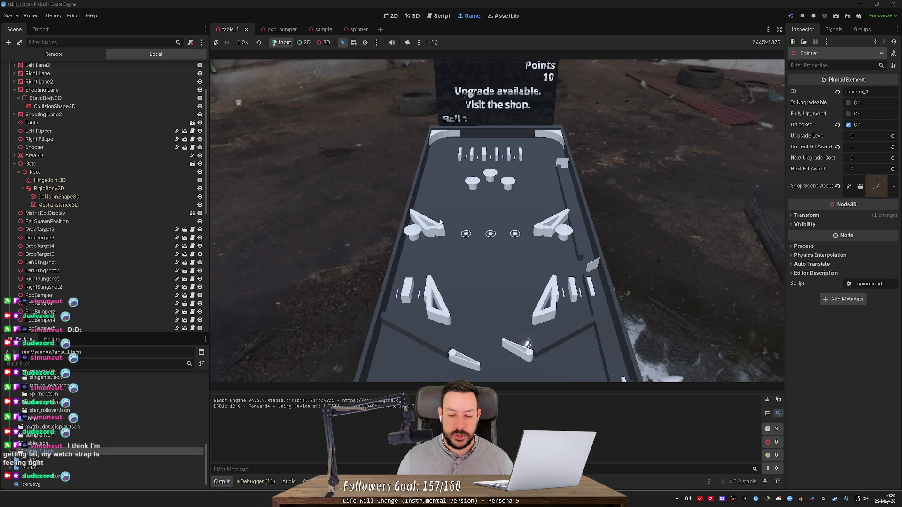
# - Catch the falling ball and launch it up the table repeatedly until the score reaches 18
pyautogui.press('Left')
pyautogui.press('Right')
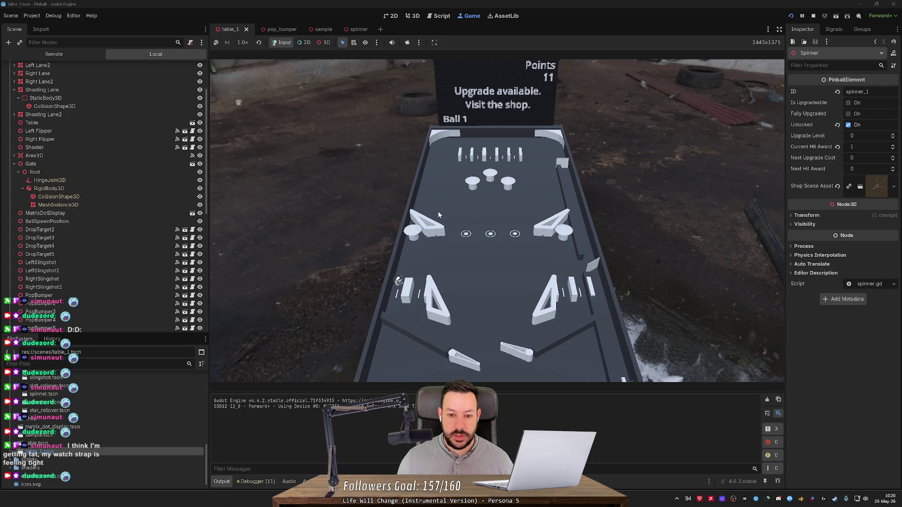
pyautogui.press('Left')
pyautogui.press('Right')
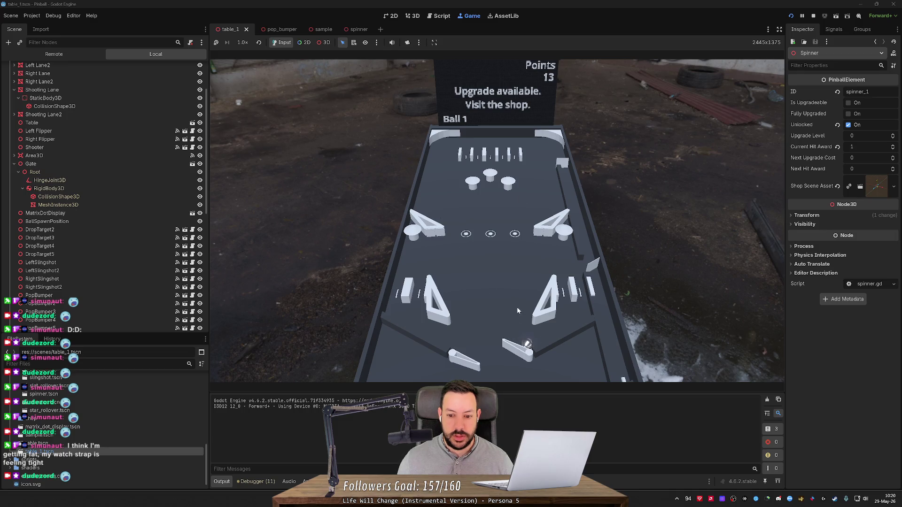
pyautogui.press('Right')
pyautogui.press('Right')
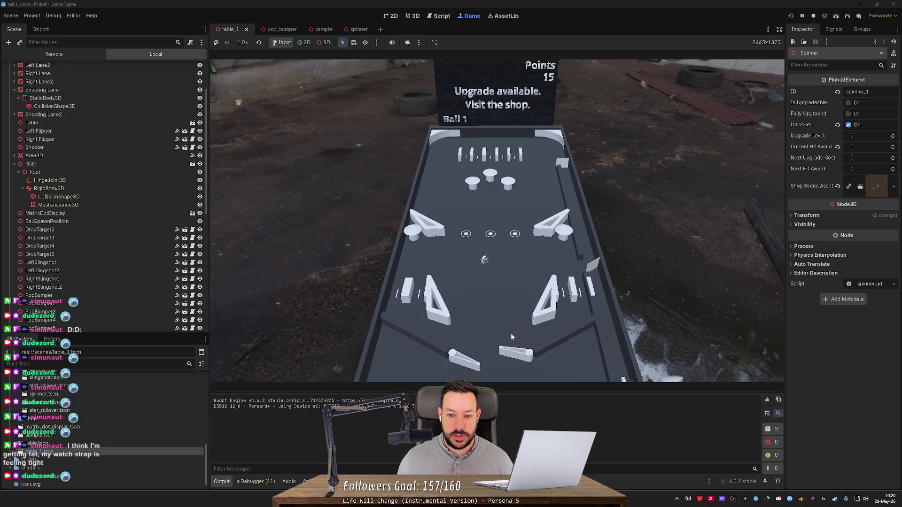
pyautogui.press('Right')
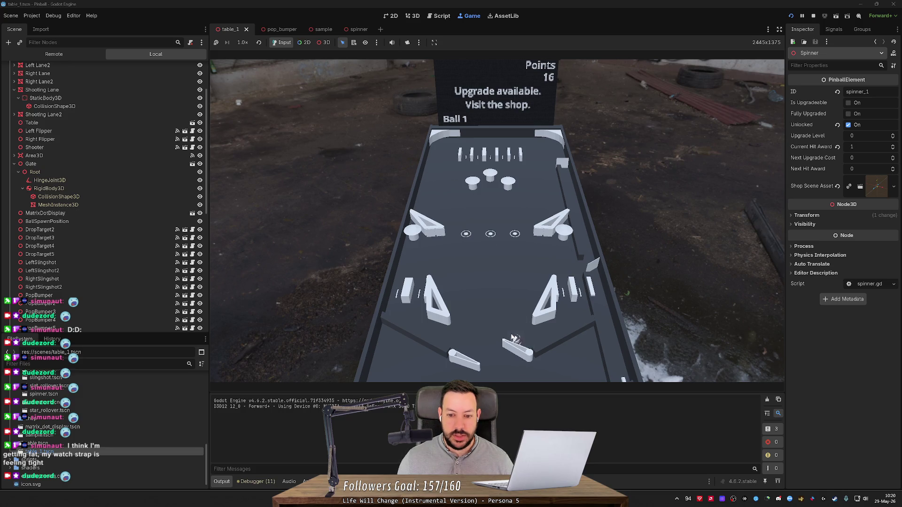
pyautogui.press('Right')
pyautogui.press('Right')
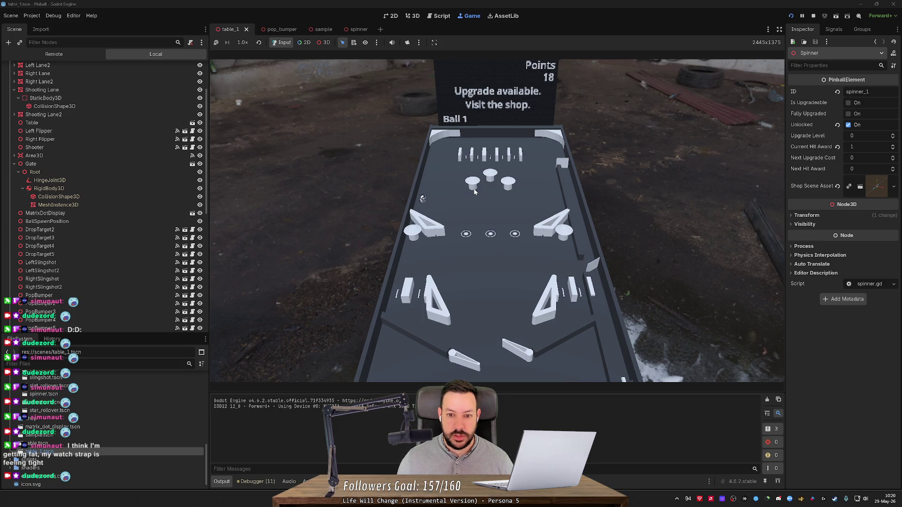
pyautogui.press('Right')
pyautogui.press('Right')
pyautogui.press('Right')
# - Keep flicking ball 1 with the right flipper until it drains, then launch ball 2 at 43 points
pyautogui.press('Right')
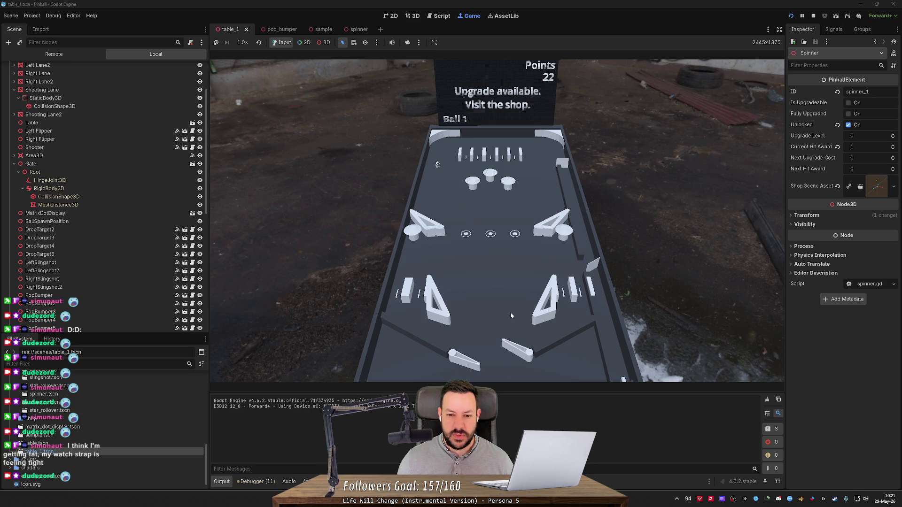
pyautogui.press('Right')
pyautogui.press('Right')
pyautogui.press('Right')
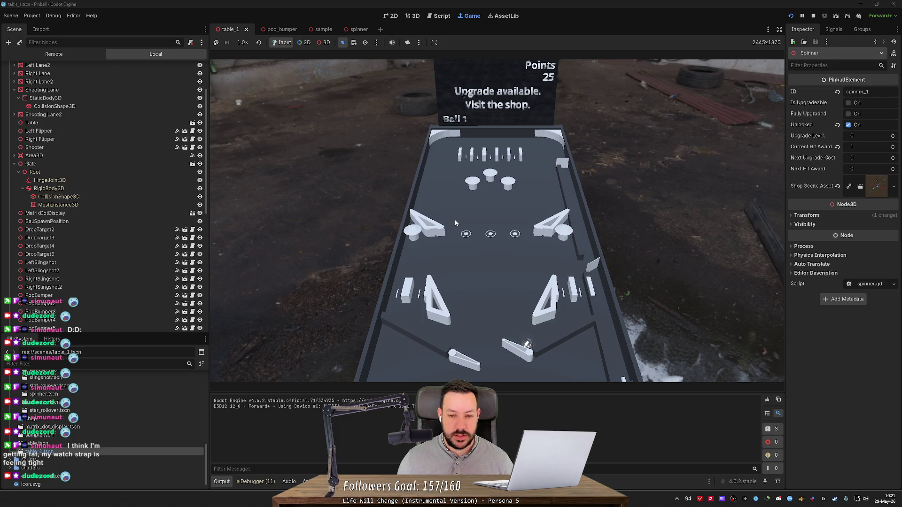
pyautogui.press('Right')
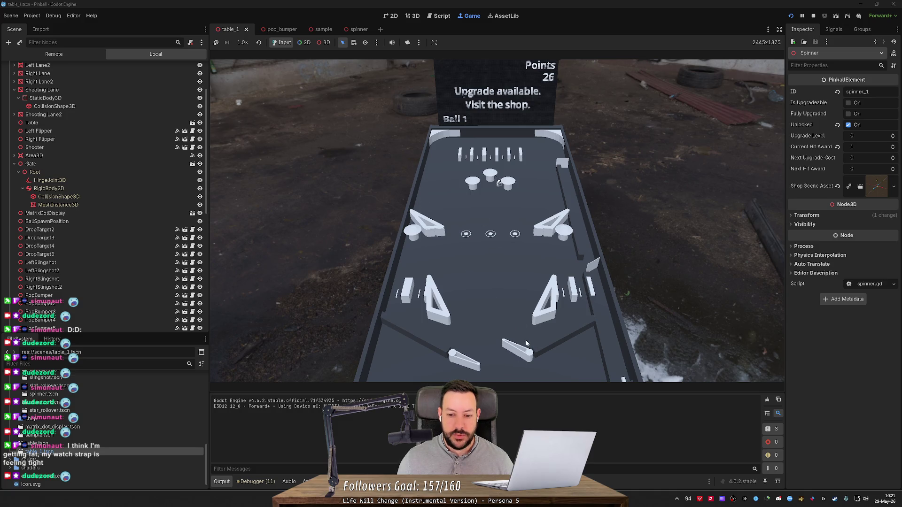
pyautogui.press('Right')
pyautogui.press('Right')
pyautogui.press('Right')
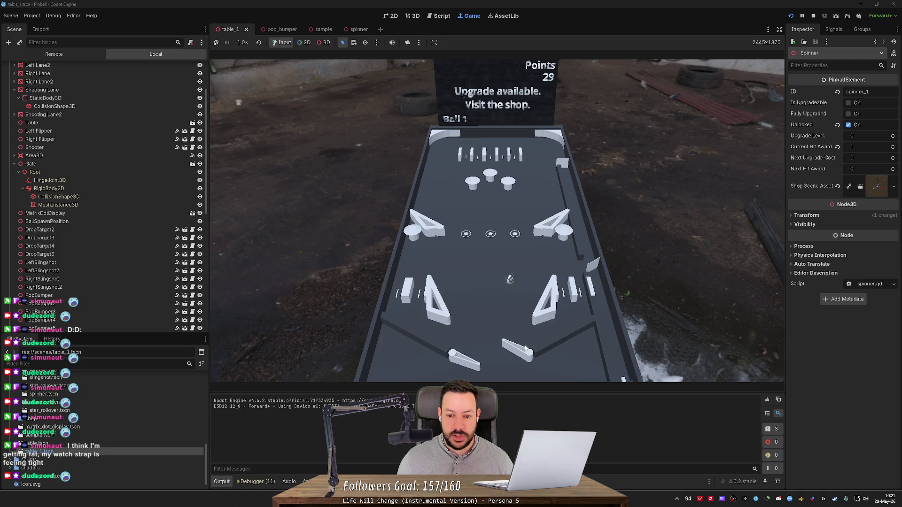
pyautogui.press('Right')
pyautogui.press('Right')
pyautogui.press('Right')
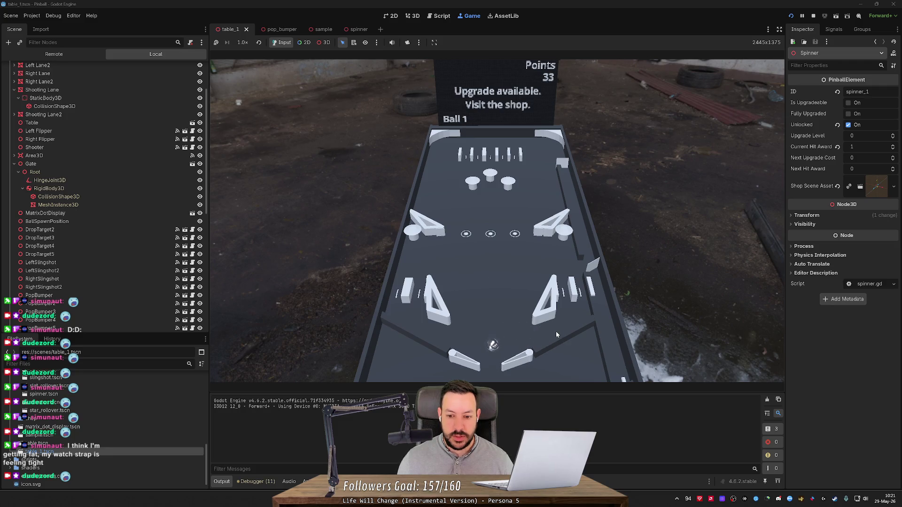
pyautogui.press('Right')
pyautogui.press('Right')
pyautogui.press('Right')
pyautogui.press('Right')
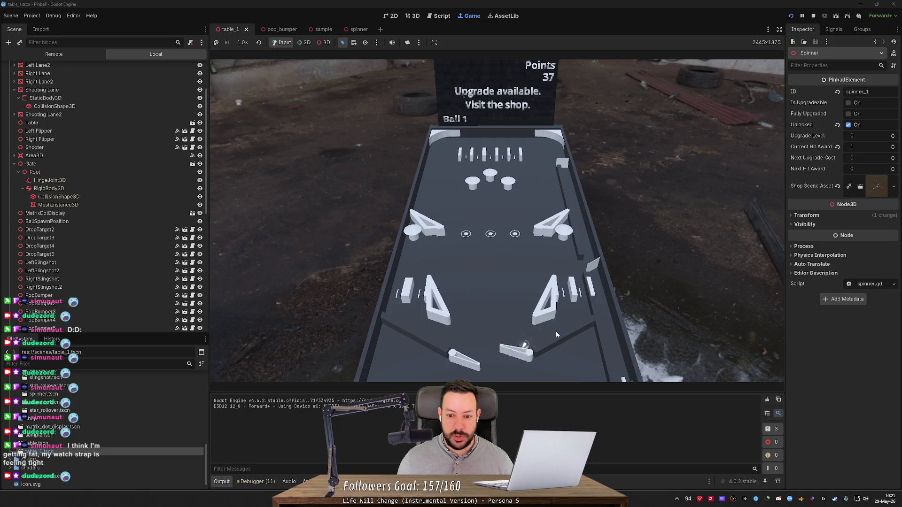
pyautogui.press('Right')
pyautogui.press('Right')
pyautogui.press('Right')
pyautogui.press('Right')
pyautogui.press('Right')
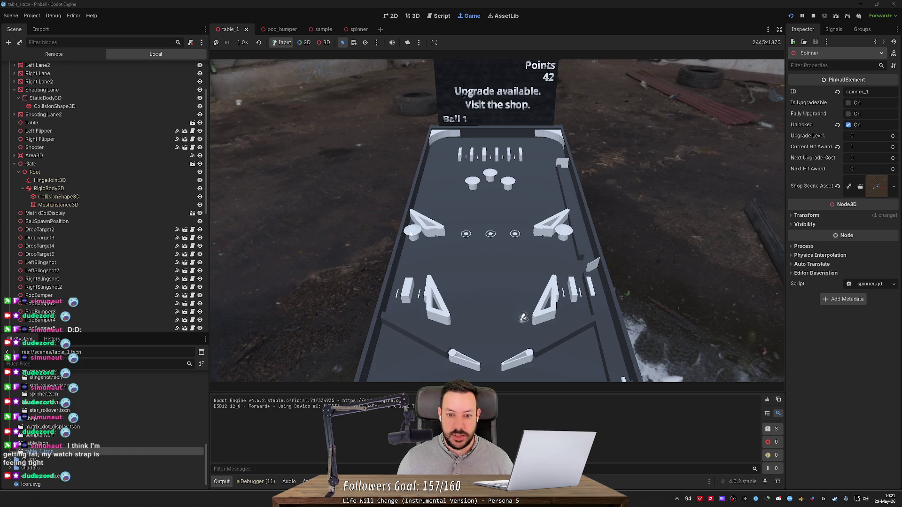
pyautogui.press('space')
pyautogui.press('Right')
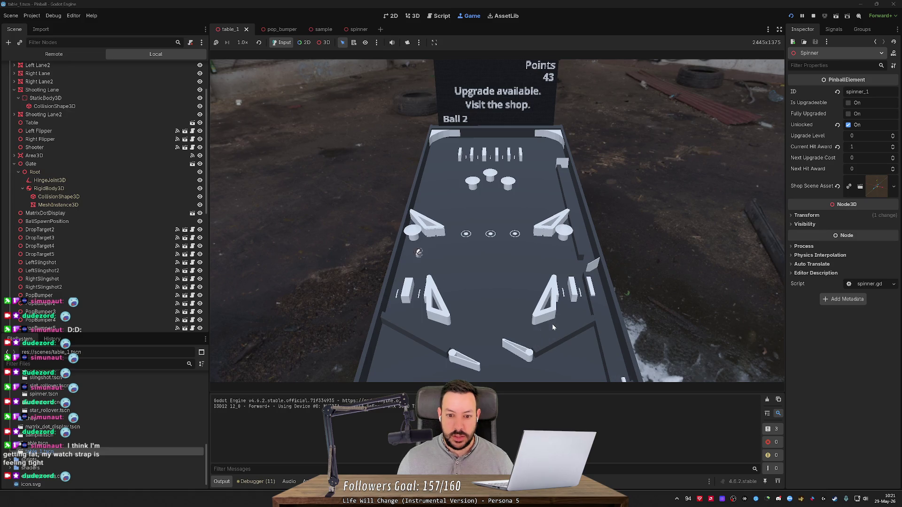
# - Launch the next ball with Space and flip it around the table until the score hits 66
pyautogui.press('Right')
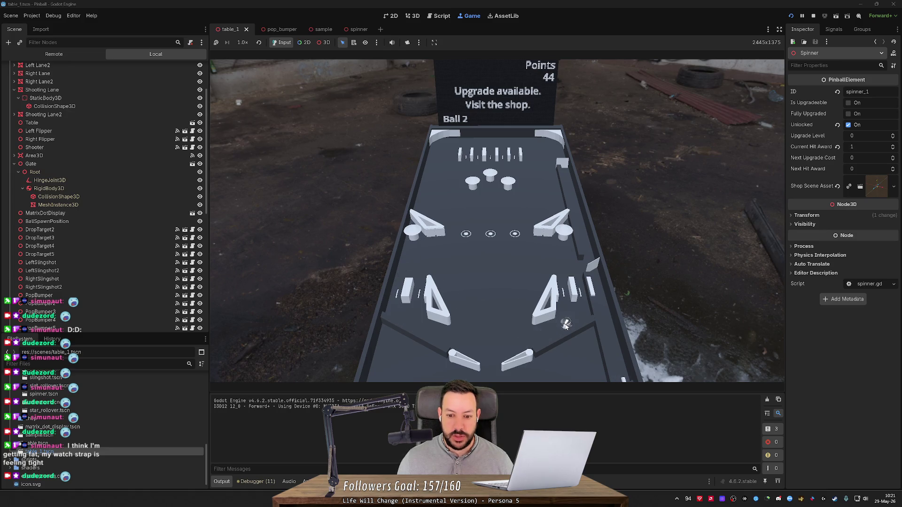
pyautogui.press('Right')
pyautogui.press('Right')
pyautogui.press('Right')
pyautogui.press('Right')
pyautogui.press('Right')
pyautogui.press('Right')
pyautogui.press('Right')
pyautogui.press('Right')
pyautogui.press('Right')
pyautogui.press('Right')
pyautogui.press('Right')
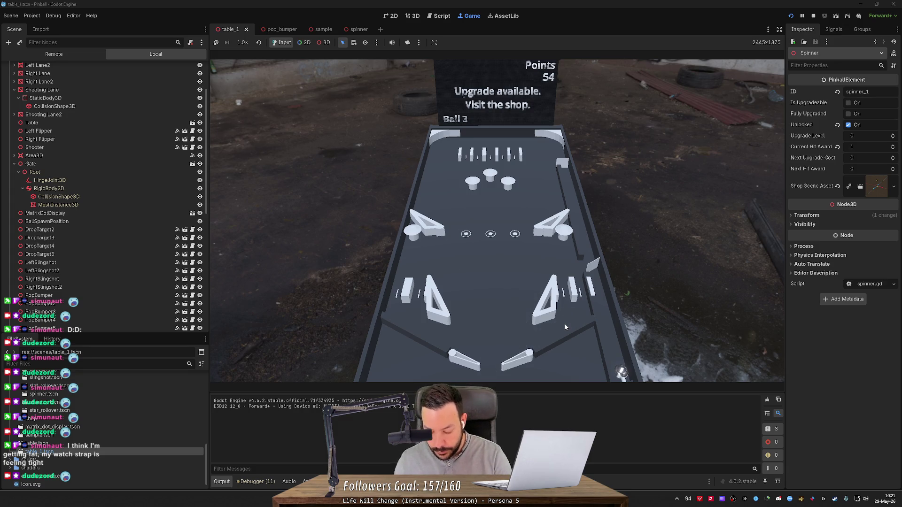
pyautogui.press('space')
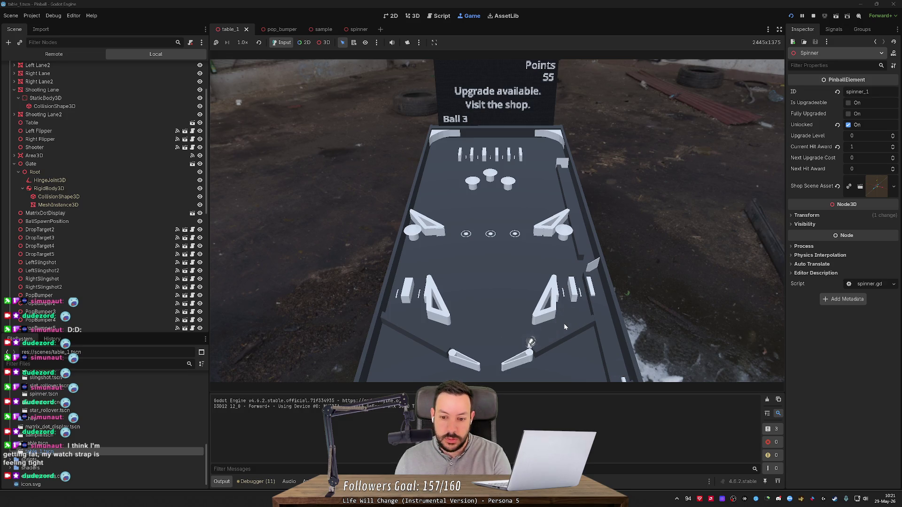
pyautogui.press('Right')
pyautogui.press('Right')
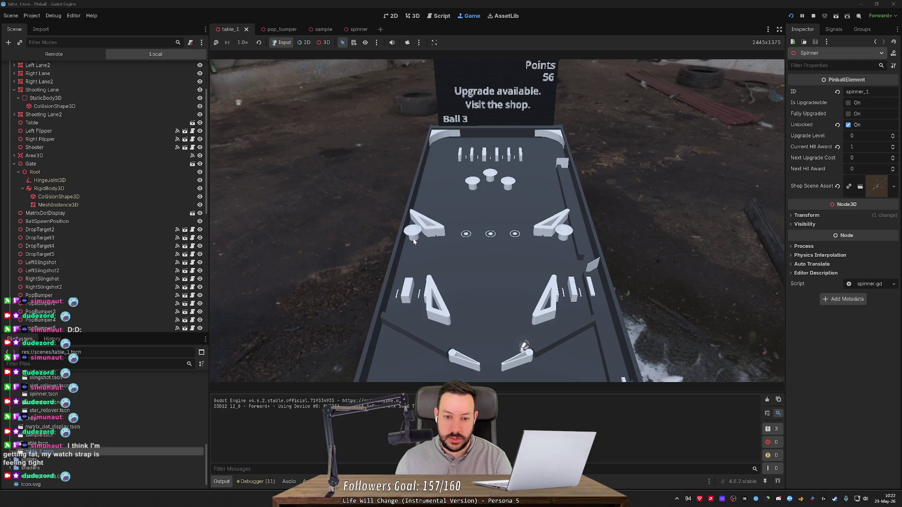
pyautogui.press('Right')
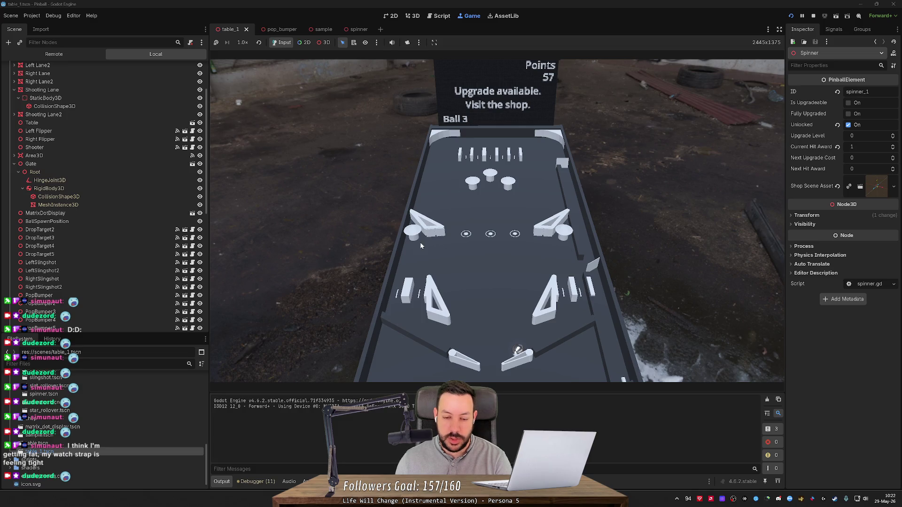
pyautogui.press('Right')
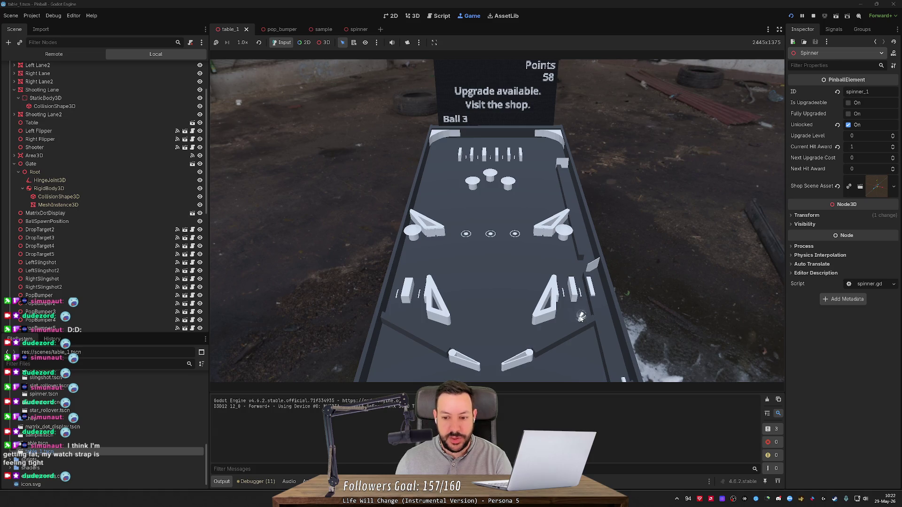
pyautogui.press('Right')
pyautogui.press('Right')
pyautogui.press('Right')
pyautogui.press('Right')
pyautogui.press('Right')
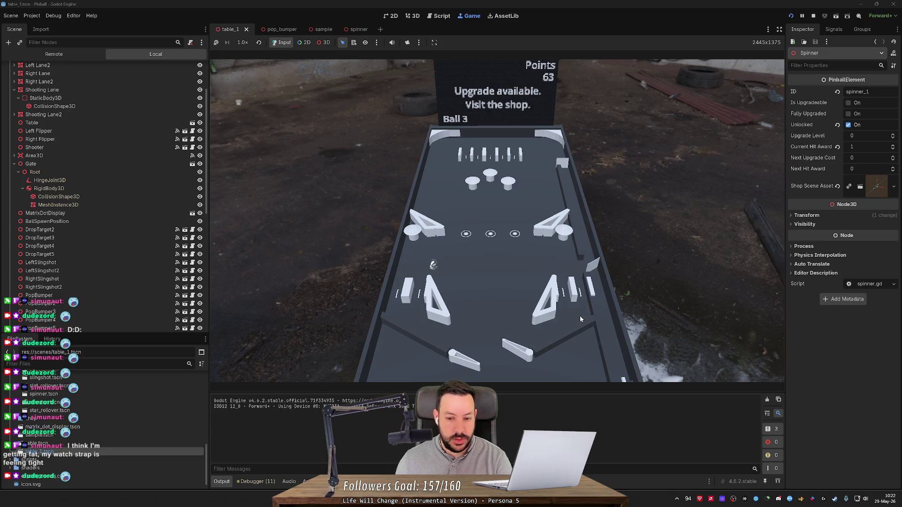
pyautogui.press('Right')
pyautogui.press('Right')
pyautogui.press('Left')
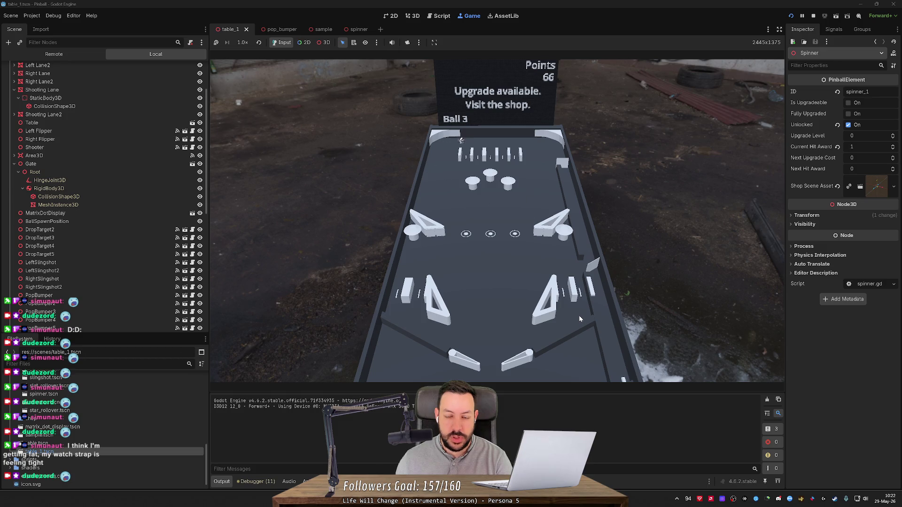
# - Stop the test run, expand the scripts folder in FileSystem, and open flipper.gd
pyautogui.click(813, 16)
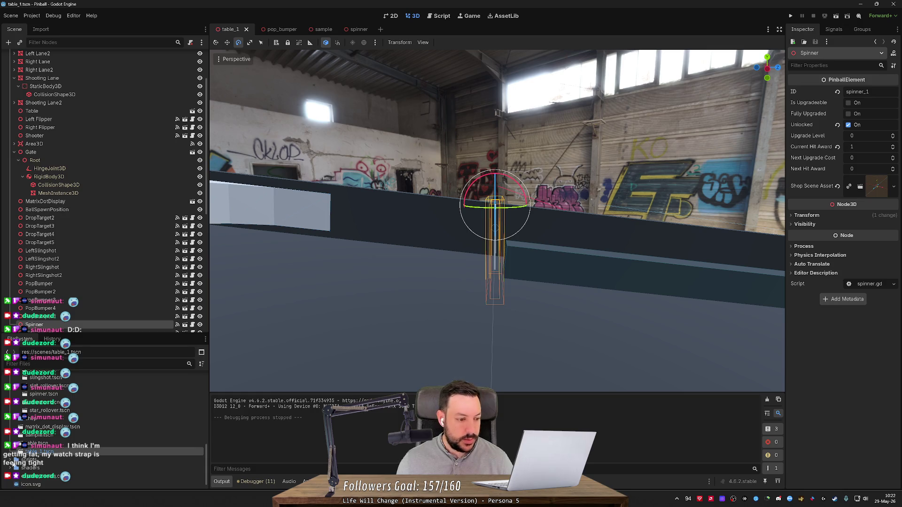
pyautogui.click(10, 460)
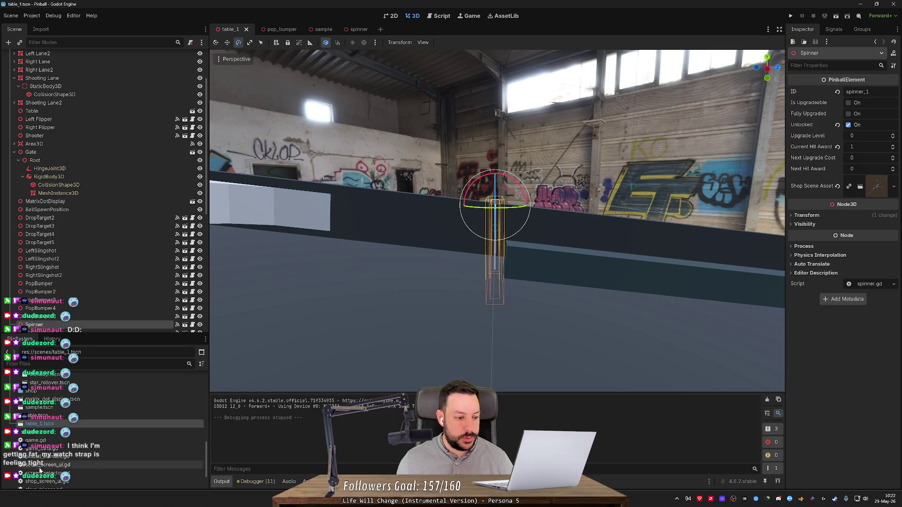
pyautogui.scroll(-2, 38, 446)
pyautogui.scroll(-6, 56, 436)
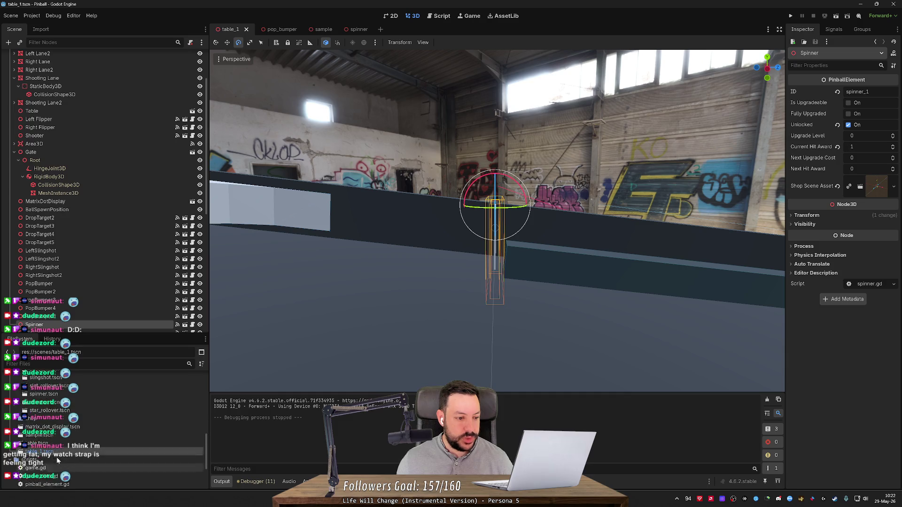
pyautogui.scroll(5, 55, 418)
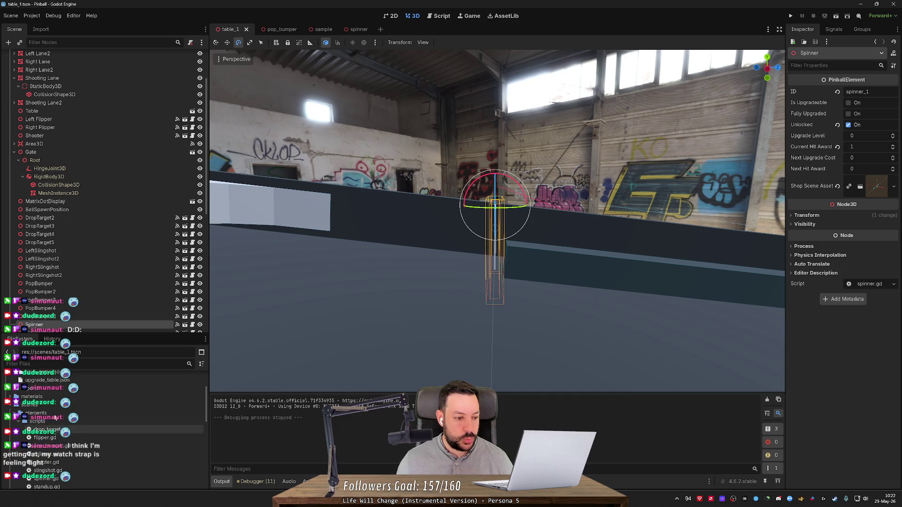
pyautogui.doubleClick(59, 436)
# - Inspect the emit_ball_hit and apply_impulse code on lines 53–56 of flipper.gd, then return to 3D
pyautogui.press('Down')
pyautogui.press('Down')
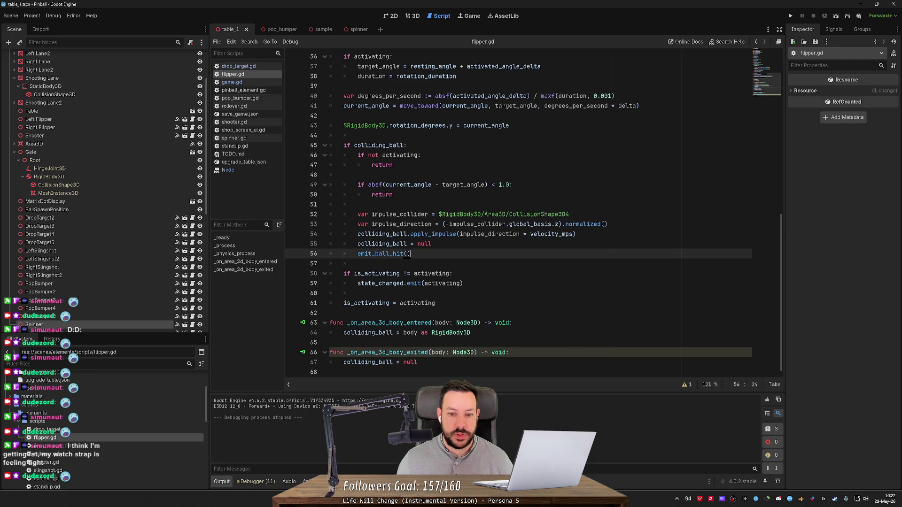
pyautogui.scroll(1, 516, 211)
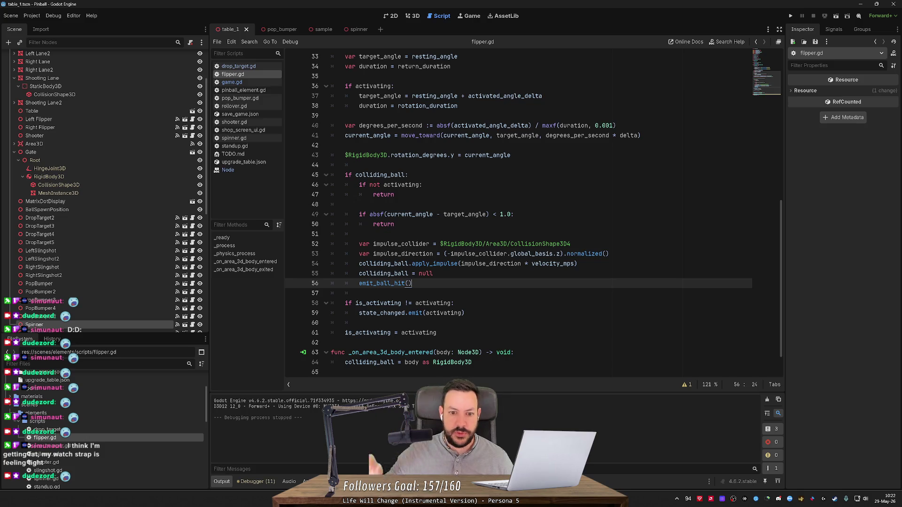
pyautogui.moveTo(464, 215)
pyautogui.click(476, 264)
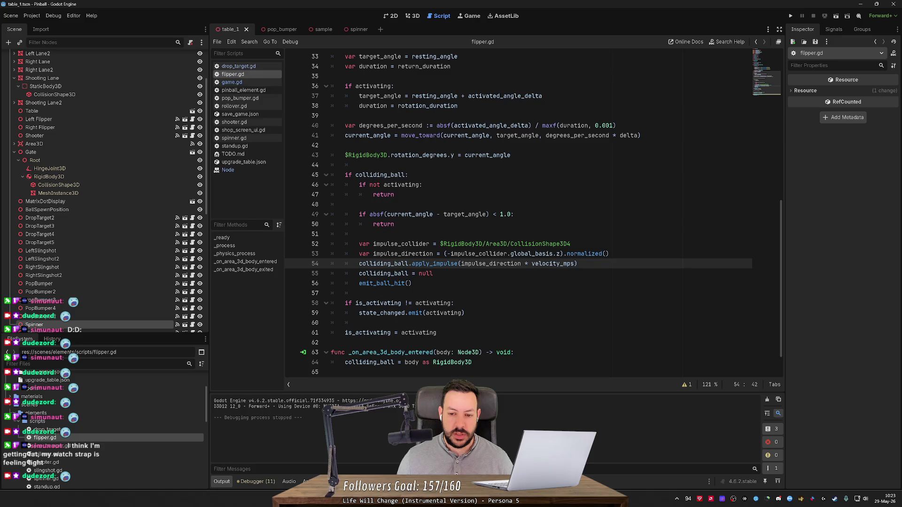
pyautogui.moveTo(539, 254)
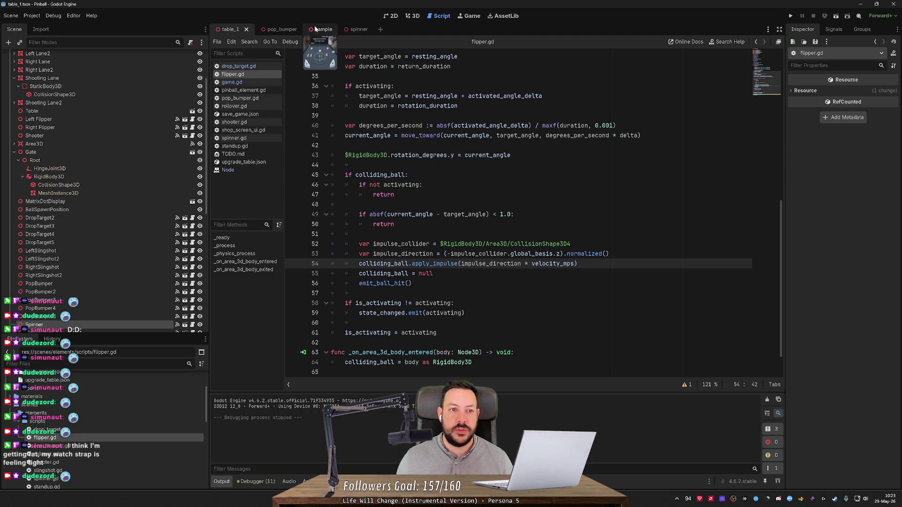
pyautogui.click(412, 16)
# - Select the Right Flipper from a top-down view and switch to the Rotate tool with local space toggled
pyautogui.moveTo(497, 221); pyautogui.dragTo(496, 221)
pyautogui.moveTo(441, 277); pyautogui.dragTo(441, 277)
pyautogui.click(441, 277)
pyautogui.moveTo(496, 221); pyautogui.dragTo(496, 220)
pyautogui.press('w')
pyautogui.press('r')
pyautogui.press('w')
pyautogui.press('t')
pyautogui.press('t')
pyautogui.press('t')
pyautogui.press('t')
pyautogui.press('r')
pyautogui.press('e')
# - Rotate the Right Flipper about its pivot to a new resting angle, redoing the first attempt
pyautogui.press('t')
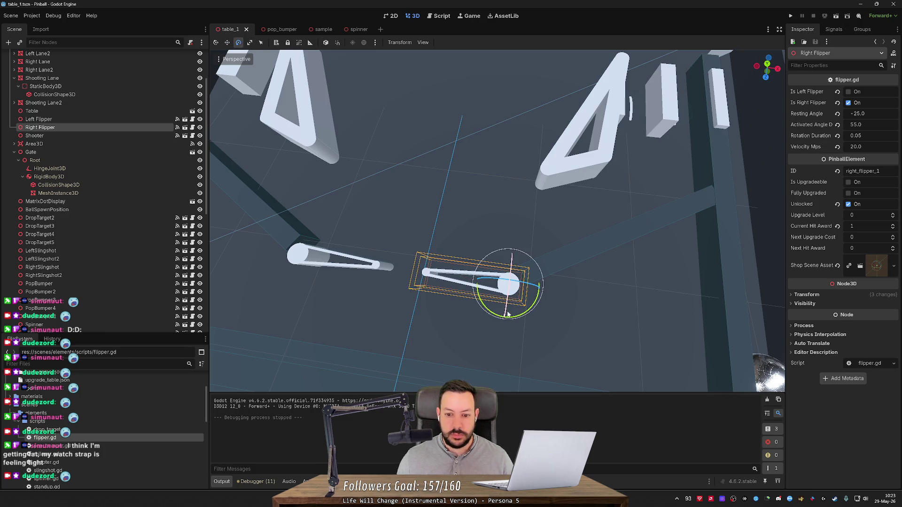
pyautogui.moveTo(508, 318); pyautogui.dragTo(534, 312)
pyautogui.hotkey('ctrl', 'z')
pyautogui.press('w')
pyautogui.press('e')
pyautogui.press('w')
pyautogui.press('t')
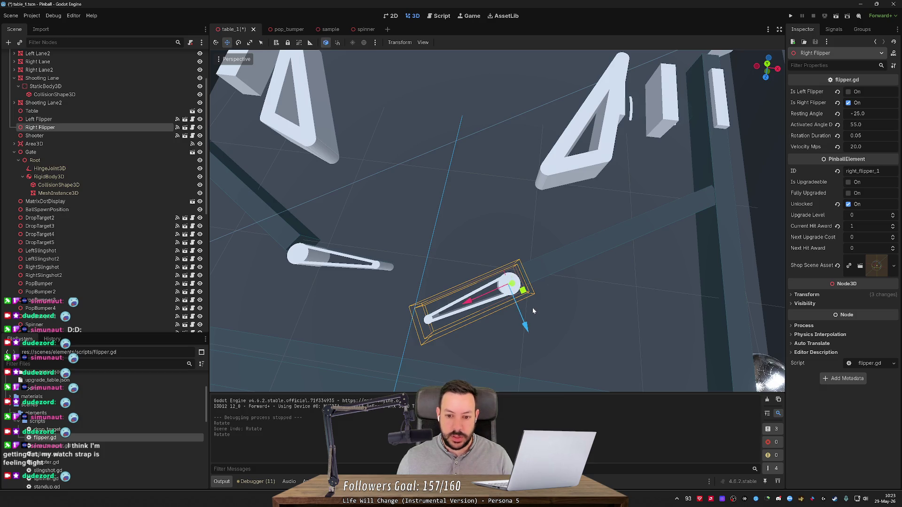
pyautogui.moveTo(537, 306)
pyautogui.mouseDown()
pyautogui.moveTo(512, 336)
pyautogui.moveTo(500, 328)
pyautogui.moveTo(511, 286)
pyautogui.mouseUp()
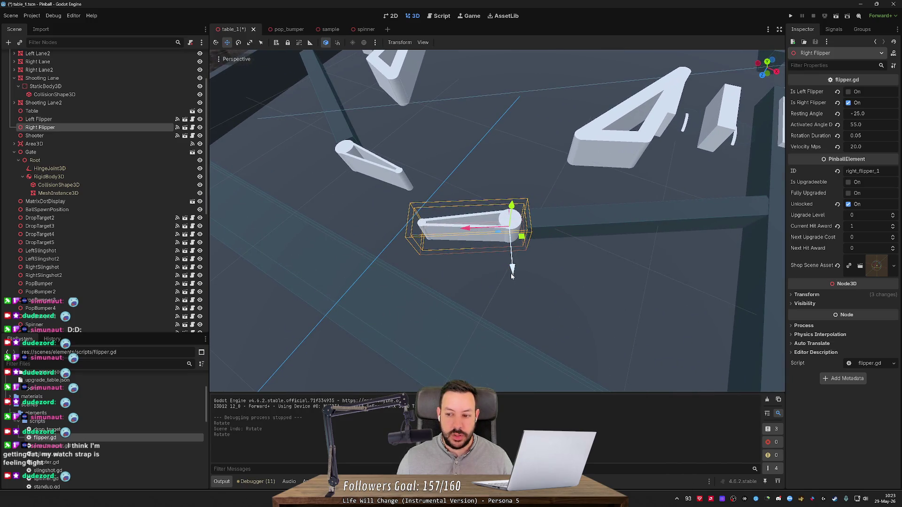
# - Expand the Right Flipper's Transform, set Rotation Y to -155.4, and go back to flipper.gd
pyautogui.click(789, 294)
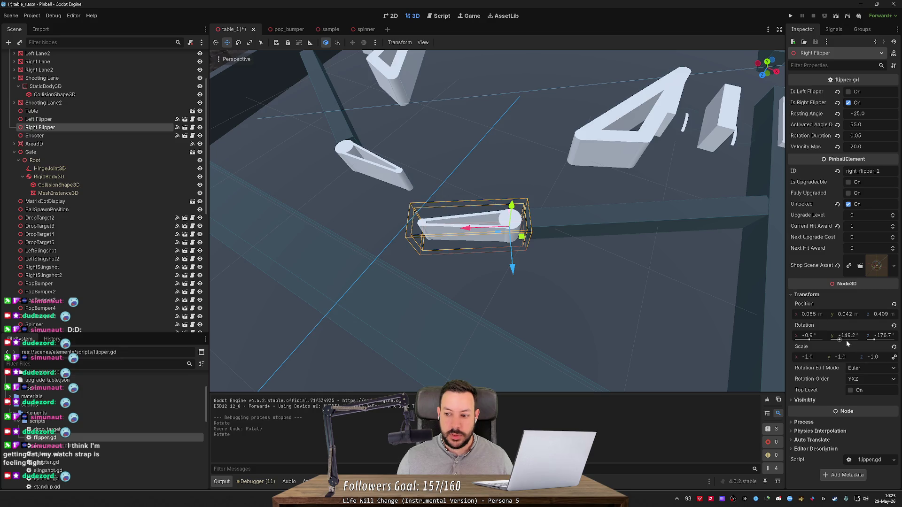
pyautogui.moveTo(841, 339); pyautogui.dragTo(838, 347)
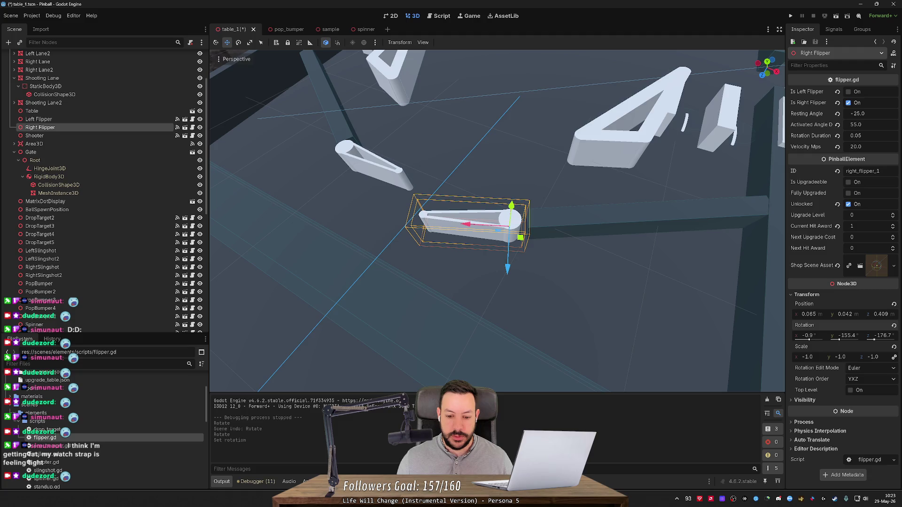
pyautogui.click(442, 16)
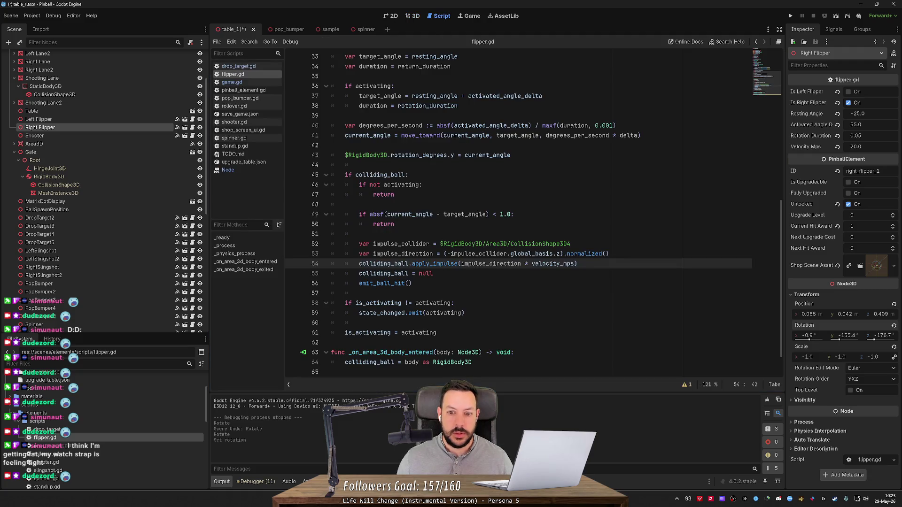
pyautogui.moveTo(451, 253); pyautogui.dragTo(560, 253)
pyautogui.click(450, 254)
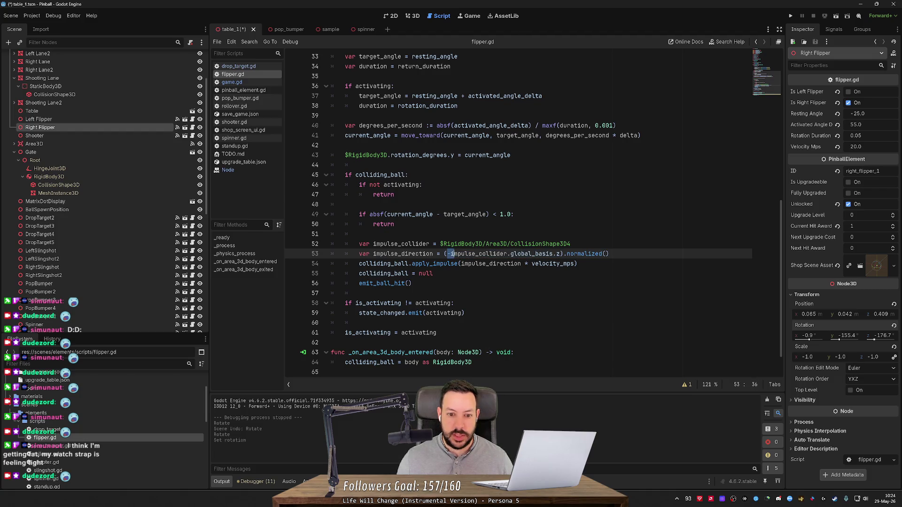
pyautogui.doubleClick(402, 253)
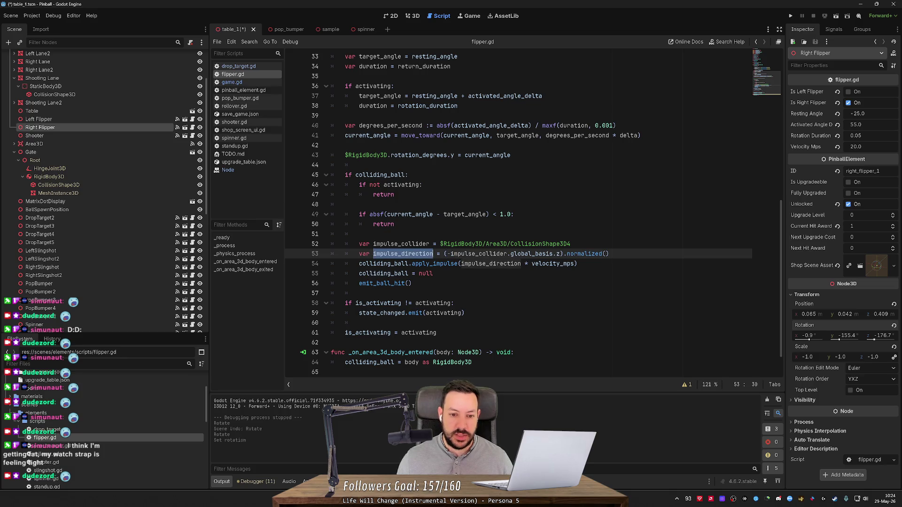
pyautogui.click(401, 253)
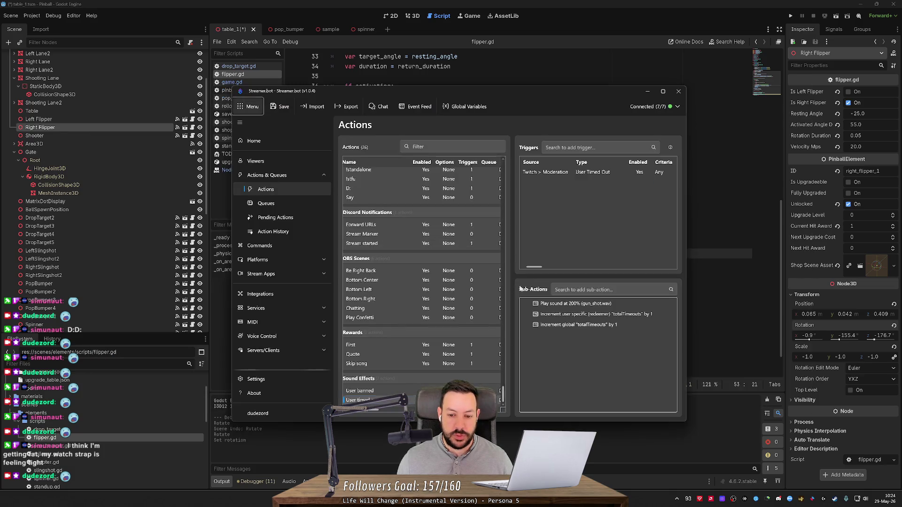
# - Switch Godot back to the 3D viewport showing the Right Flipper at -155.4° Y rotation
pyautogui.click(412, 16)
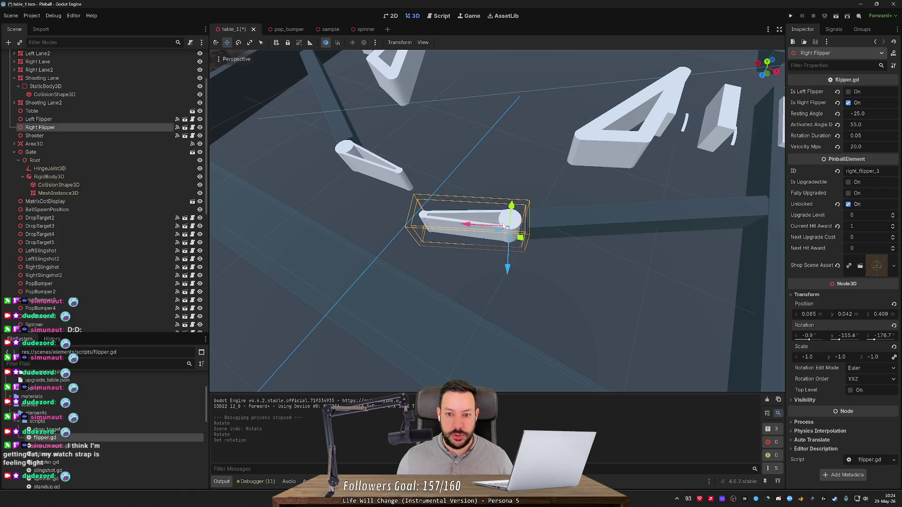
# - Try Right Flipper Y rotations of -158.4 and -150, then settle on -156.0
pyautogui.moveTo(511, 180); pyautogui.dragTo(546, 284)
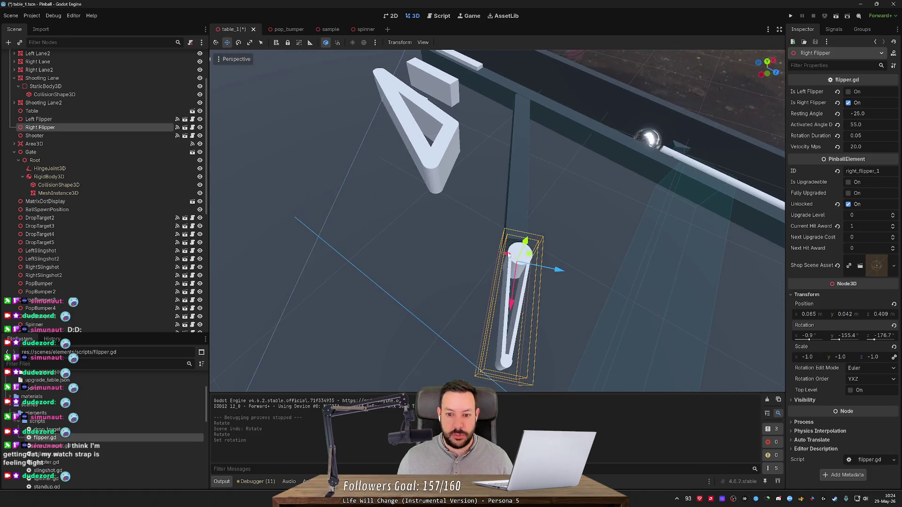
pyautogui.moveTo(843, 342); pyautogui.dragTo(837, 342)
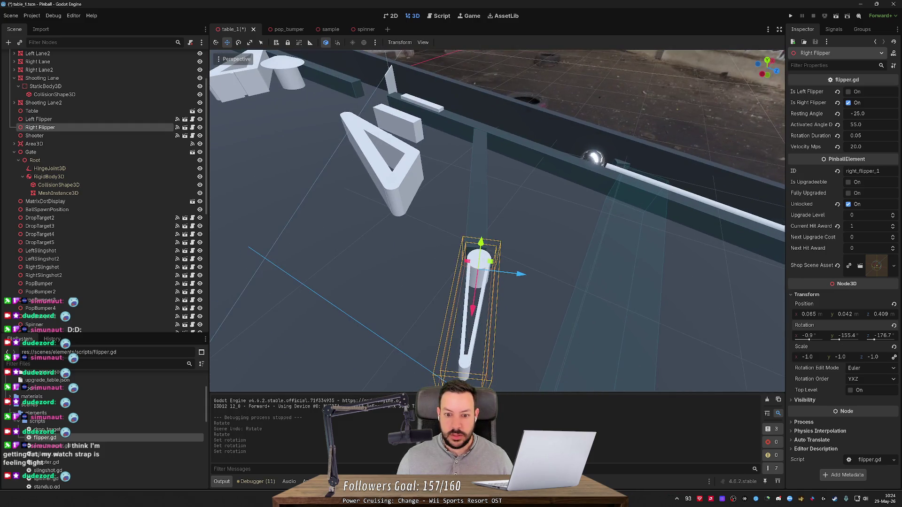
pyautogui.click(851, 335)
pyautogui.write('-158.4')
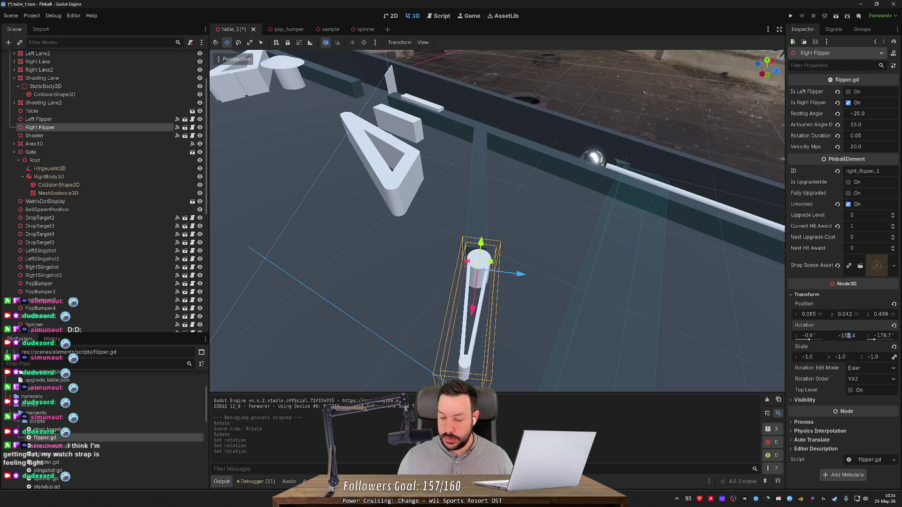
pyautogui.press('Return')
pyautogui.click(838, 337)
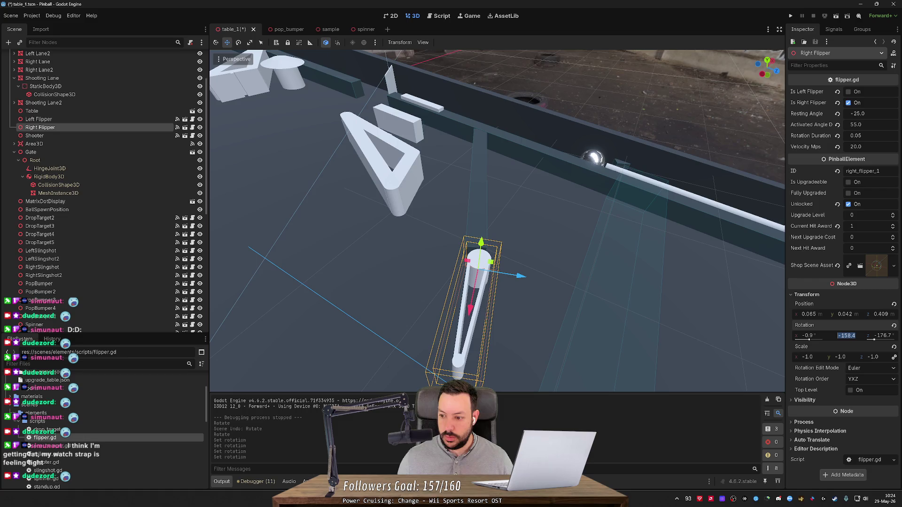
pyautogui.write('-150')
pyautogui.press('Return')
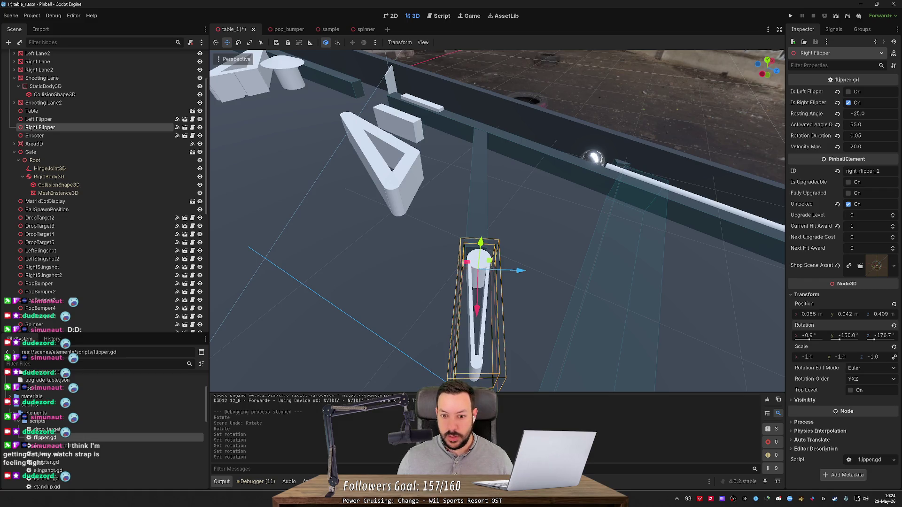
pyautogui.moveTo(610, 235)
pyautogui.mouseDown()
pyautogui.moveTo(516, 221)
pyautogui.moveTo(423, 235)
pyautogui.moveTo(558, 331)
pyautogui.mouseUp()
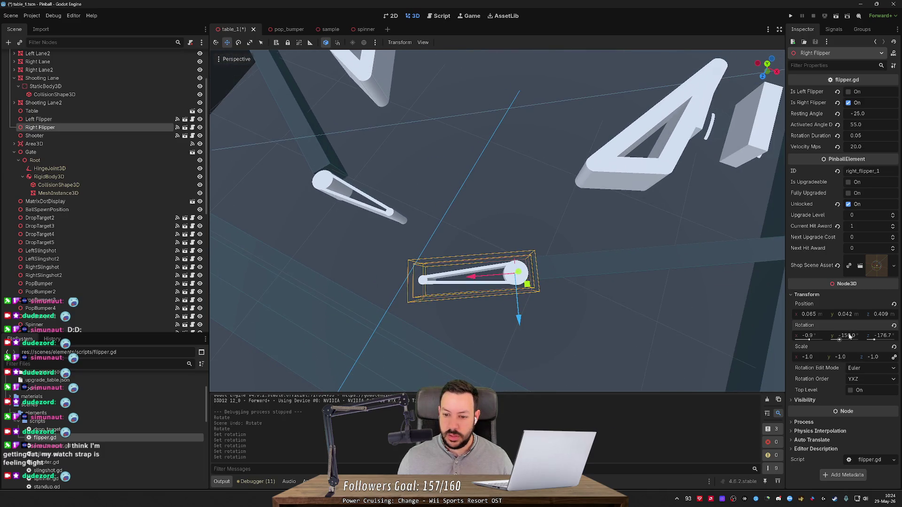
pyautogui.moveTo(467, 274)
pyautogui.mouseDown()
pyautogui.moveTo(430, 237)
pyautogui.moveTo(408, 273)
pyautogui.moveTo(621, 243)
pyautogui.mouseUp()
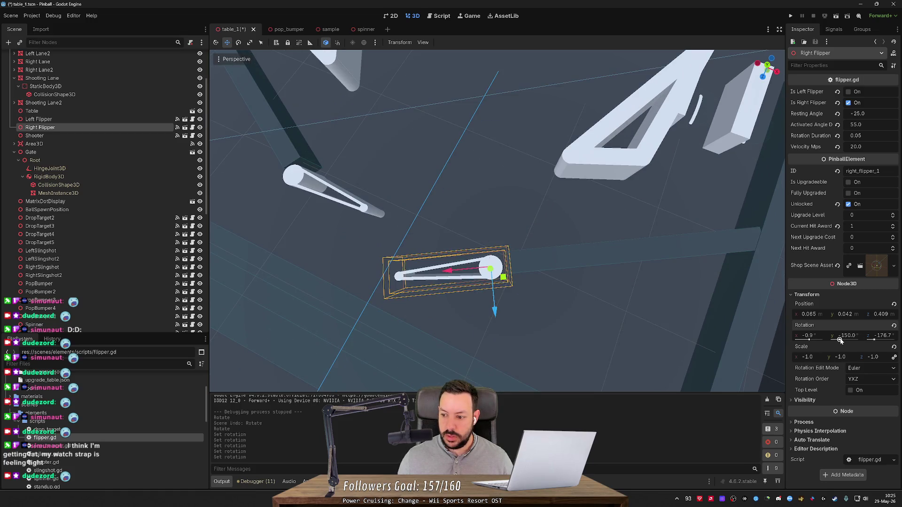
pyautogui.moveTo(840, 340)
pyautogui.mouseDown()
pyautogui.moveTo(849, 340)
pyautogui.moveTo(840, 339)
pyautogui.mouseUp()
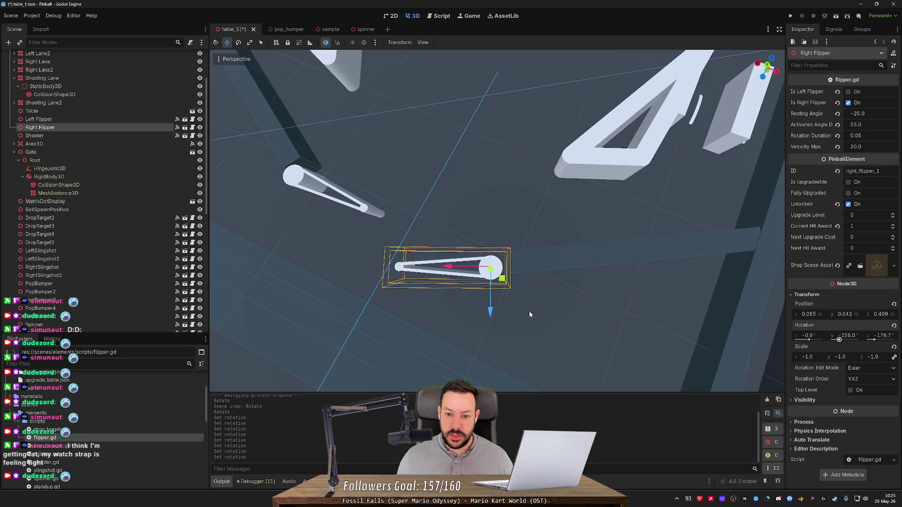
pyautogui.click(529, 311)
pyautogui.scroll(5, 529, 311)
pyautogui.moveTo(529, 311); pyautogui.dragTo(421, 238)
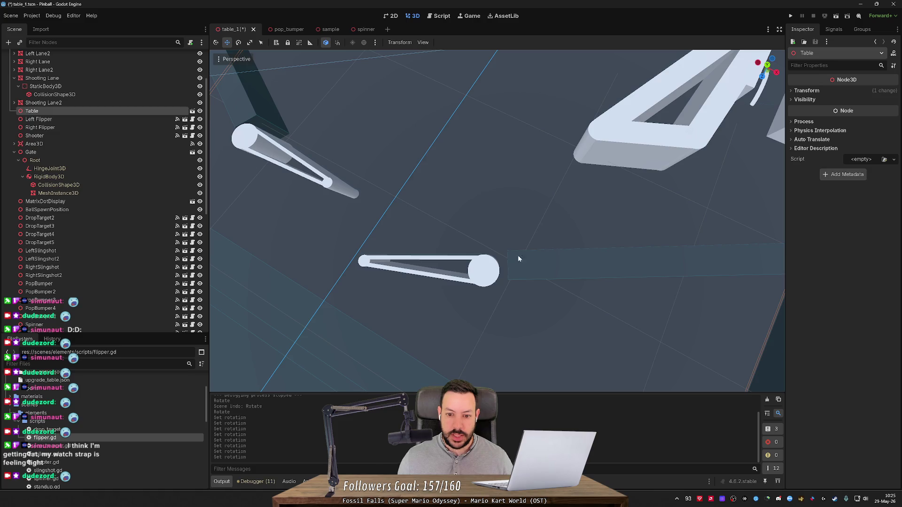
pyautogui.click(471, 273)
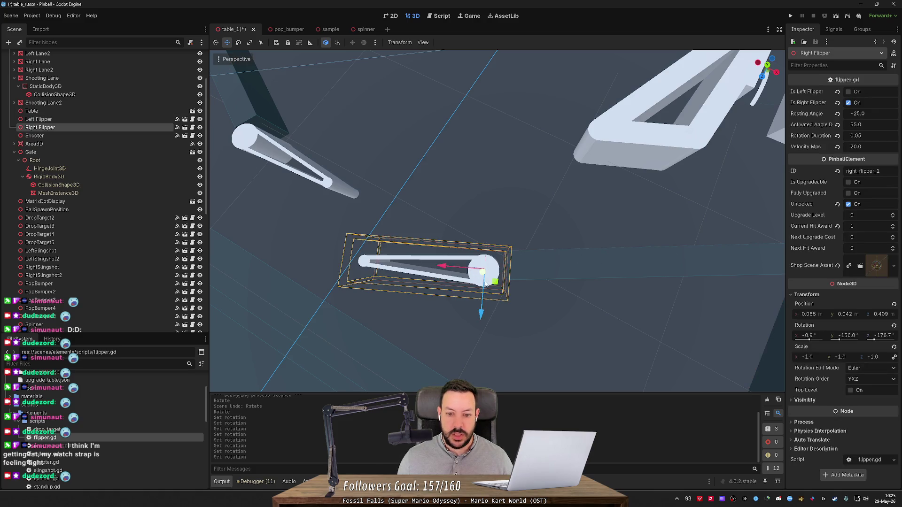
pyautogui.moveTo(475, 281); pyautogui.dragTo(474, 334)
pyautogui.press('s')
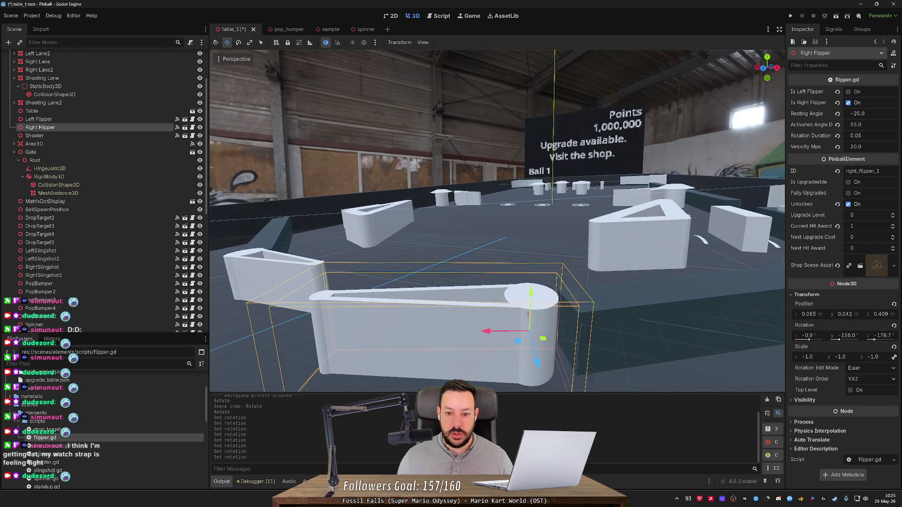
pyautogui.moveTo(213, 310); pyautogui.dragTo(214, 347)
pyautogui.moveTo(452, 281); pyautogui.dragTo(452, 258)
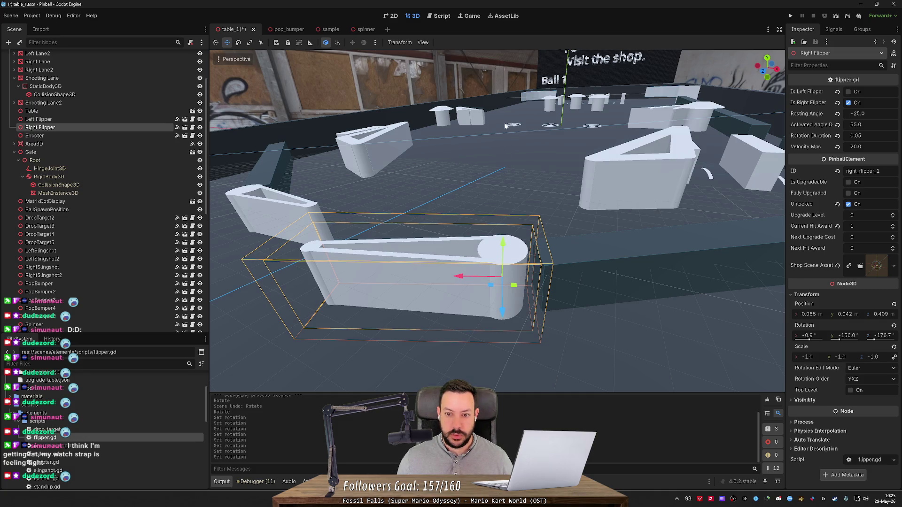
pyautogui.moveTo(530, 226); pyautogui.dragTo(529, 181)
pyautogui.moveTo(511, 306); pyautogui.dragTo(511, 296)
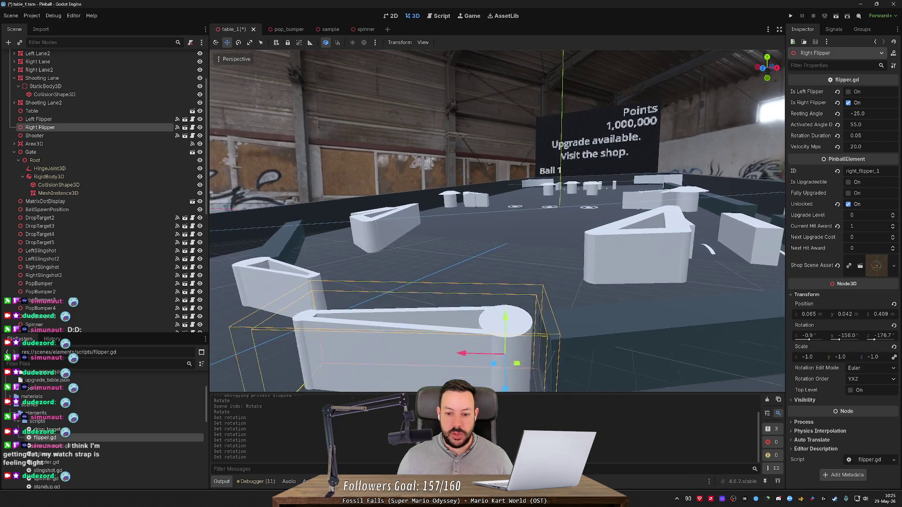
pyautogui.scroll(-2, 498, 221)
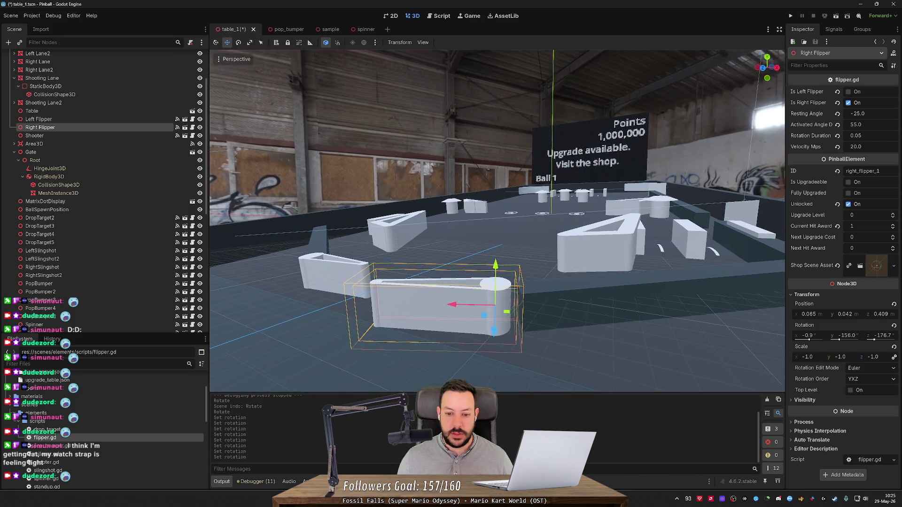
pyautogui.scroll(1, 497, 220)
pyautogui.press('w')
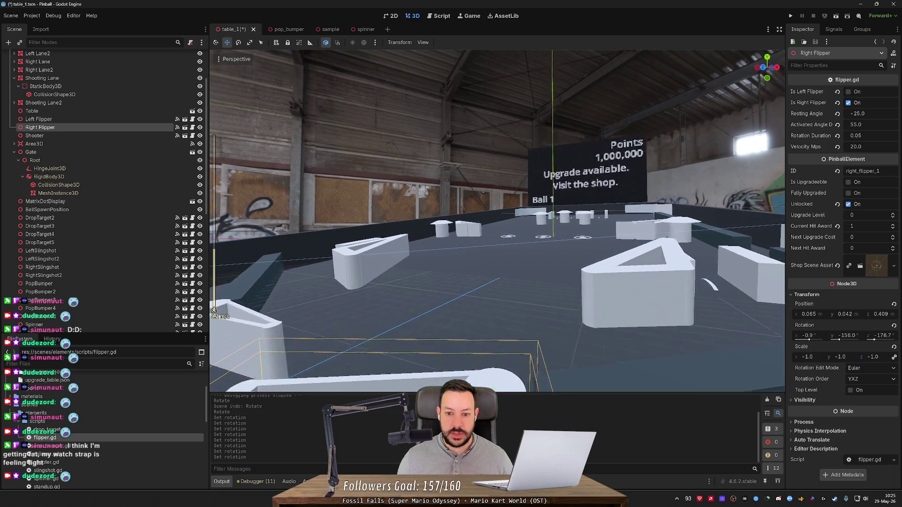
pyautogui.press('w')
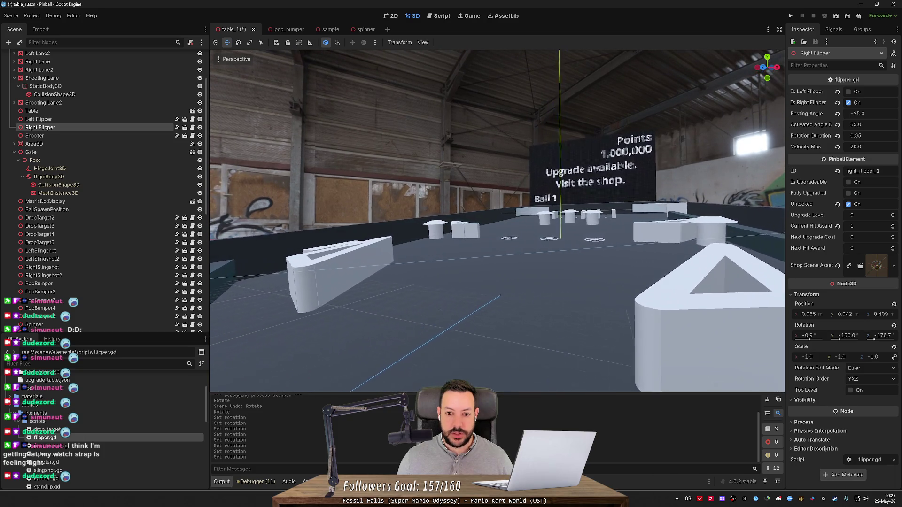
pyautogui.press('w')
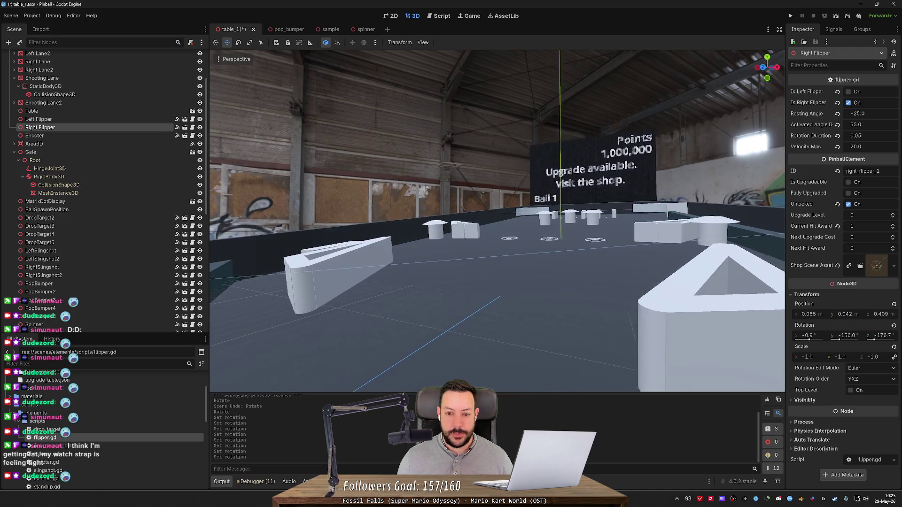
pyautogui.press('w')
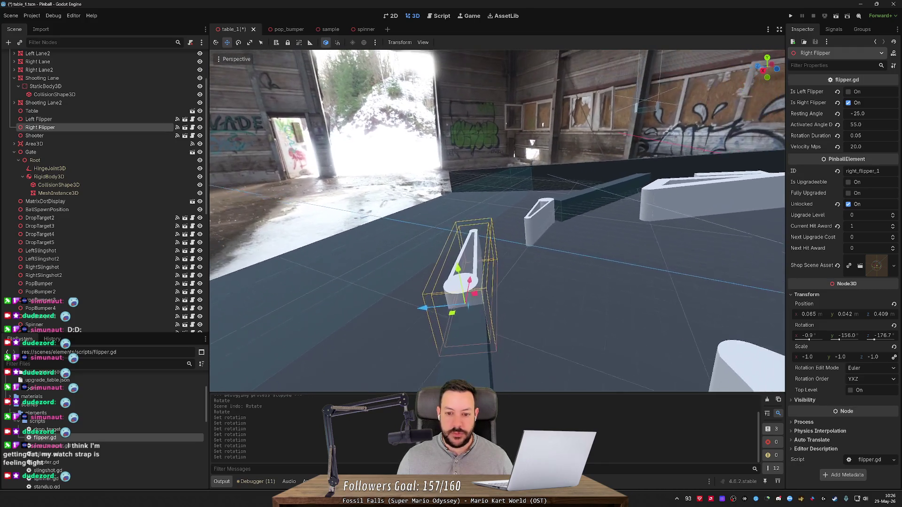
pyautogui.press('w')
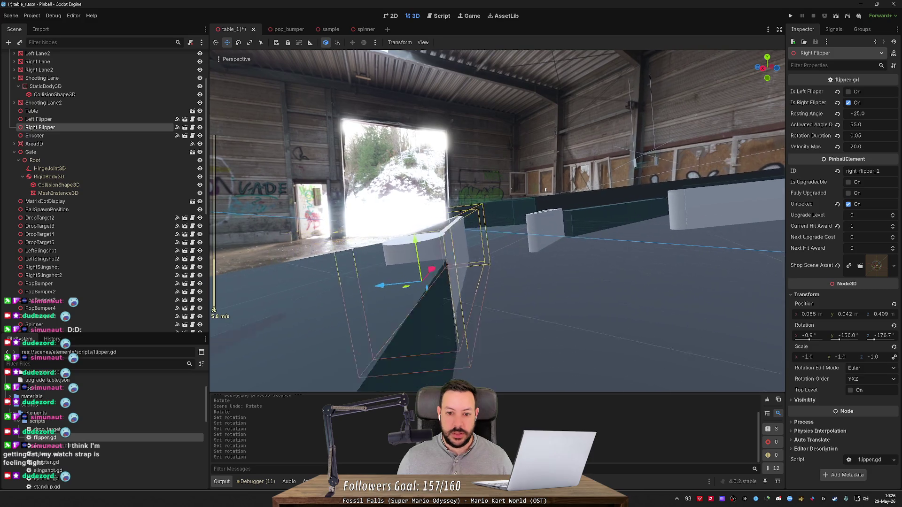
pyautogui.press('w')
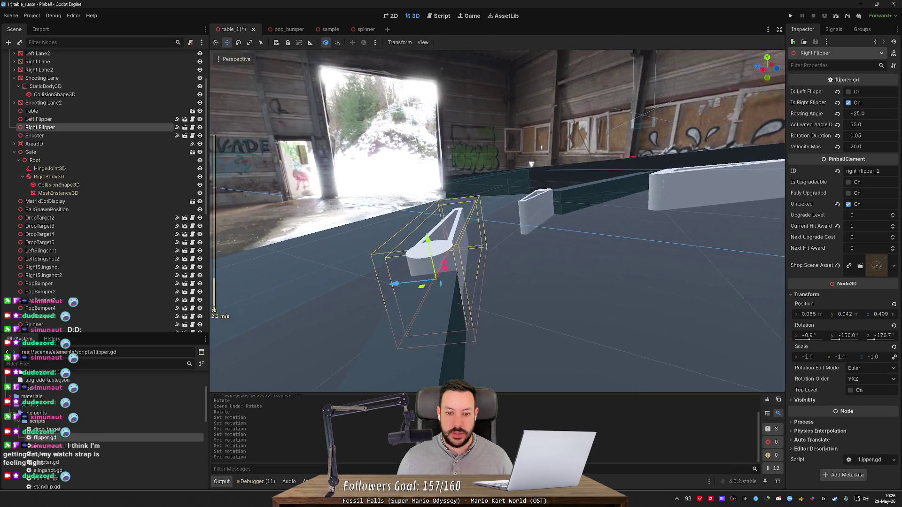
pyautogui.press('w')
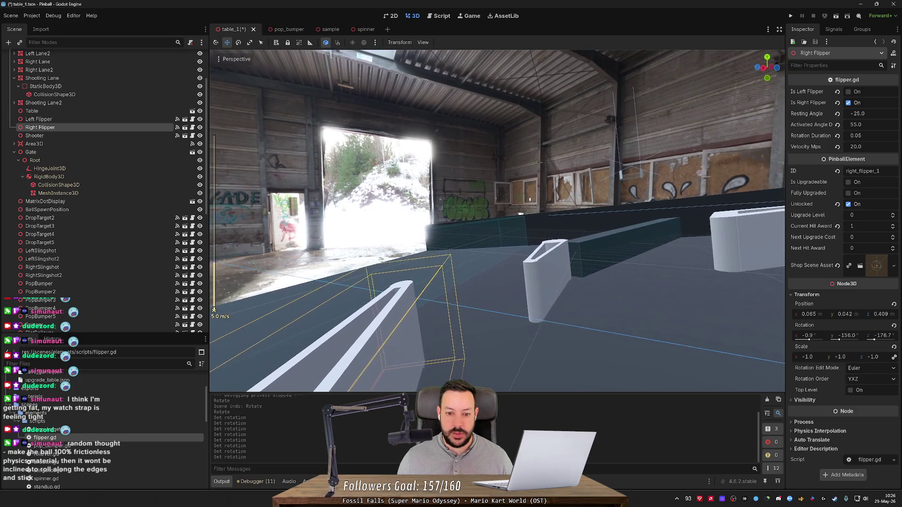
pyautogui.scroll(-10, 496, 220)
pyautogui.press('s')
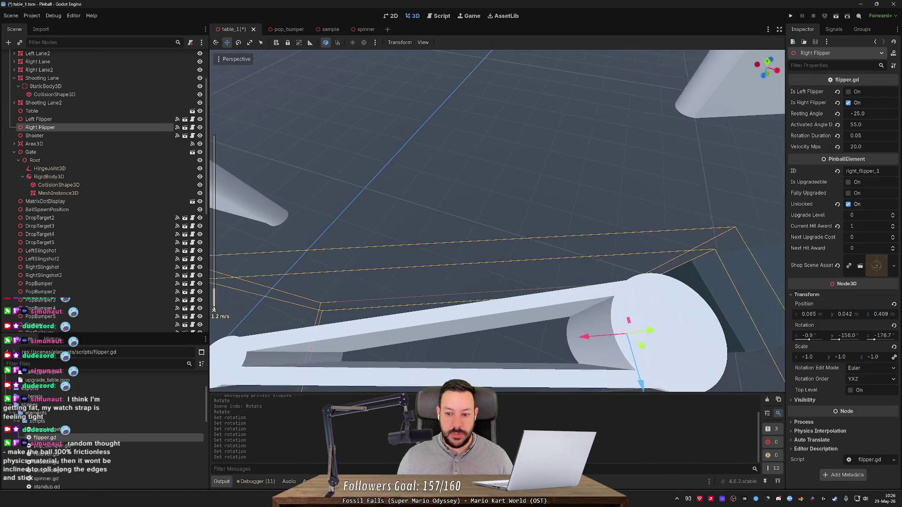
pyautogui.scroll(11, 497, 220)
pyautogui.press('w')
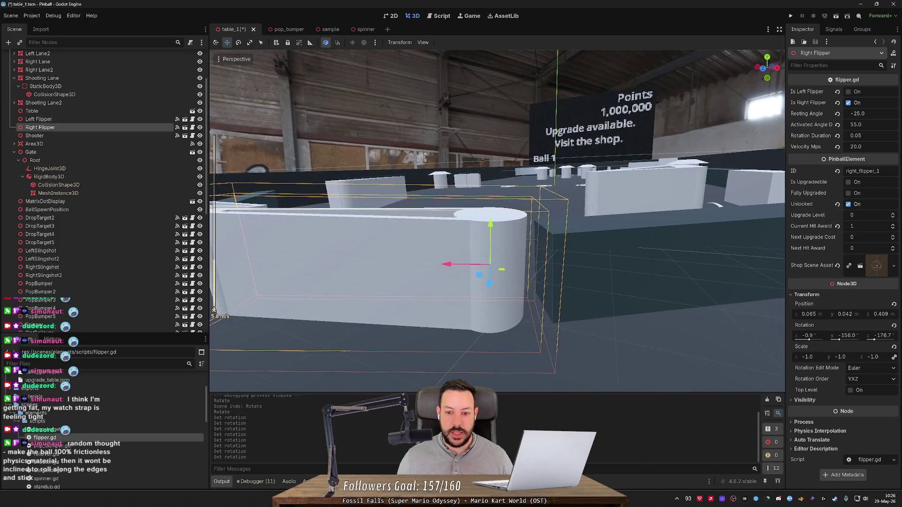
pyautogui.press('s')
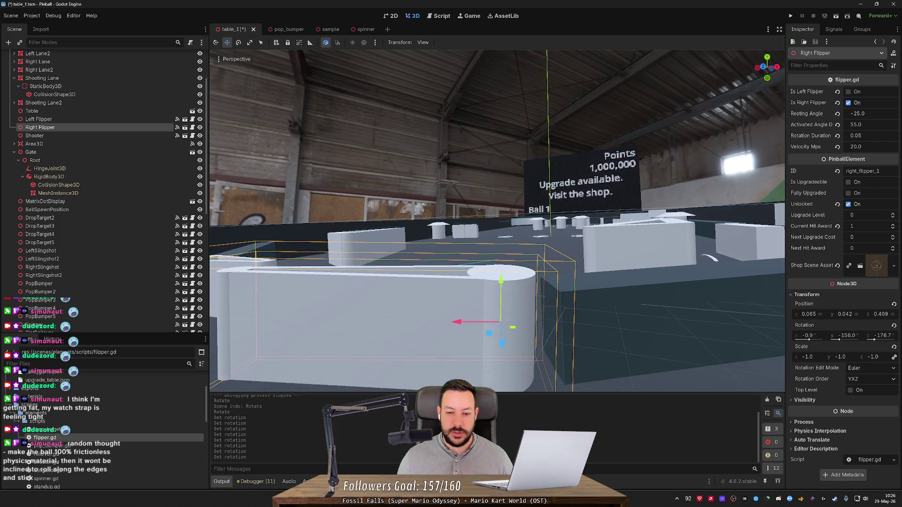
pyautogui.press('w')
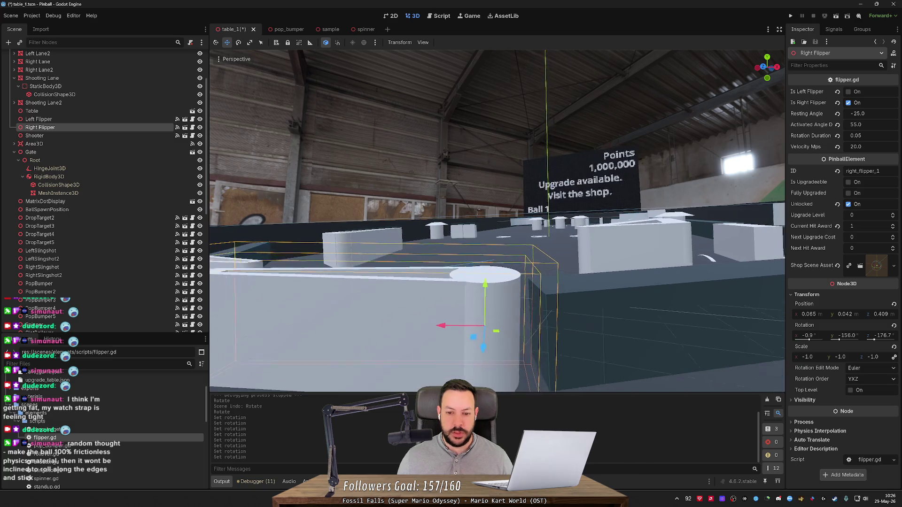
pyautogui.press('w')
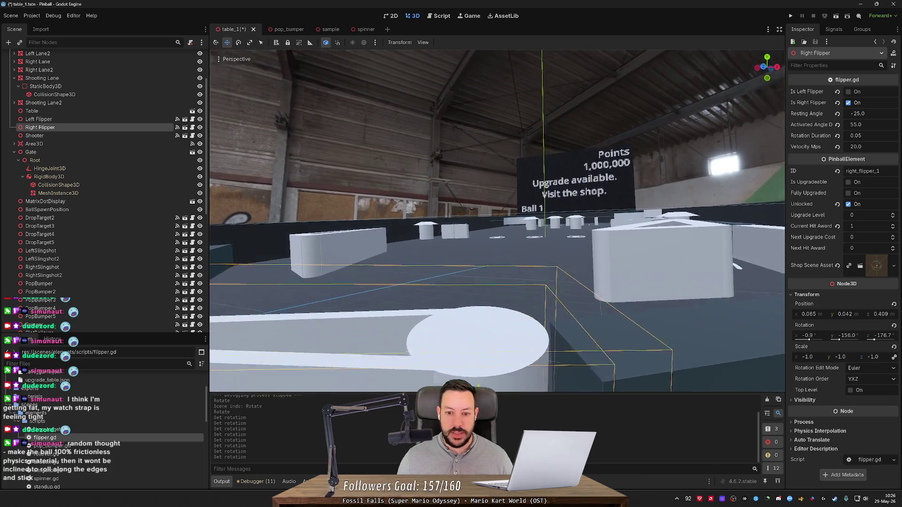
pyautogui.press('a')
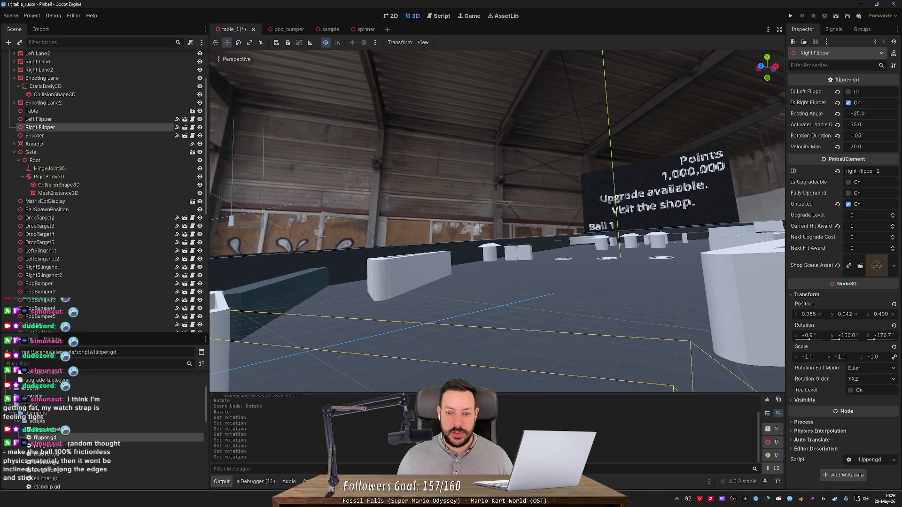
pyautogui.press('s')
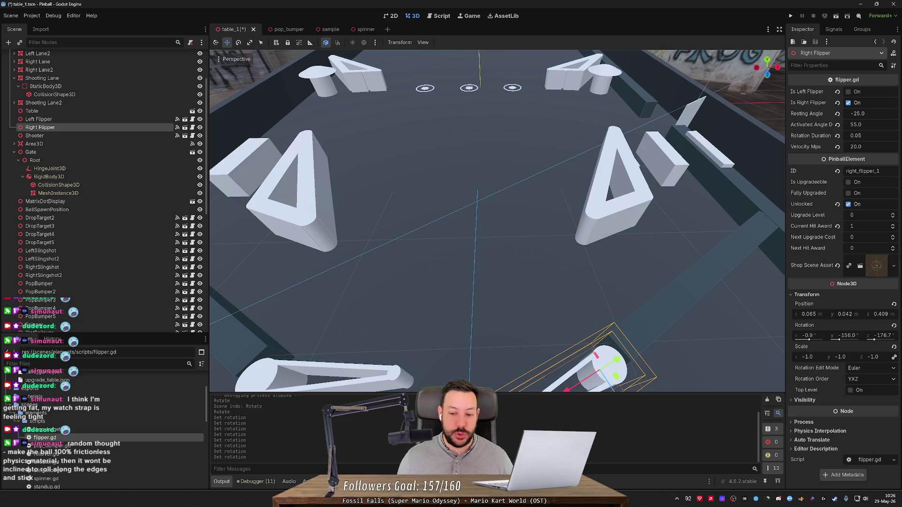
# - Raise the view over the far bumpers, then show flipper.gd at its impulse_direction code
pyautogui.press('e')
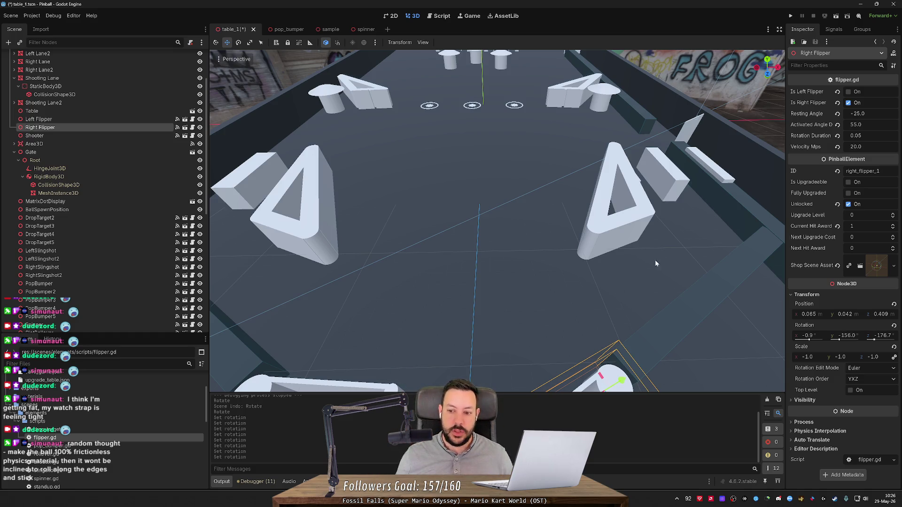
pyautogui.scroll(-5, 727, 248)
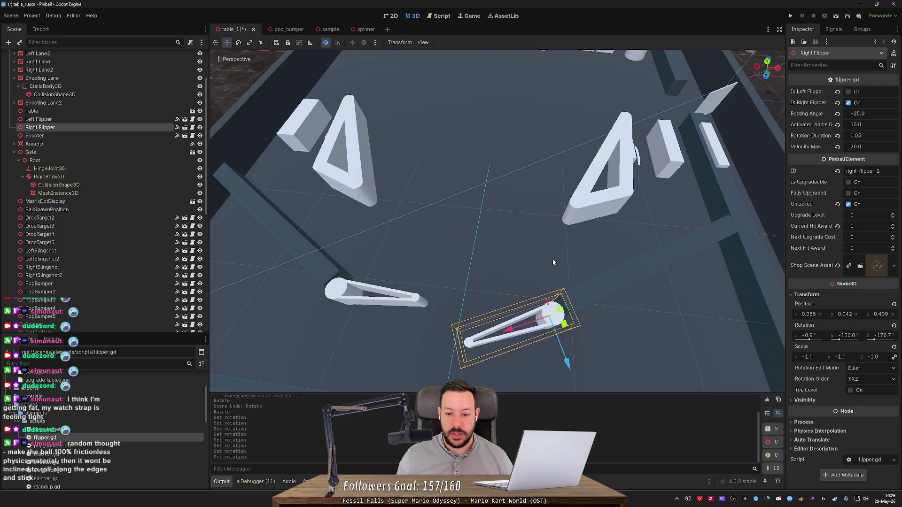
pyautogui.hotkey('alt', 'Tab')
pyautogui.hotkey('alt', 'Tab')
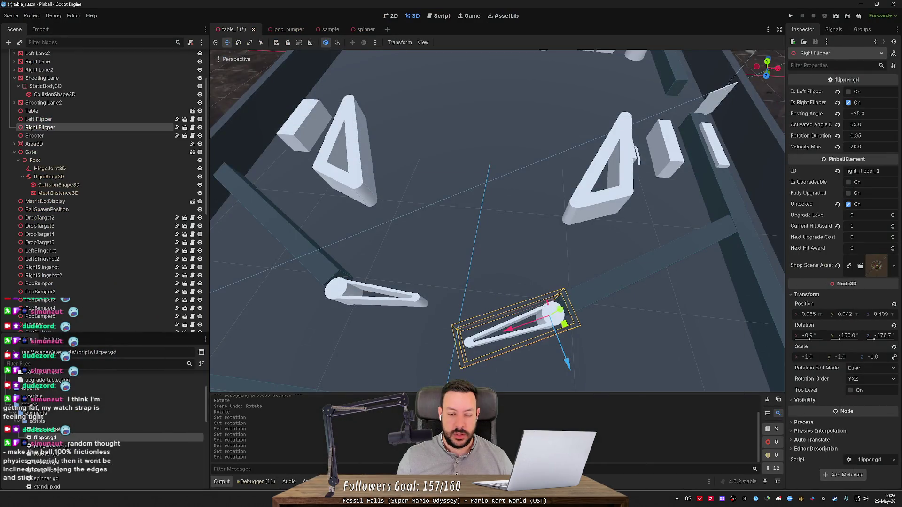
pyautogui.click(440, 15)
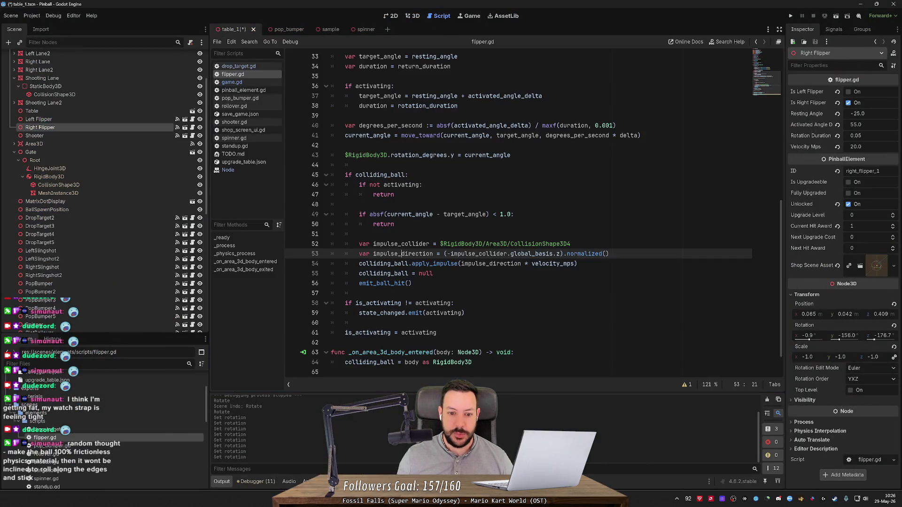
# - Return to table_1's 3D view and select the Ball to show its ball_phy friction and bounce
pyautogui.hotkey('alt', 'Tab')
pyautogui.hotkey('alt', 'Tab')
pyautogui.click(410, 18)
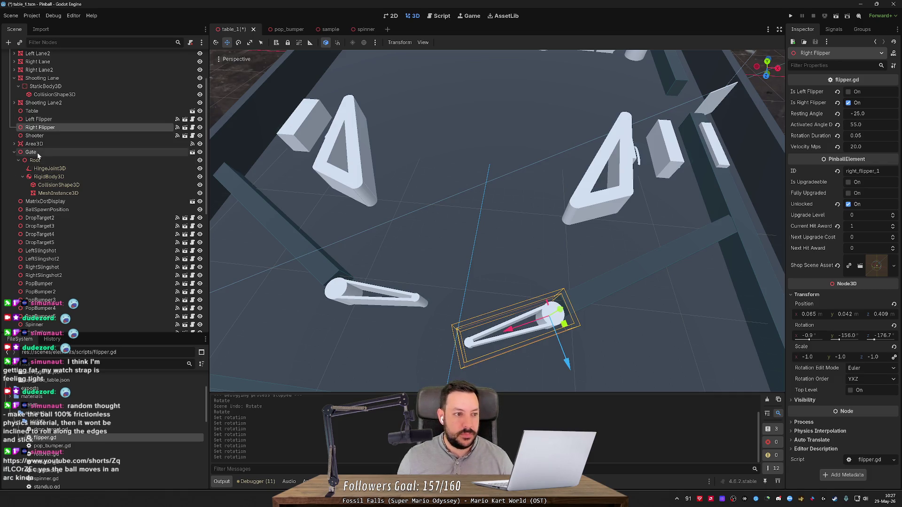
pyautogui.moveTo(522, 272)
pyautogui.mouseDown()
pyautogui.moveTo(489, 244)
pyautogui.moveTo(555, 235)
pyautogui.mouseUp()
pyautogui.click(583, 238)
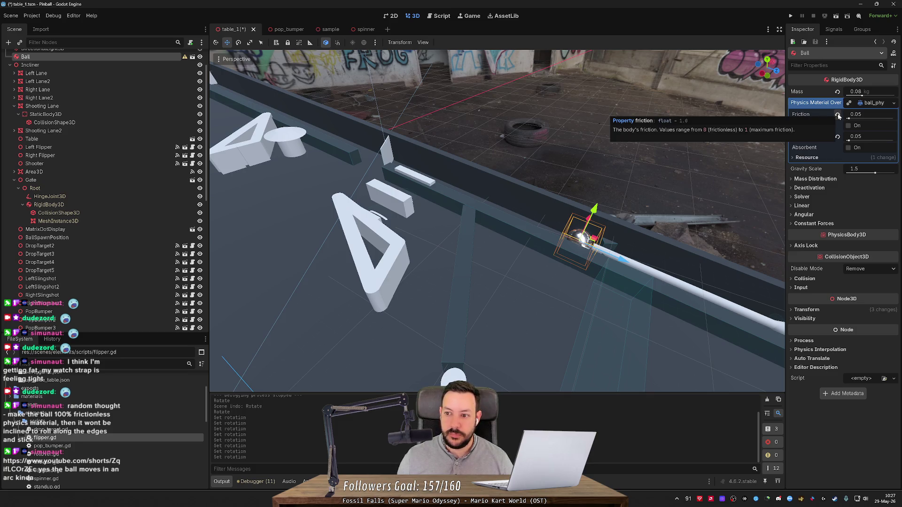
# - Try ball friction of about 0.31 and 1.0, restore 0.05, then switch to the browser
pyautogui.click(860, 119)
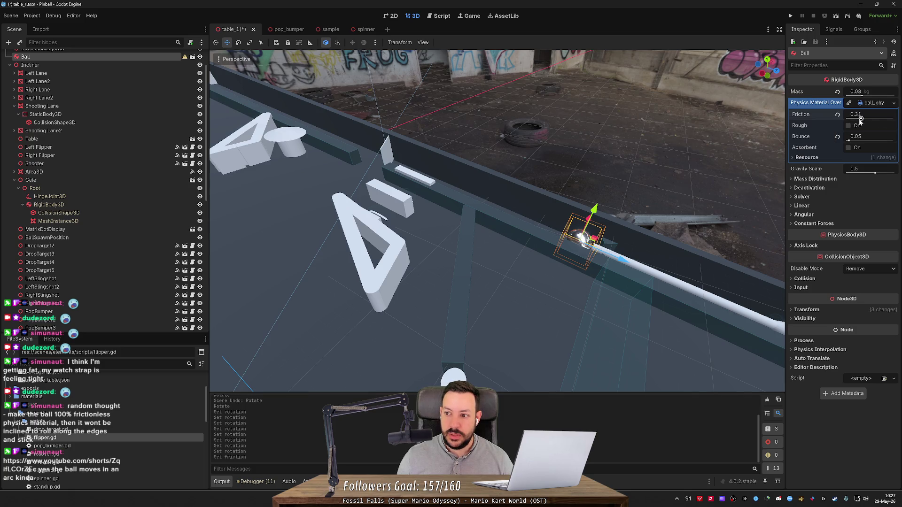
pyautogui.click(836, 115)
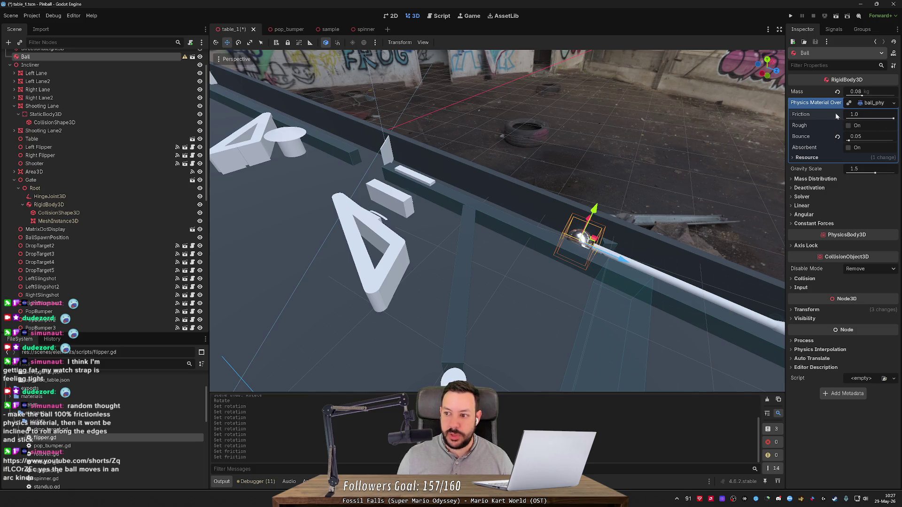
pyautogui.click(865, 117)
pyautogui.write('0.05')
pyautogui.press('Return')
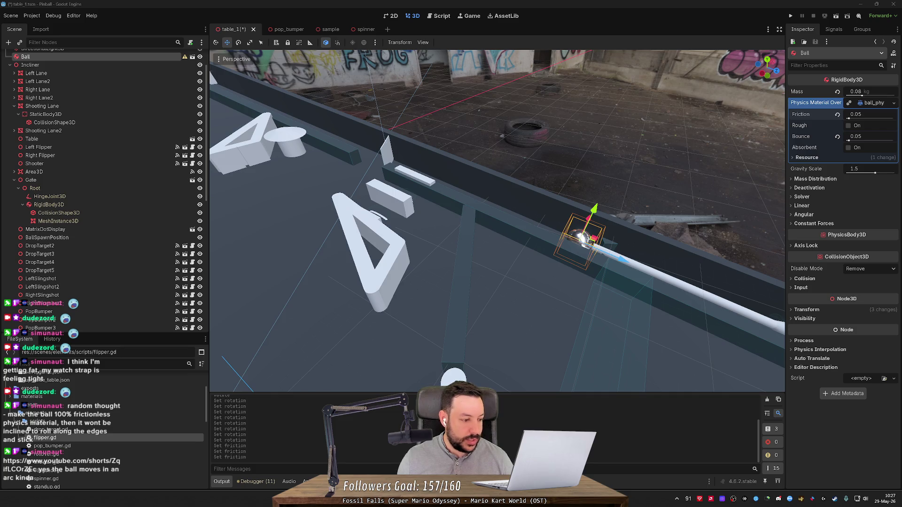
pyautogui.hotkey('alt', 'Tab')
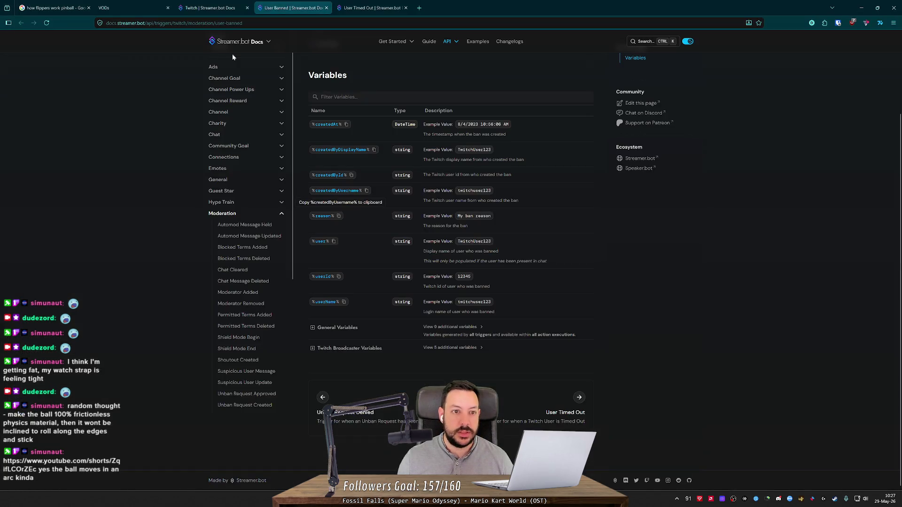
# - Load the copied slow-motion pinball flippers YouTube Short in a new tab and watch it
pyautogui.click(419, 8)
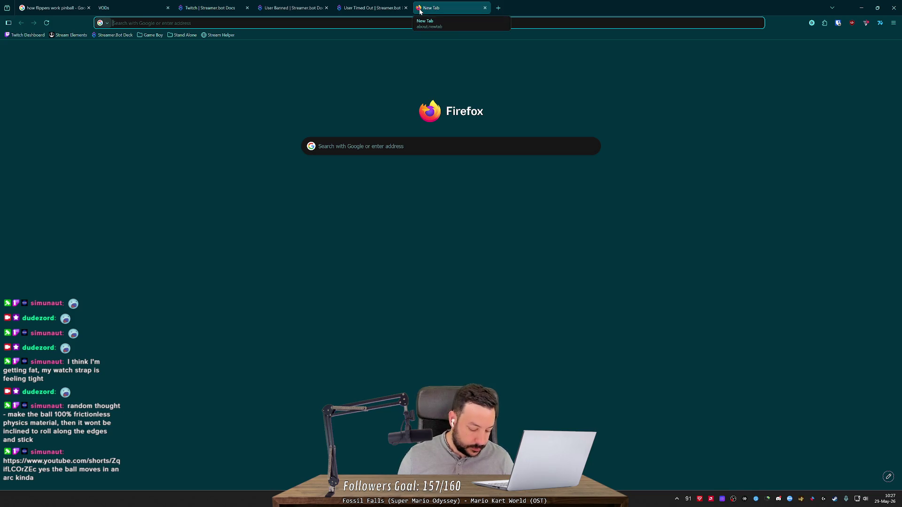
pyautogui.write('https://www.youtube.com/shorts/ZqifLCOrZEc')
pyautogui.click(185, 86)
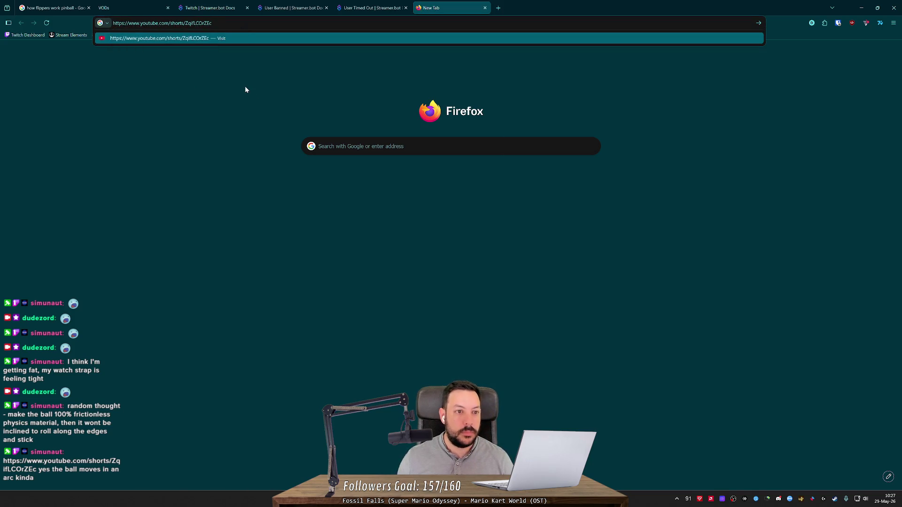
pyautogui.press('Return')
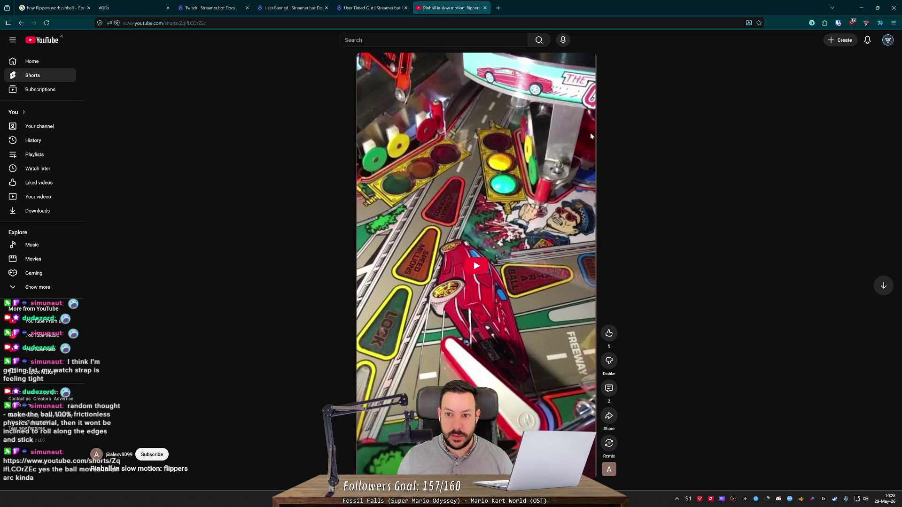
pyautogui.click(469, 175)
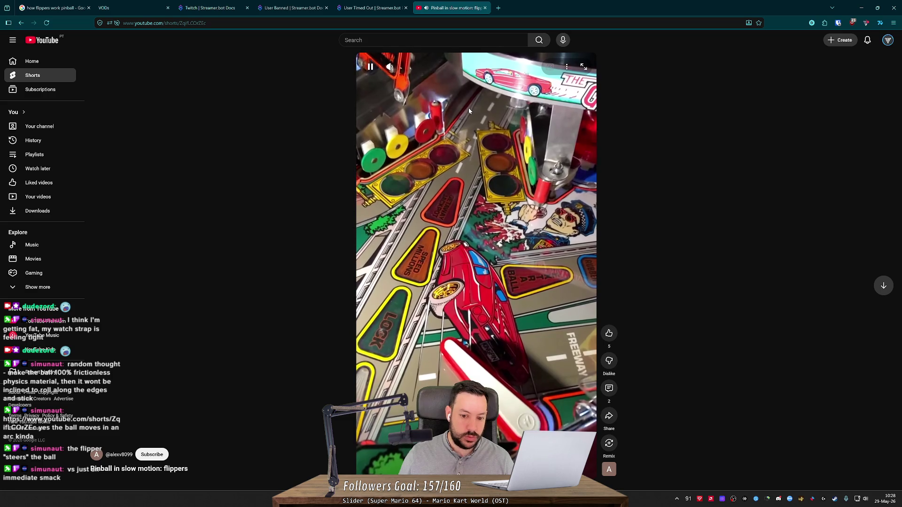
pyautogui.click(859, 8)
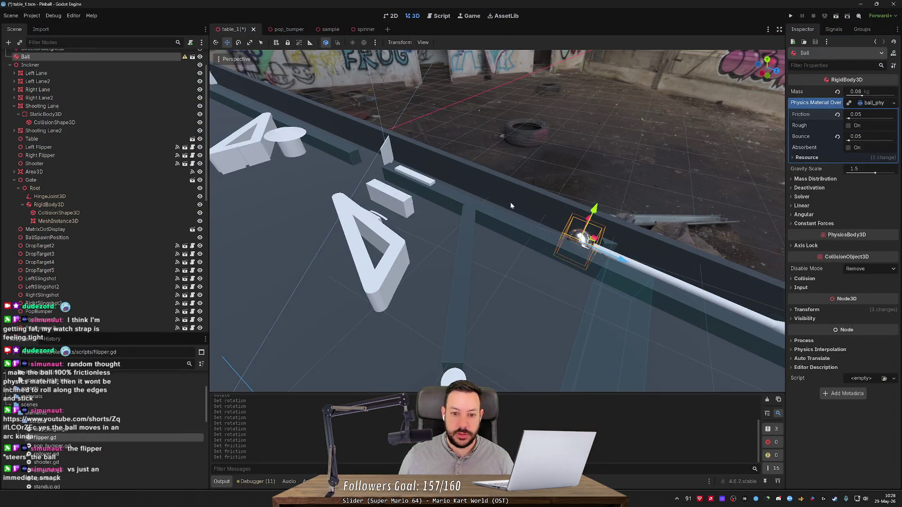
pyautogui.hotkey('alt', 'Tab')
# - Close the YouTube Short tab and return to the flipper.gd script in Godot
pyautogui.middleClick(449, 2)
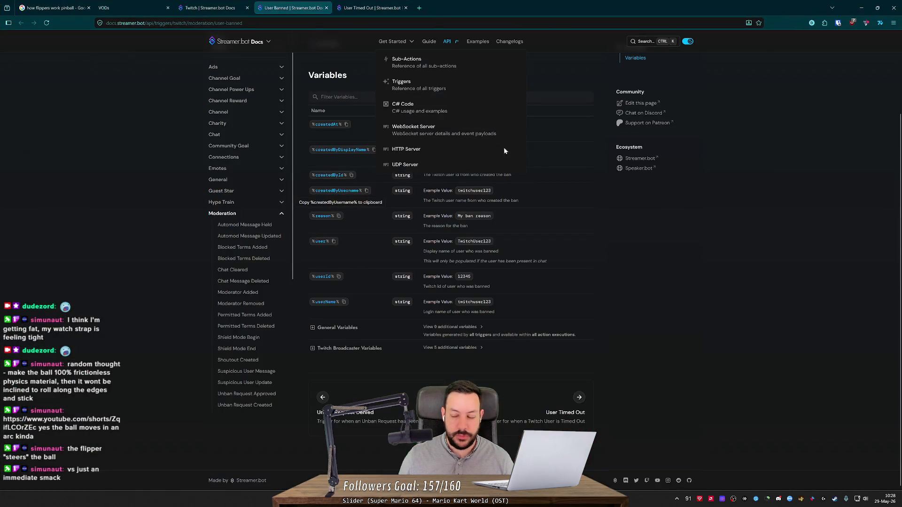
pyautogui.hotkey('alt', 'Tab')
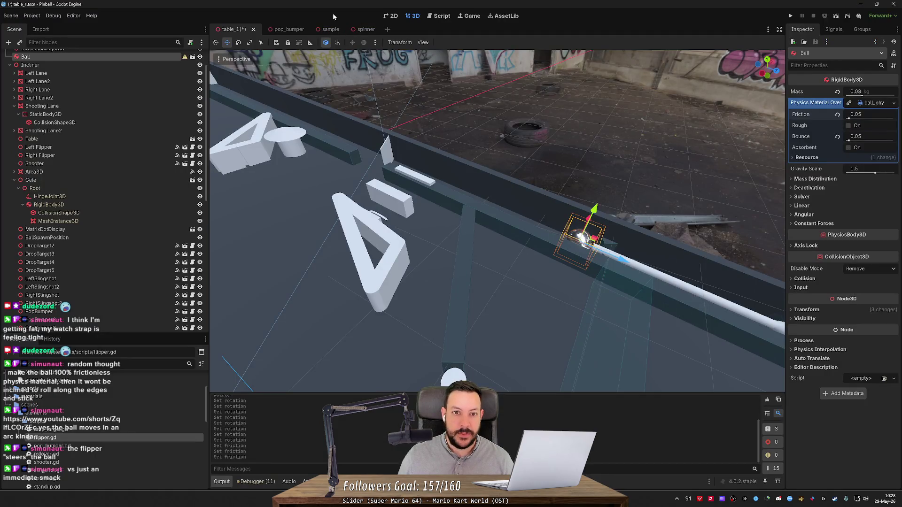
pyautogui.click(433, 16)
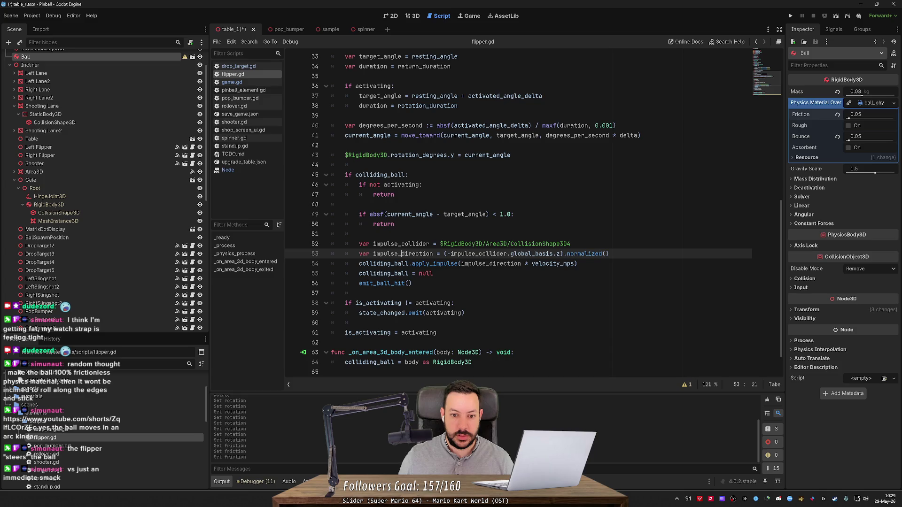
# - Comment out impulse lines 52–54 in flipper.gd and save the script
pyautogui.doubleClick(390, 263)
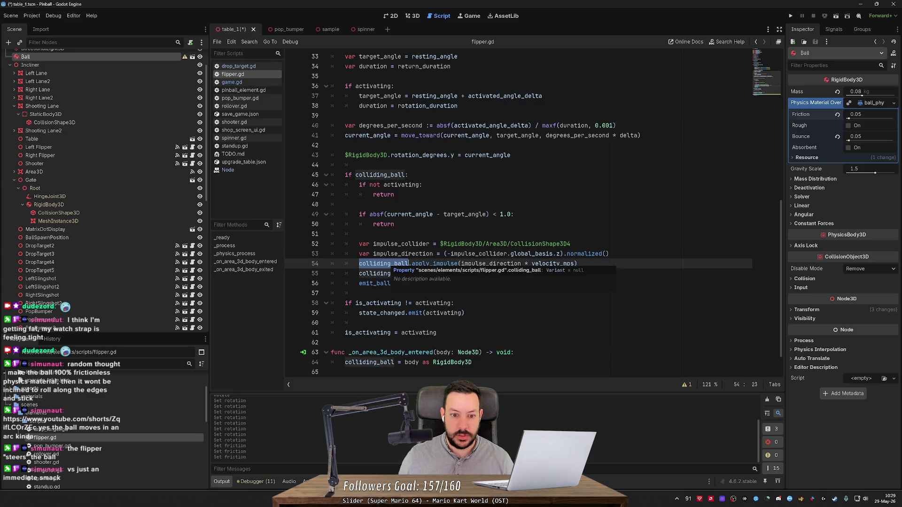
pyautogui.click(331, 243)
pyautogui.moveTo(332, 243); pyautogui.dragTo(576, 263)
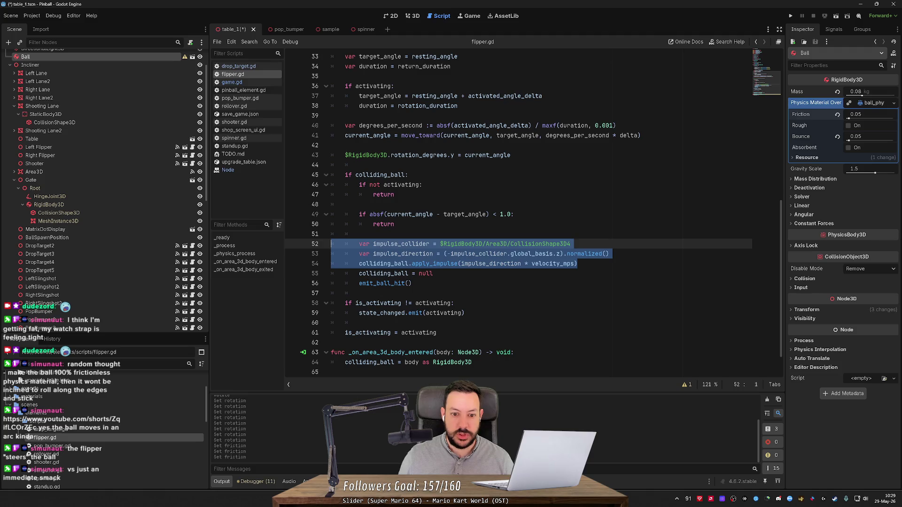
pyautogui.hotkey('ctrl', 'k')
pyautogui.hotkey('ctrl', 's')
pyautogui.click(408, 175)
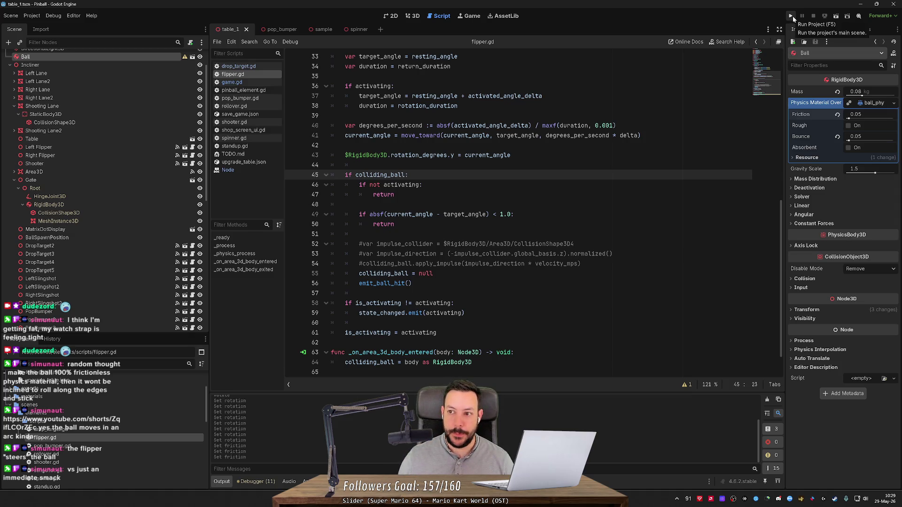
# - Briefly run and stop the pinball game, then switch to the Fork Git client
pyautogui.click(791, 16)
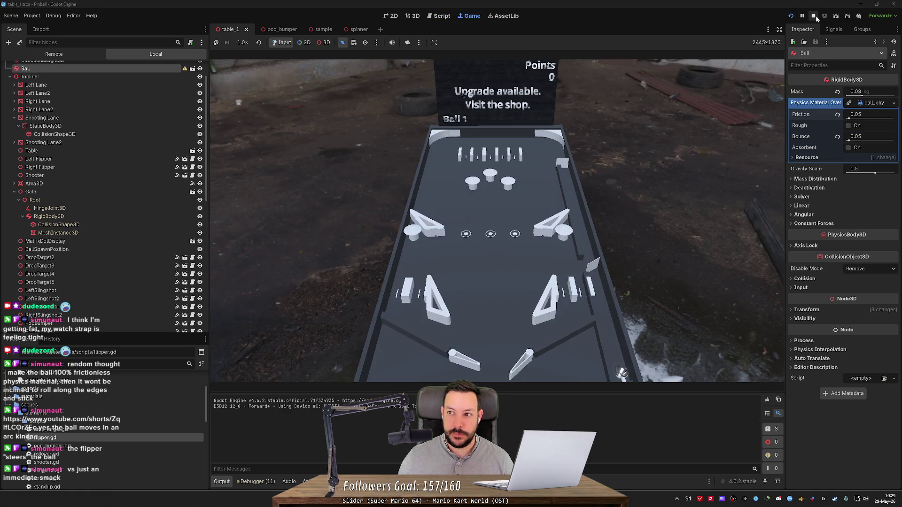
pyautogui.click(814, 16)
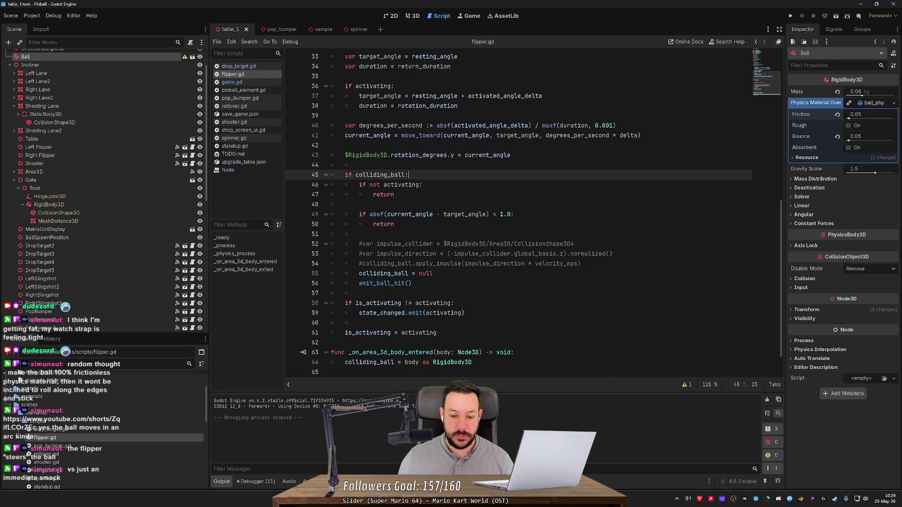
pyautogui.hotkey('alt', 'Tab')
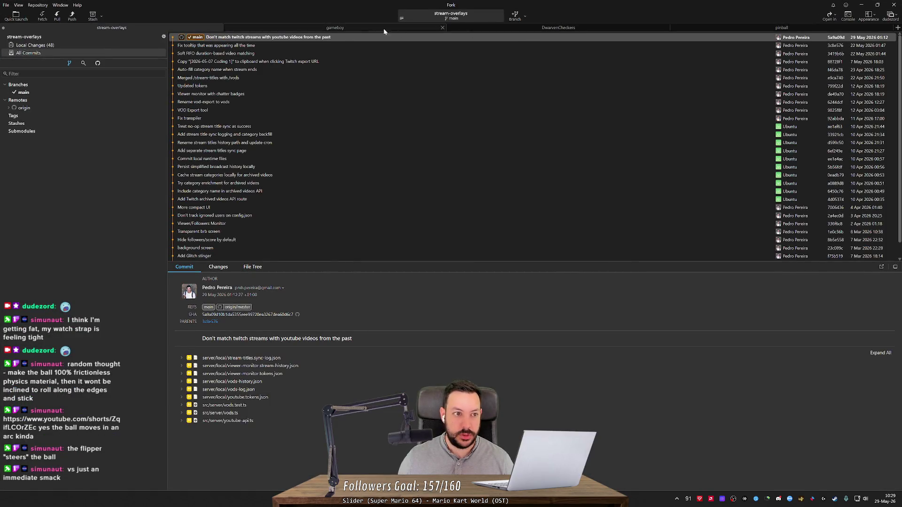
# - Open the pinball repo's Local Changes and review the flipper.gd and table_1.tscn diffs
pyautogui.click(803, 27)
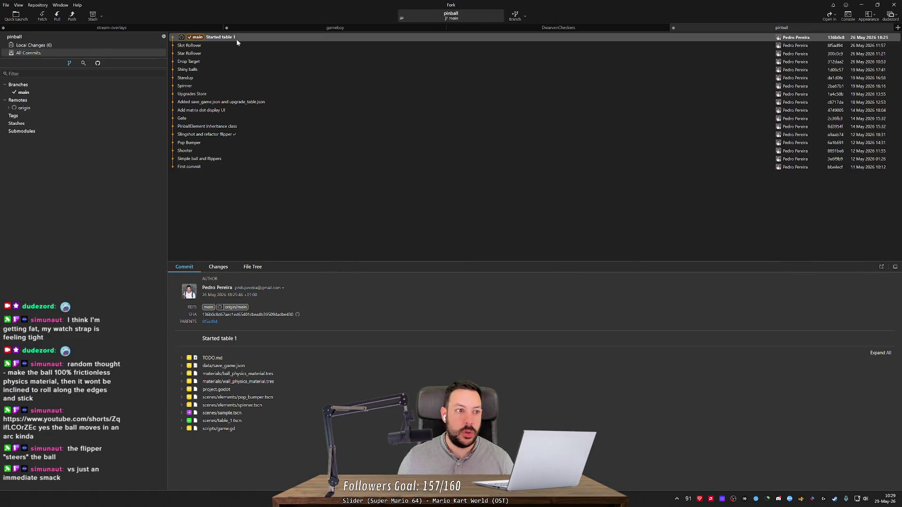
pyautogui.click(106, 47)
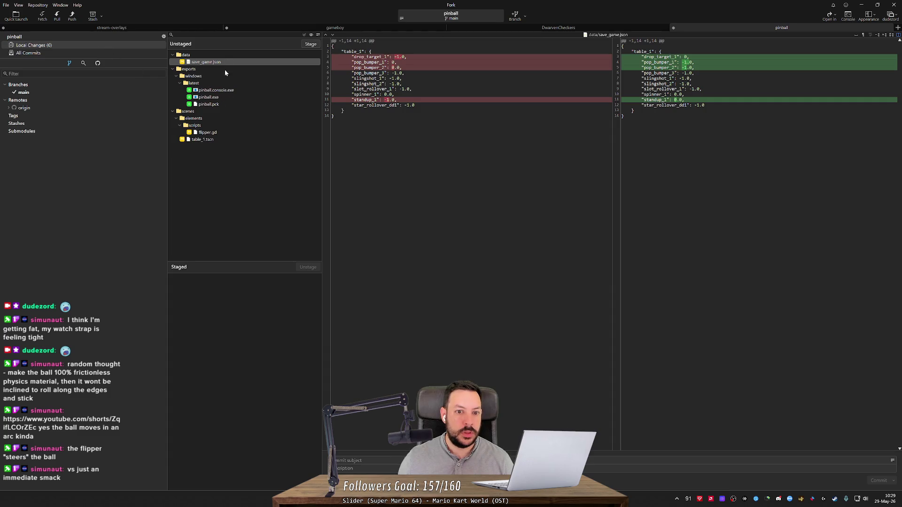
pyautogui.click(211, 133)
pyautogui.click(215, 140)
# - Discard the Right Flipper and Spinner transform hunks in table_1.tscn, confirming each
pyautogui.moveTo(470, 113)
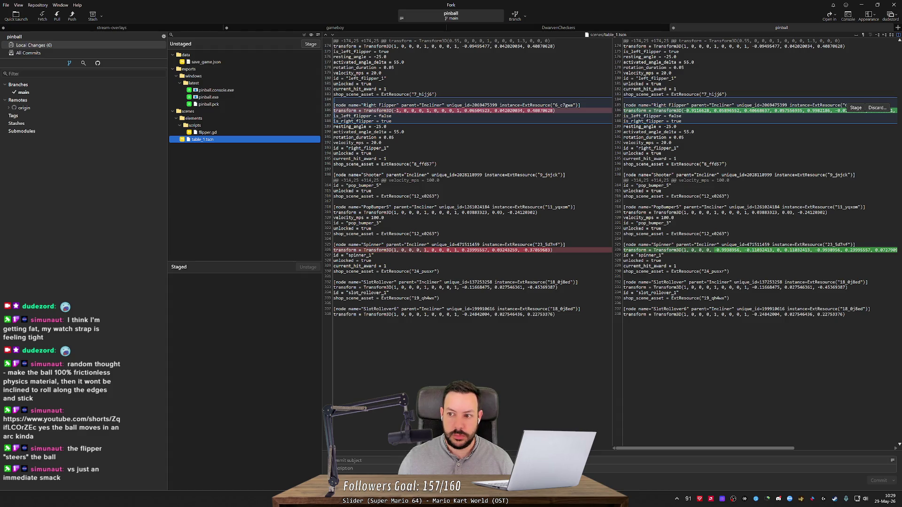
pyautogui.click(876, 108)
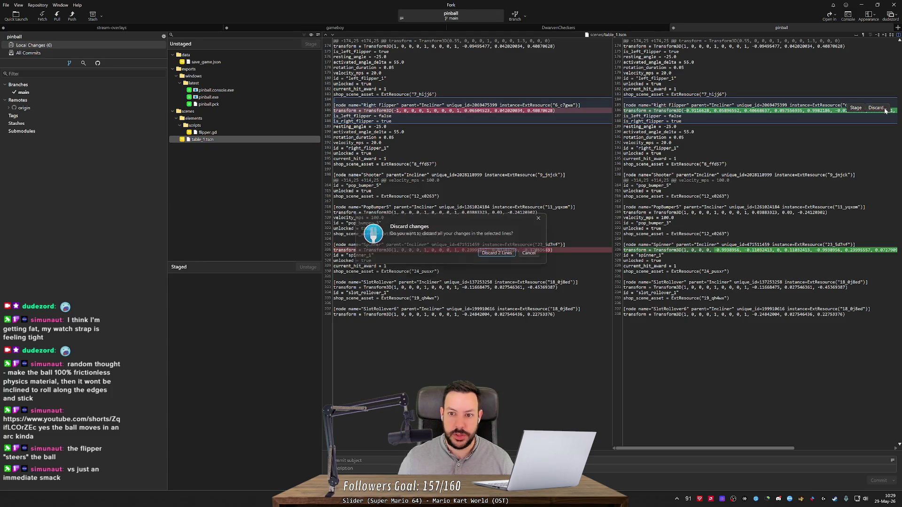
pyautogui.press('Return')
pyautogui.click(876, 108)
pyautogui.press('Return')
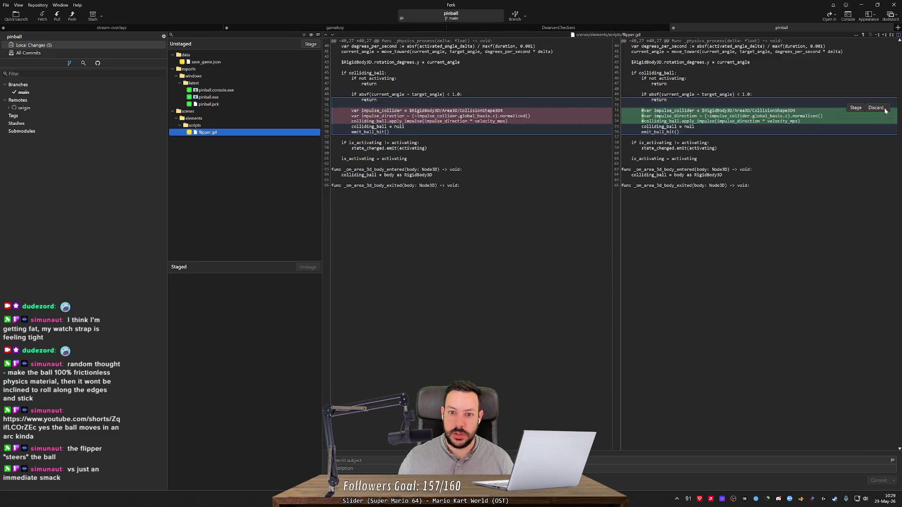
pyautogui.hotkey('alt', 'Tab')
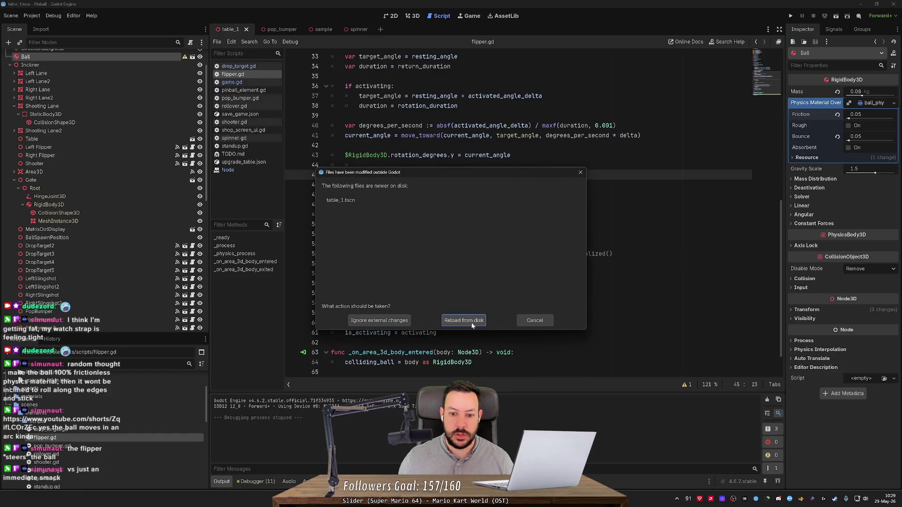
# - Reload table_1.tscn from disk, then play a test ball with the right flipper, scoring 15 points
pyautogui.click(472, 324)
pyautogui.click(418, 18)
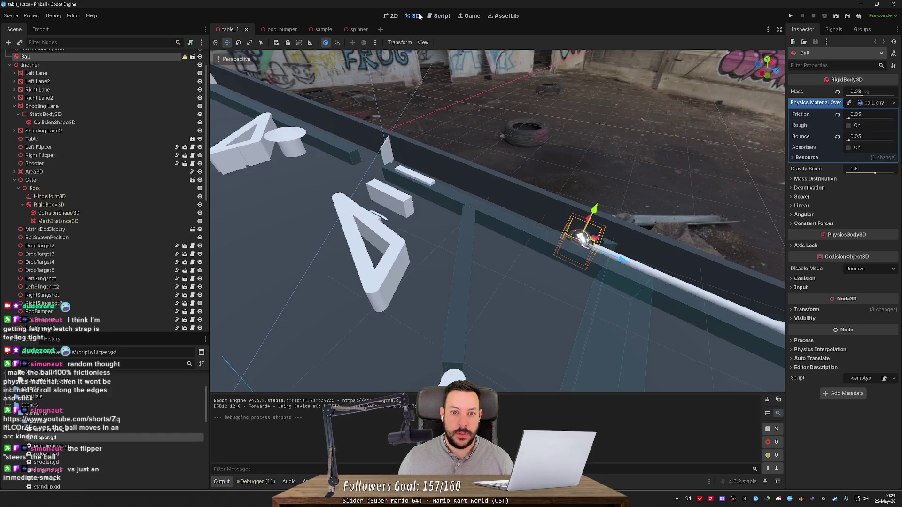
pyautogui.click(792, 17)
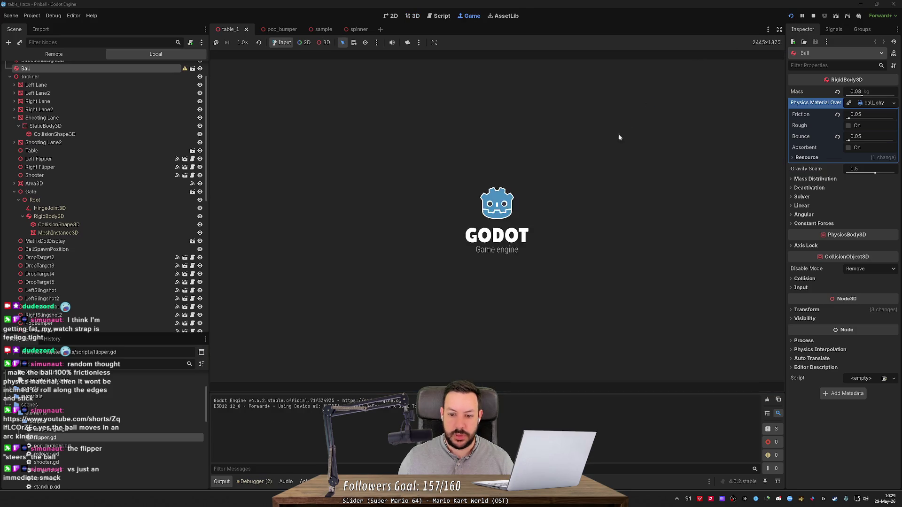
pyautogui.press('Right')
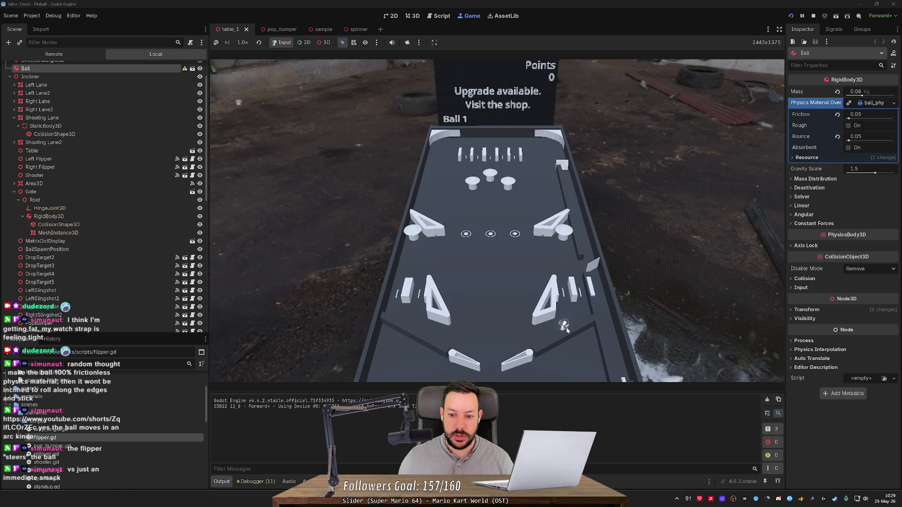
pyautogui.press('Right')
pyautogui.press('Right')
pyautogui.press('Right')
pyautogui.press('Right')
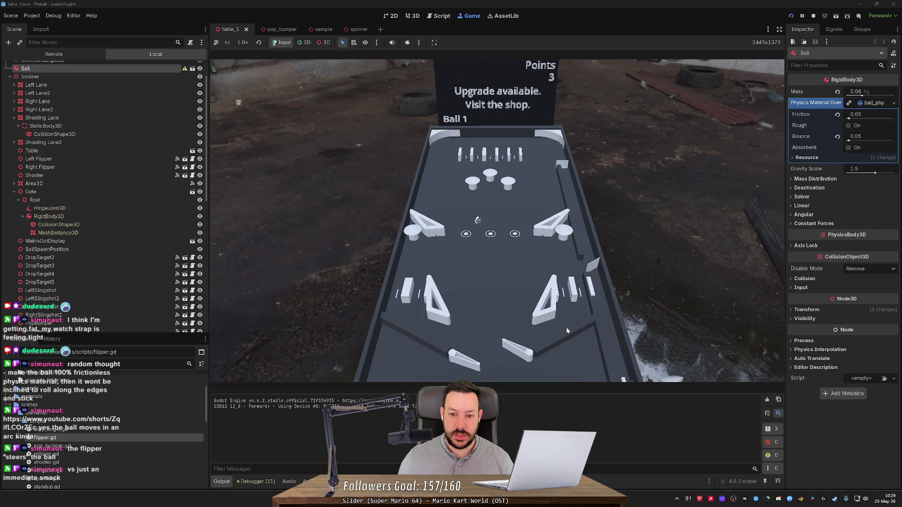
pyautogui.press('Right')
pyautogui.press('Right')
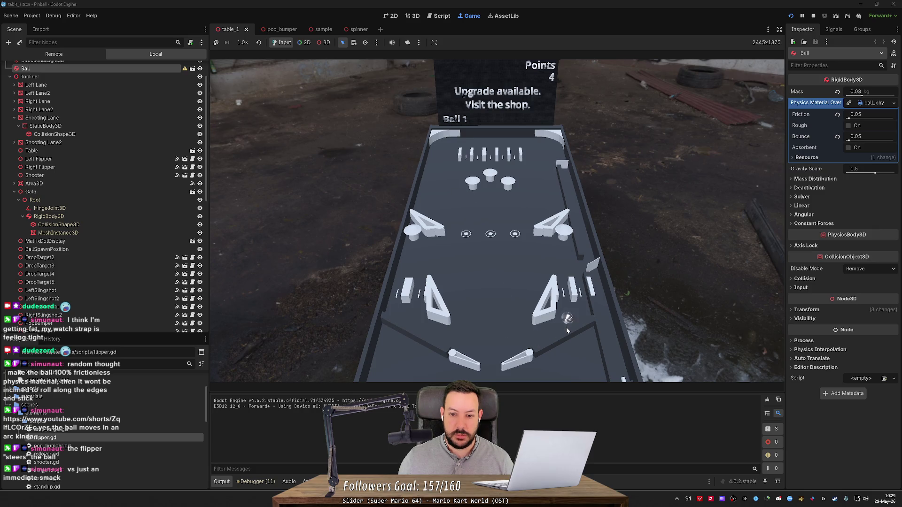
pyautogui.press('Right')
pyautogui.press('Right')
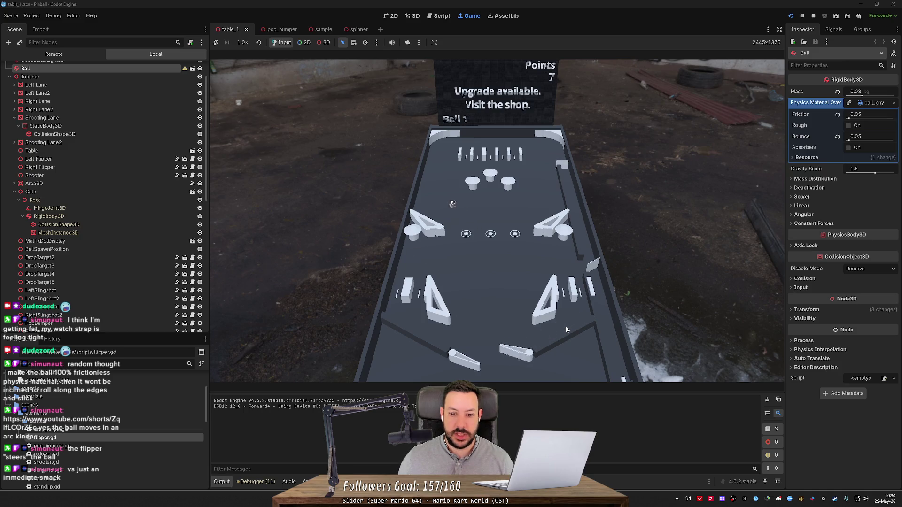
pyautogui.press('Right')
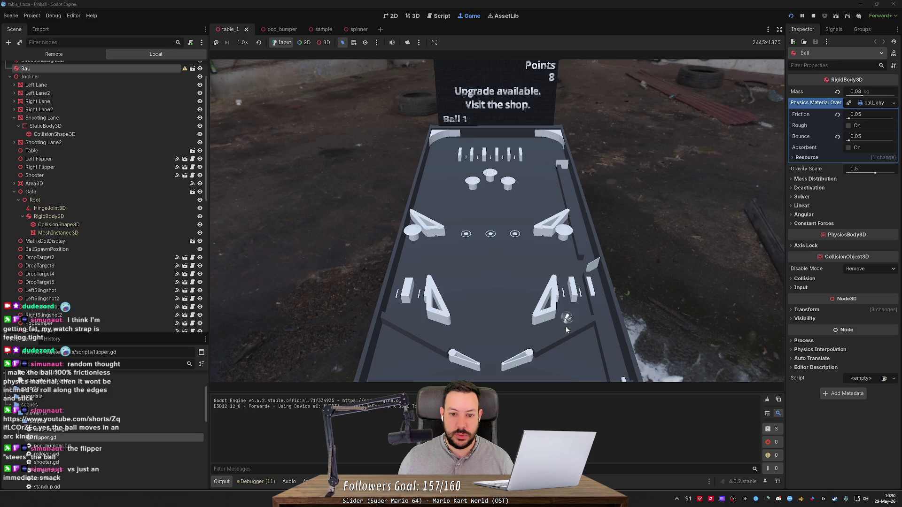
pyautogui.press('Right')
pyautogui.press('Right')
pyautogui.press('Right')
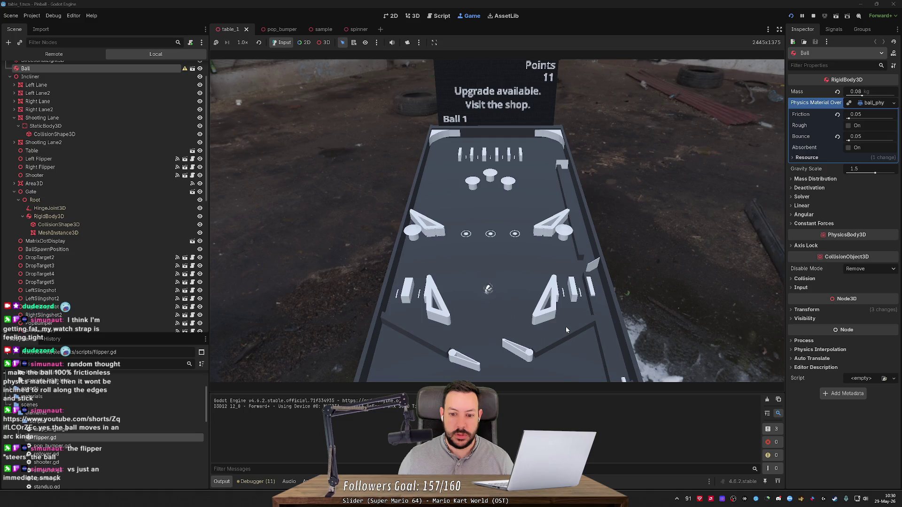
pyautogui.press('Right')
pyautogui.press('Right')
pyautogui.press('Right')
pyautogui.press('Right')
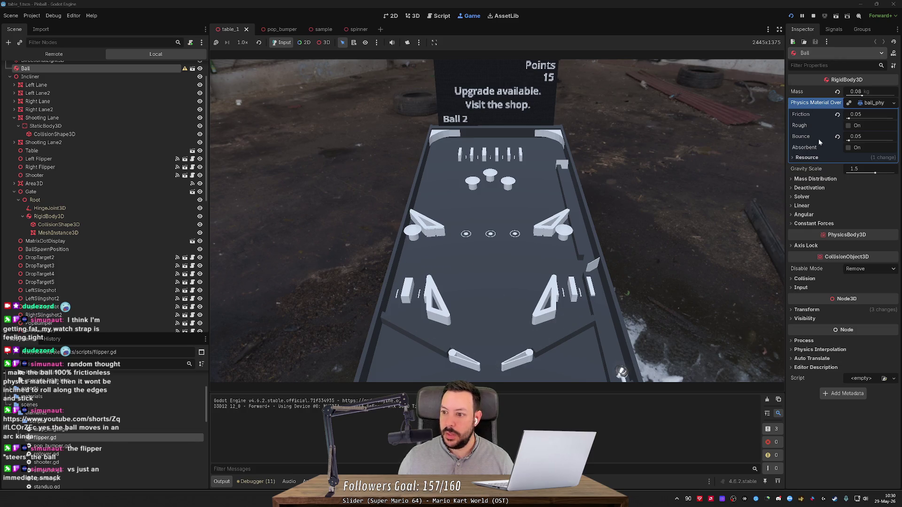
pyautogui.click(813, 16)
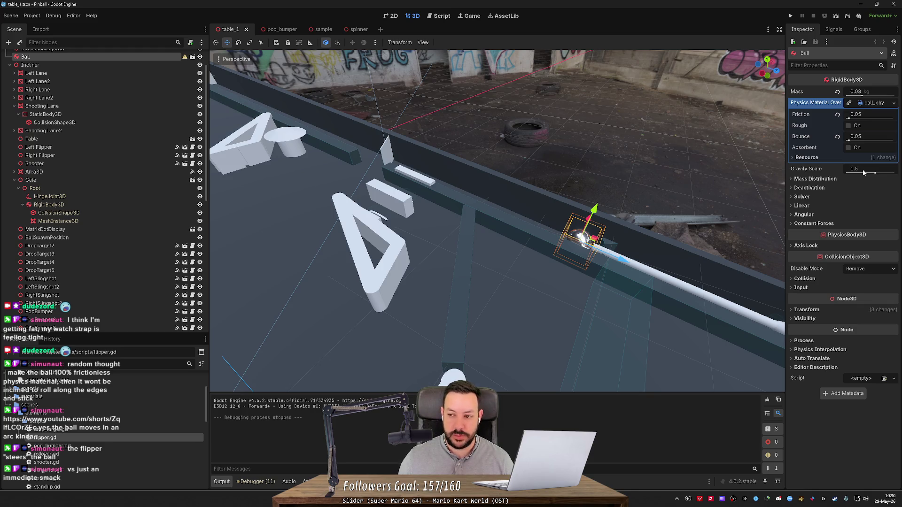
# - Set the Ball's Gravity Scale to 1.0, then launch Visual Pinball from system search
pyautogui.click(863, 172)
pyautogui.write('1')
pyautogui.press('Return')
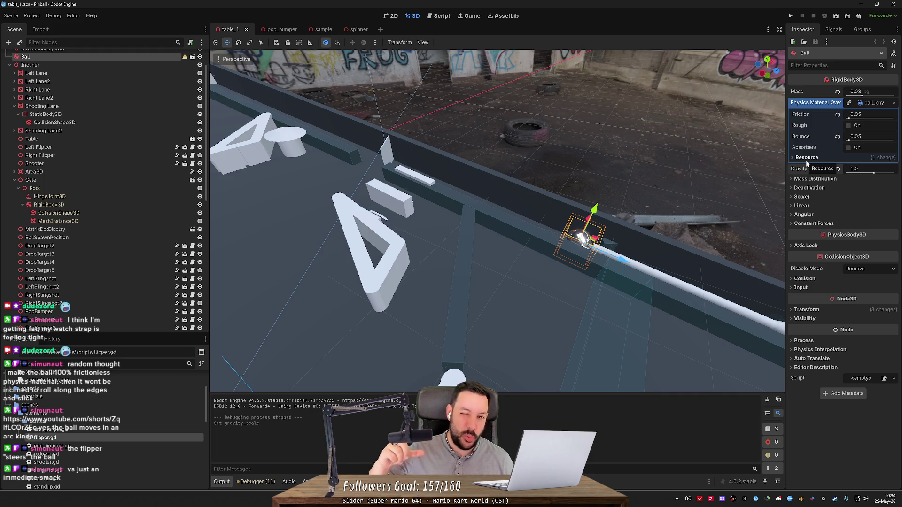
pyautogui.press('super')
pyautogui.write('codex')
pyautogui.press('BackSpace')
pyautogui.press('BackSpace')
pyautogui.press('BackSpace')
pyautogui.write('visual pinball')
pyautogui.press('Escape')
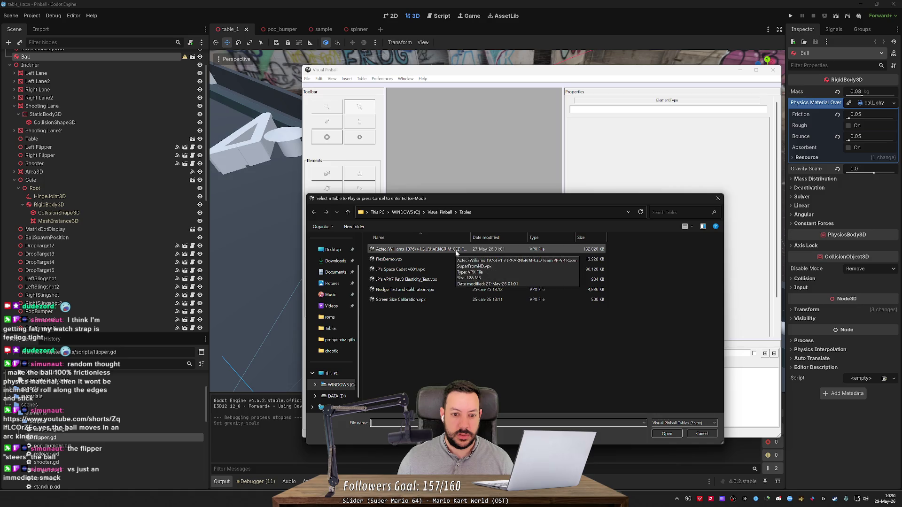
# - Open the Williams Aztec table, start a game, plunge the ball and flip with the left flipper
pyautogui.doubleClick(456, 250)
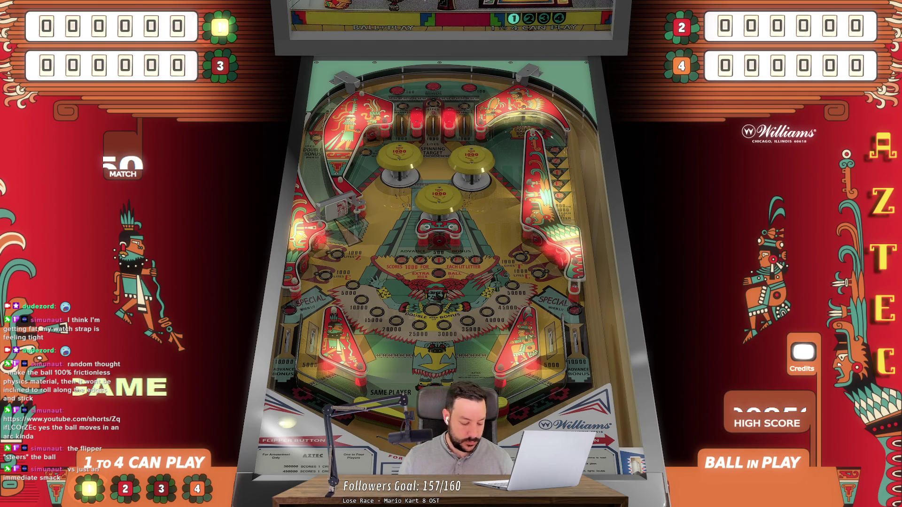
pyautogui.press('1')
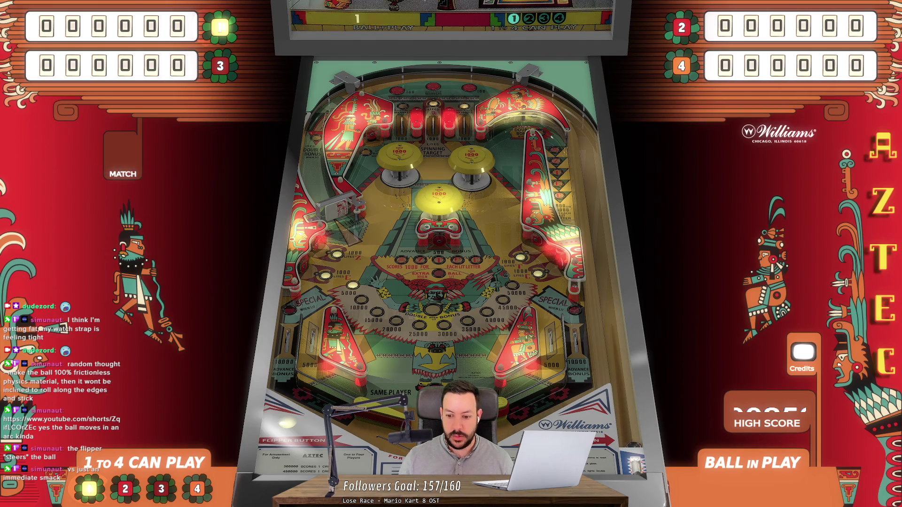
pyautogui.press('Return')
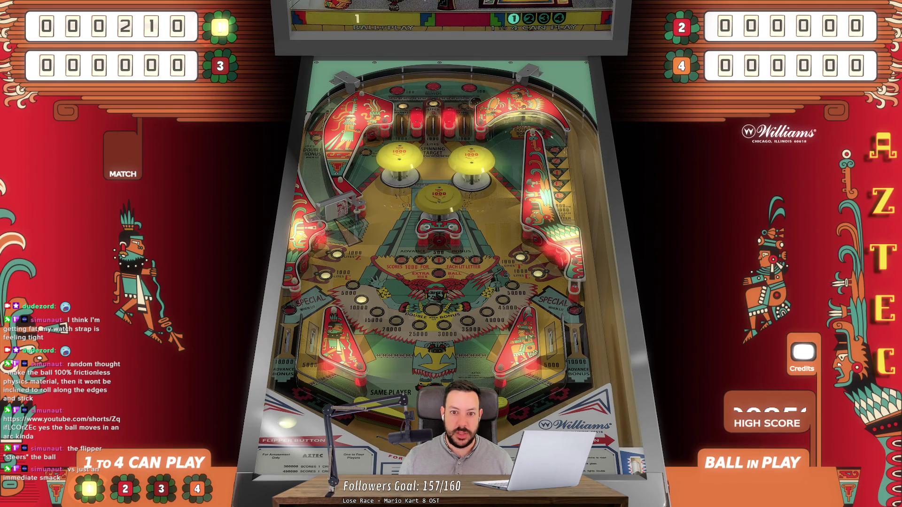
pyautogui.press('shift')
pyautogui.press('shift')
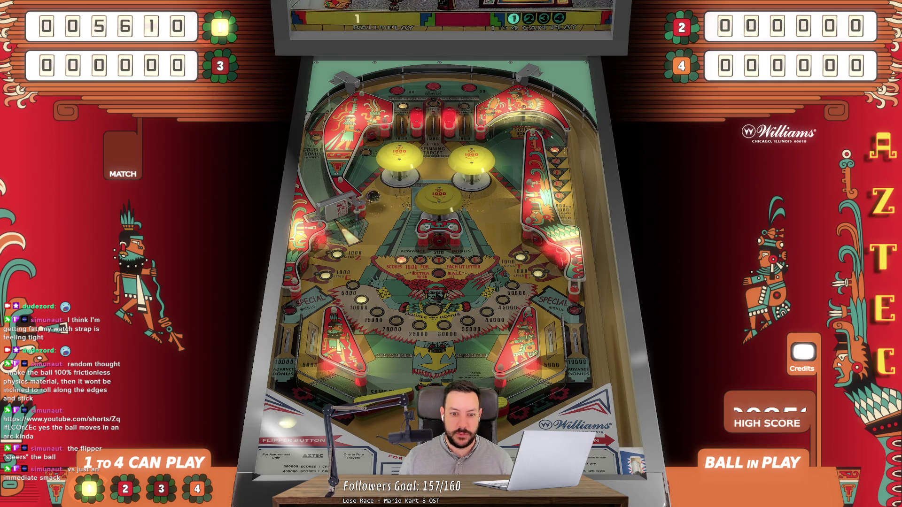
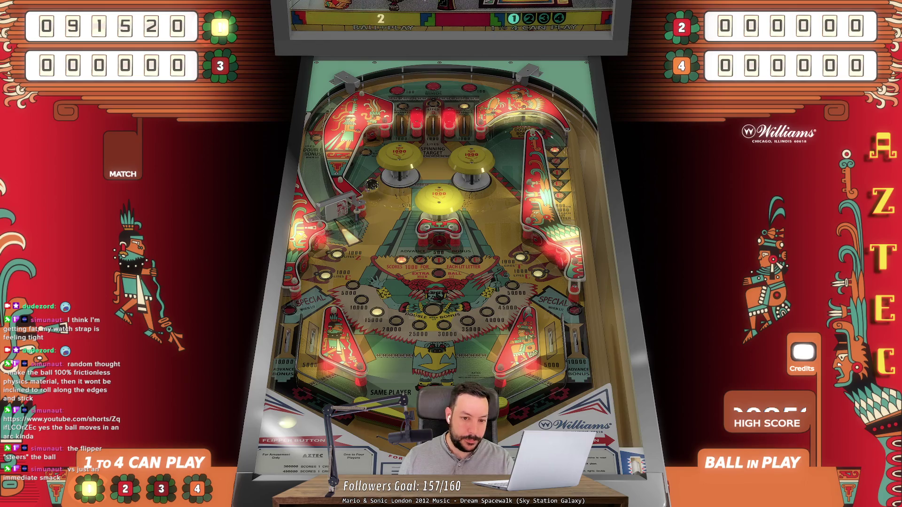
# - Quit the running Aztec table game in Visual Pinball X
pyautogui.hotkey('alt', 'F4')
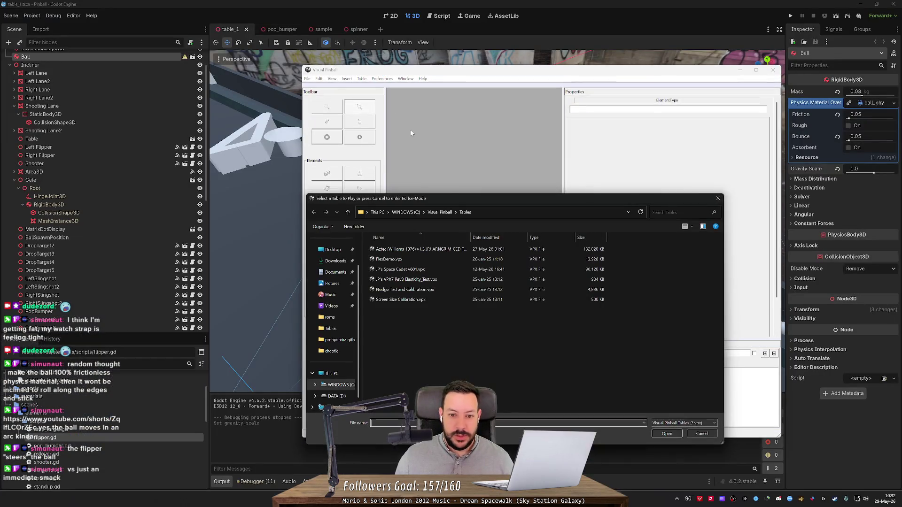
# - Load JP's Space Cadet table, start a new game and launch the ball
pyautogui.doubleClick(408, 259)
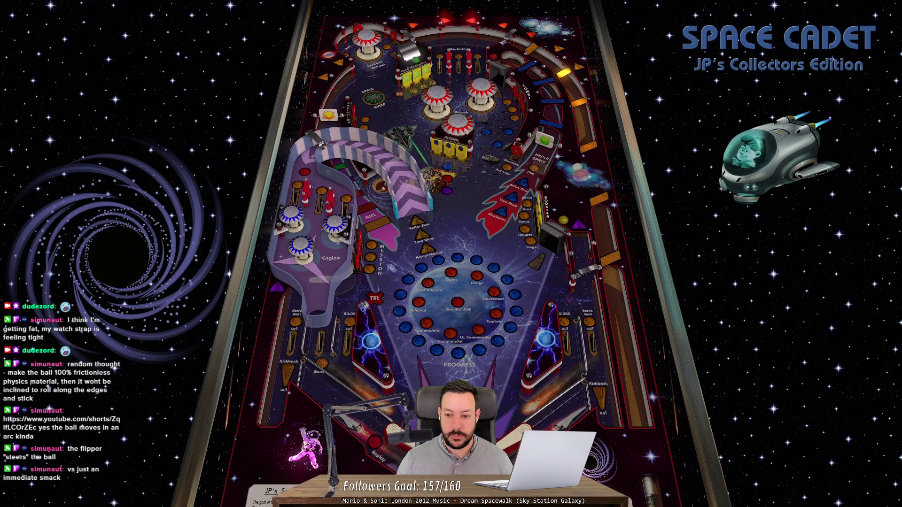
pyautogui.press('F2')
pyautogui.press('space')
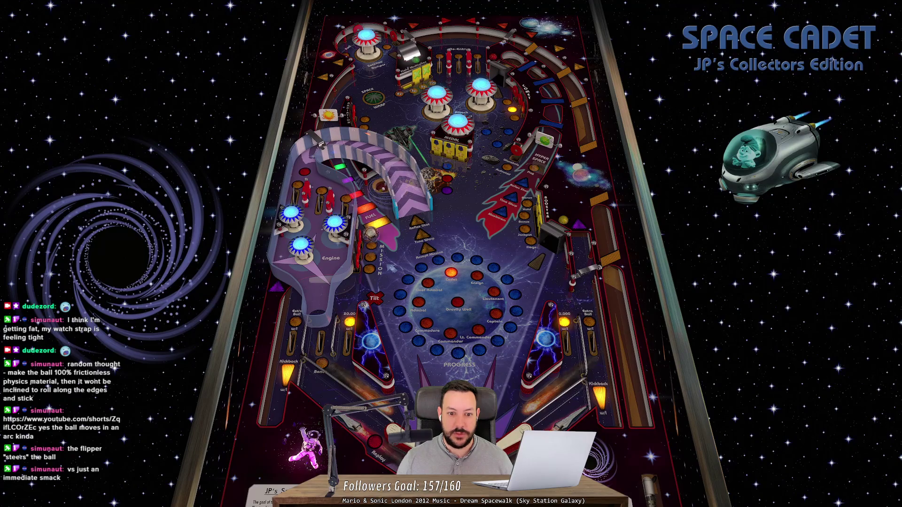
# - Play the ball with both flippers into the upper bumpers, then quit Space Cadet
pyautogui.press('/')
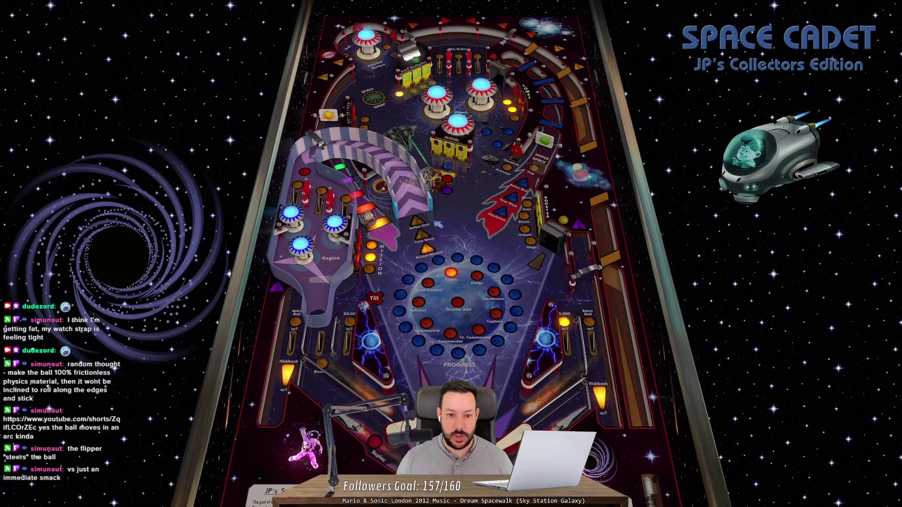
pyautogui.press('z')
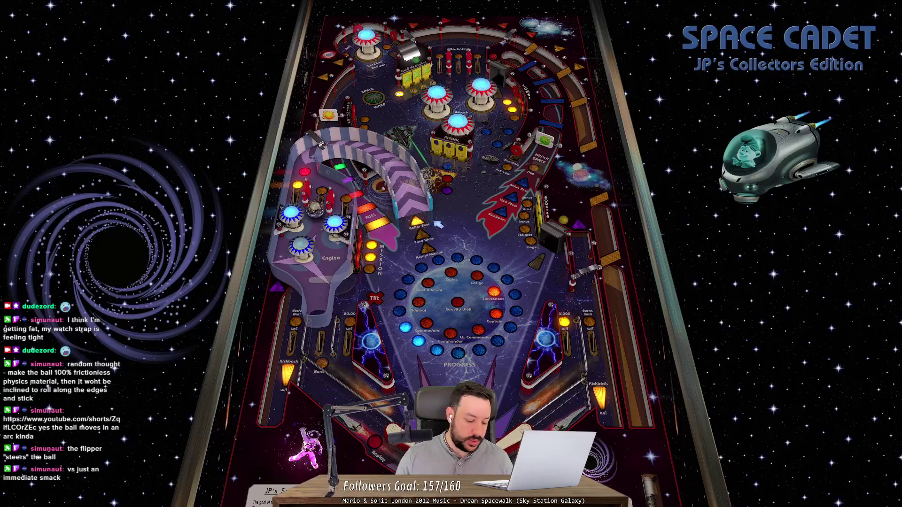
pyautogui.hotkey('alt', 'F4')
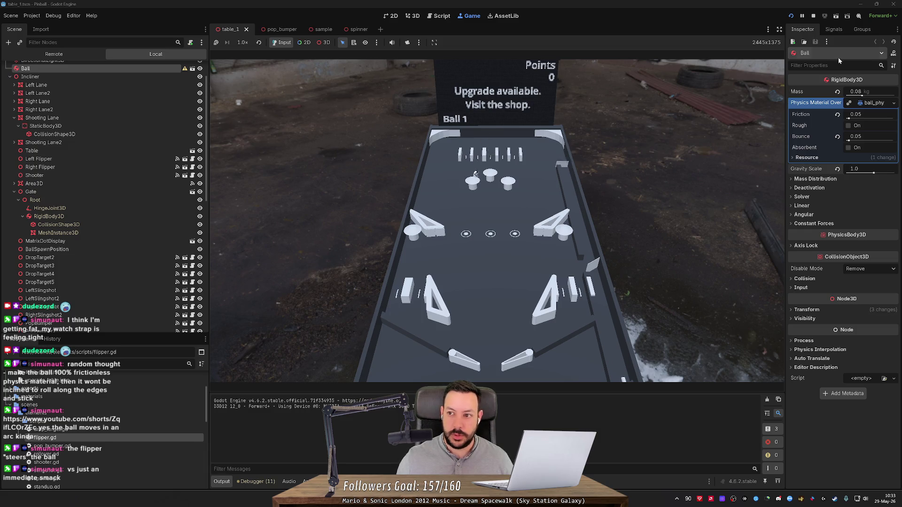
# - Restart the Godot pinball game and play the first balls with both flippers
pyautogui.click(788, 17)
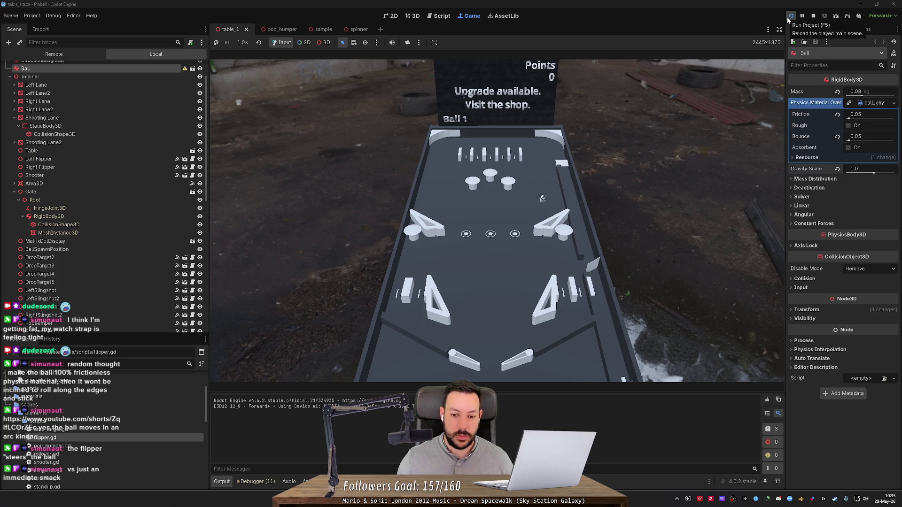
pyautogui.press('Right')
pyautogui.press('Left')
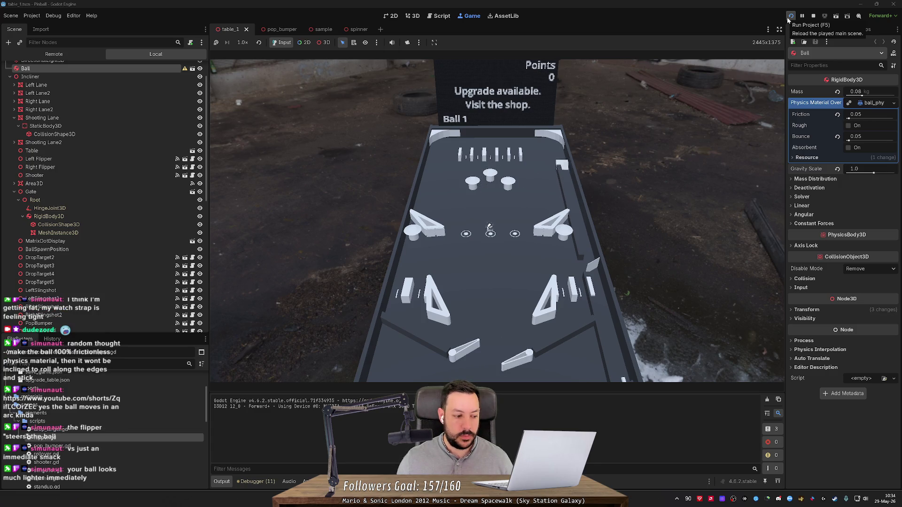
pyautogui.press('Right')
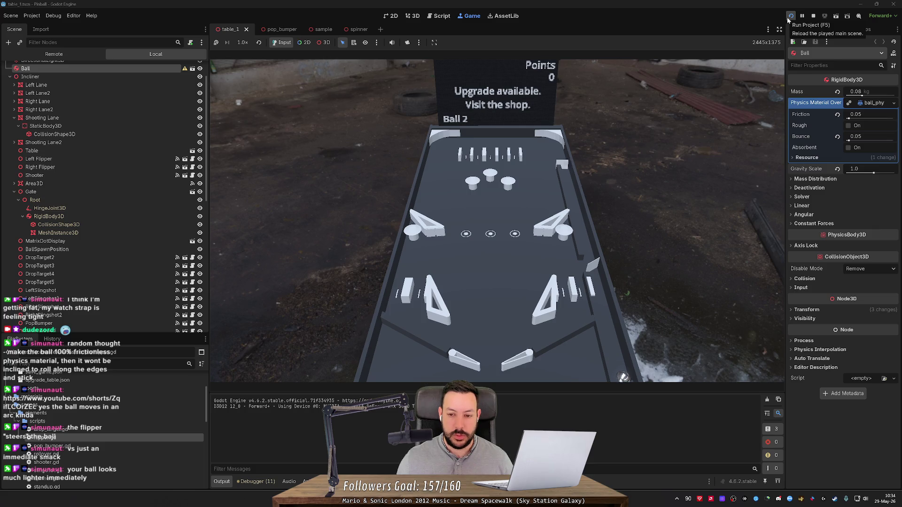
pyautogui.press('Left')
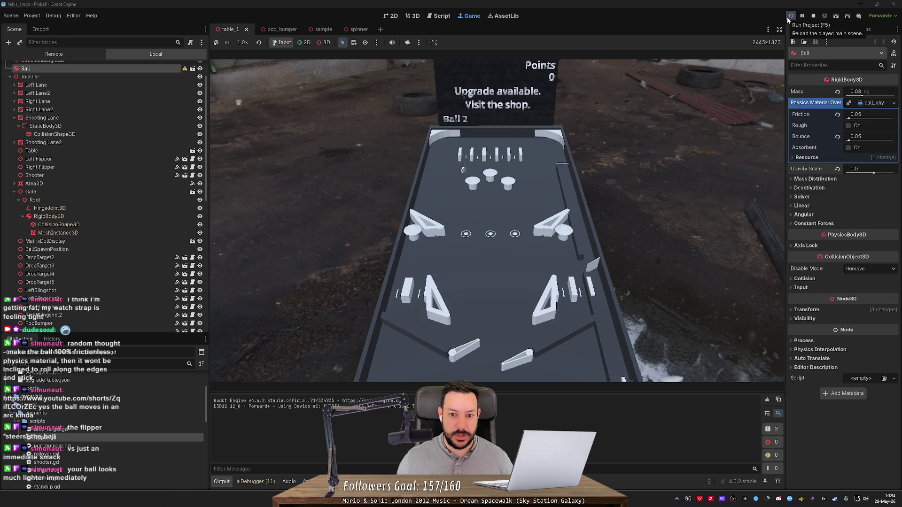
pyautogui.press('Left')
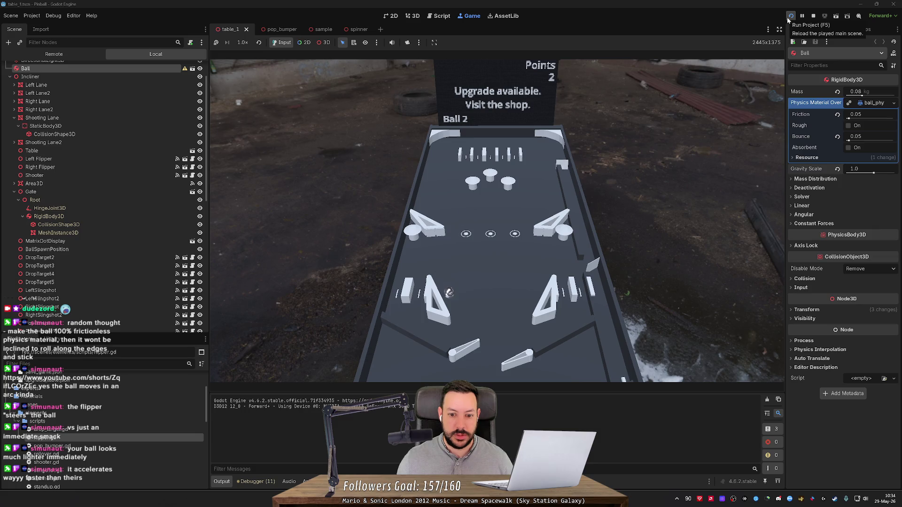
pyautogui.press('Left')
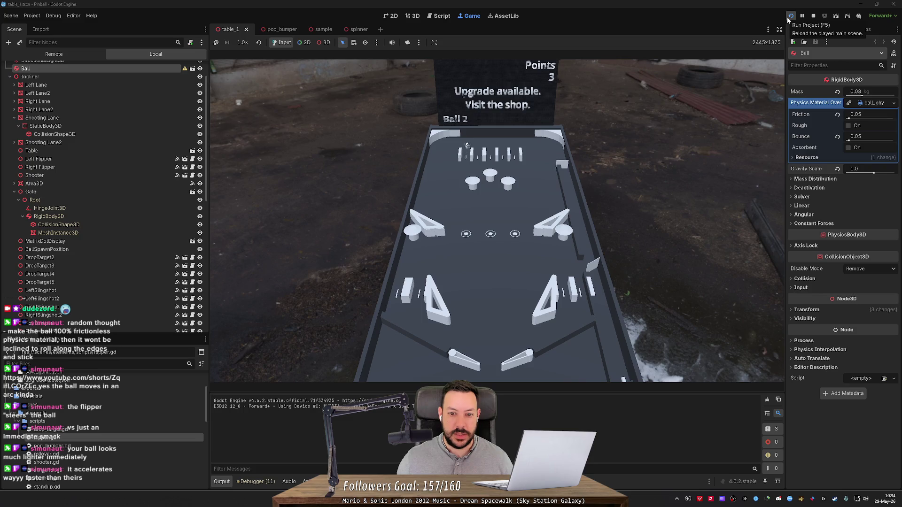
pyautogui.press('Left')
pyautogui.press('Left')
pyautogui.press('Right')
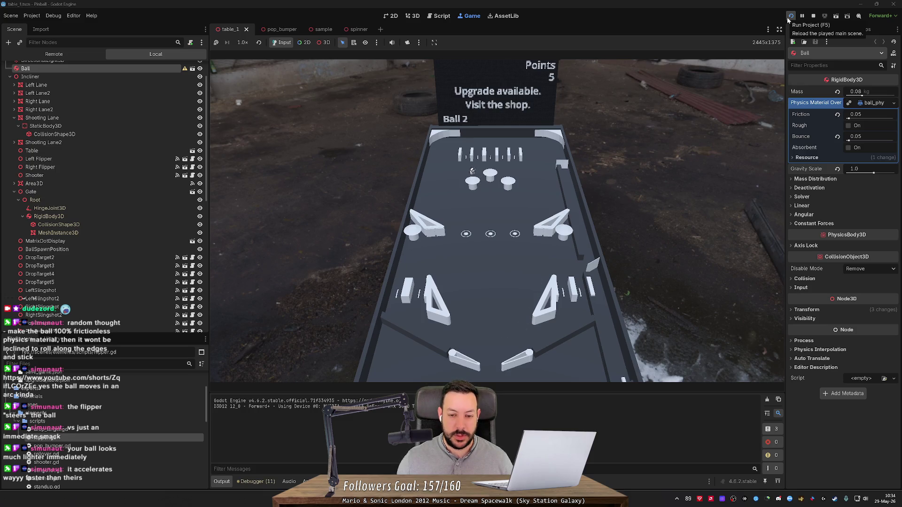
pyautogui.press('Left')
pyautogui.press('Left')
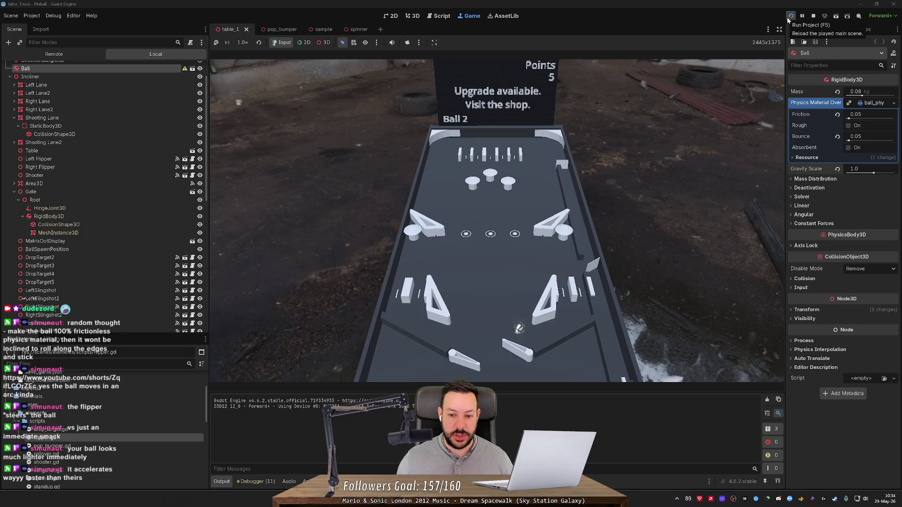
# - Keep flipping to save draining balls, then stop the run at ball 3 with 9 points
pyautogui.press('Right')
pyautogui.press('Left')
pyautogui.press('Left')
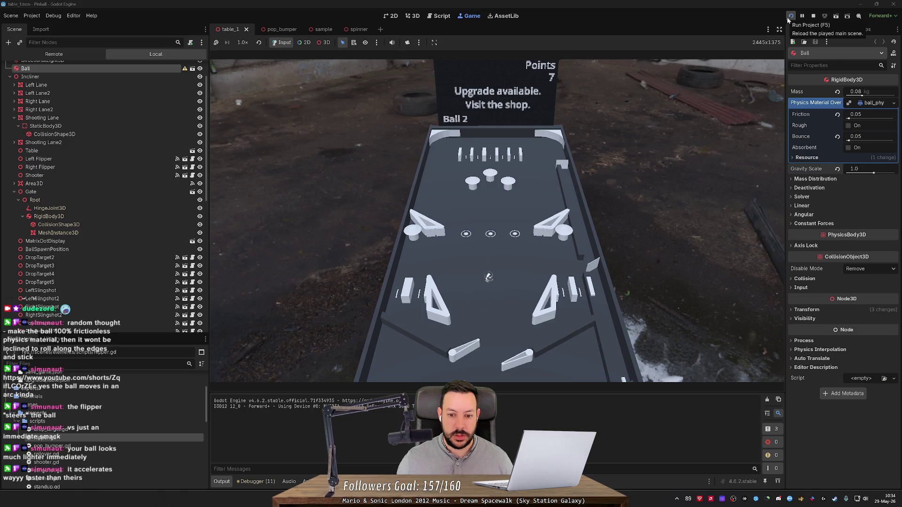
pyautogui.press('Left')
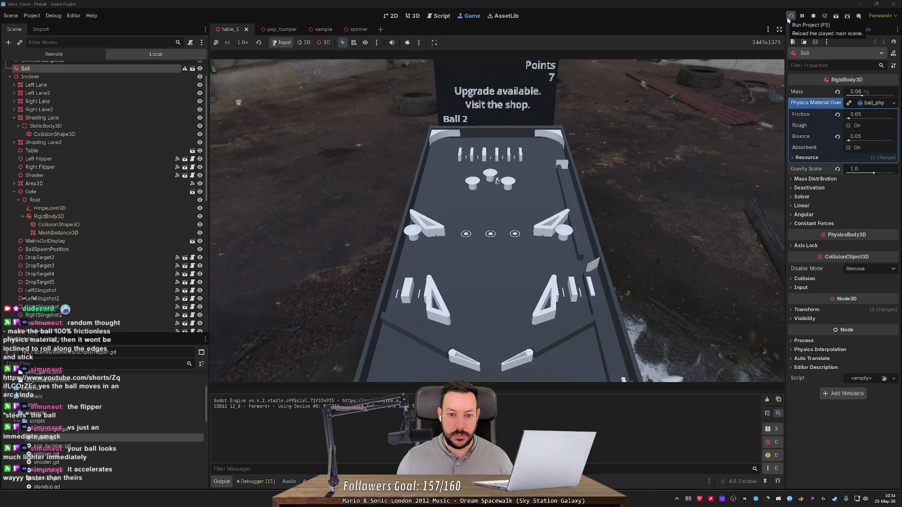
pyautogui.press('Left')
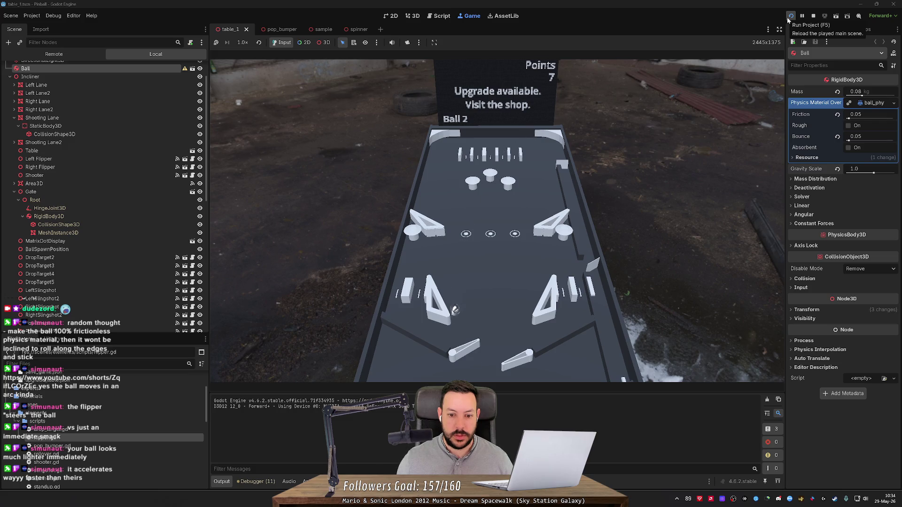
pyautogui.press('Left')
pyautogui.press('Left')
pyautogui.press('Right')
pyautogui.press('Left')
pyautogui.press('Right')
pyautogui.press('Right')
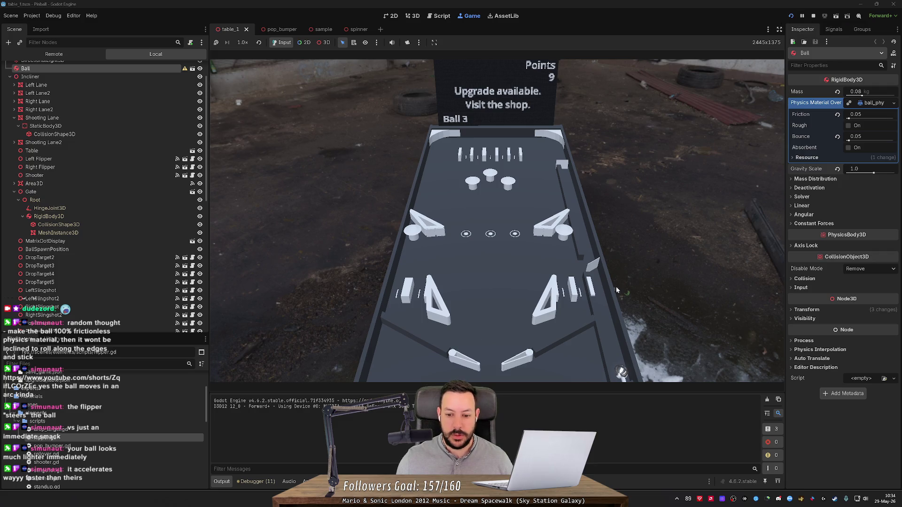
pyautogui.press('Left')
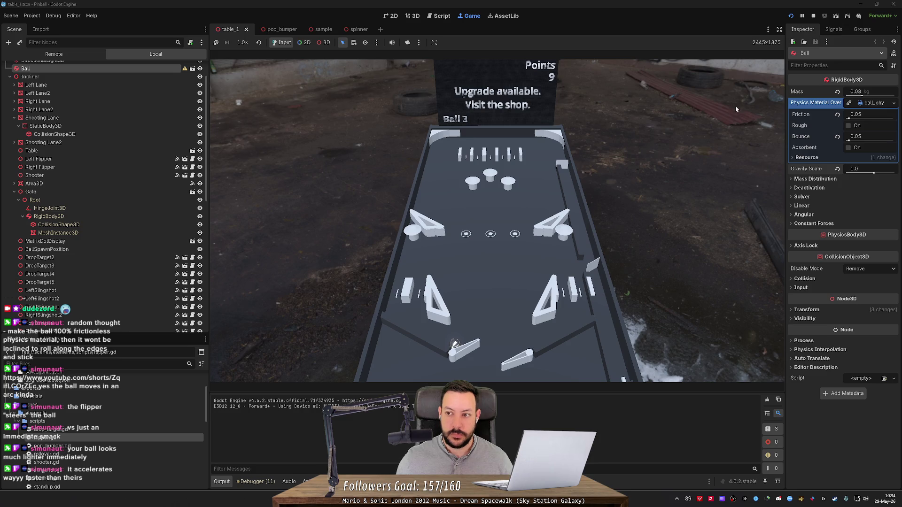
pyautogui.click(812, 16)
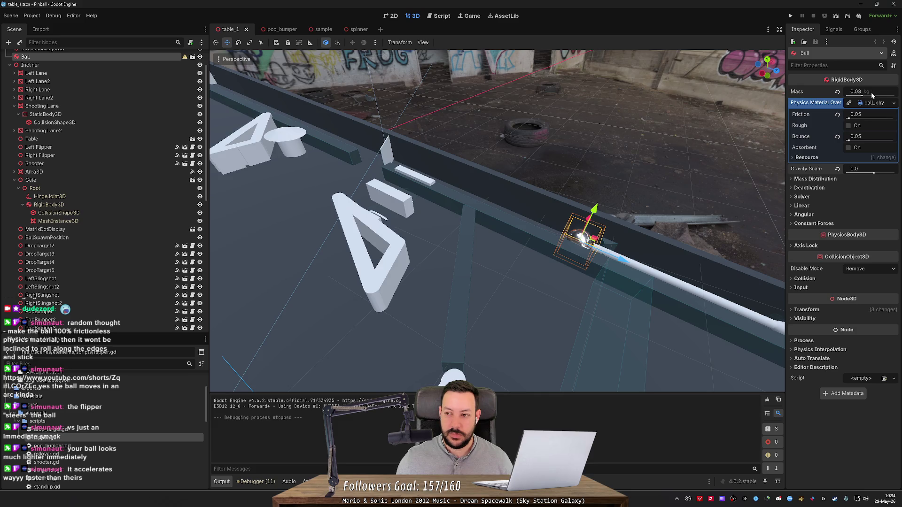
# - Set the Ball's Mass to 5.0 kg in the Inspector
pyautogui.click(872, 92)
pyautogui.write('5')
pyautogui.press('Return')
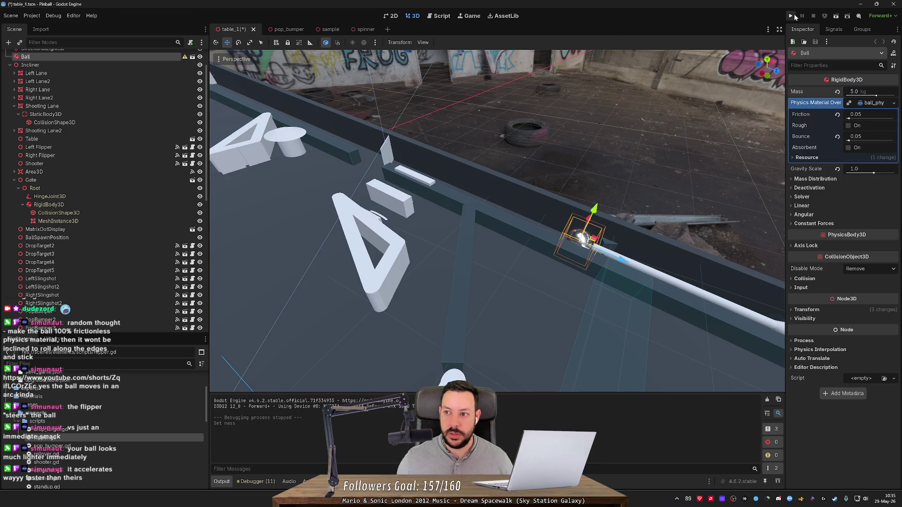
# - Test-play the table with the 5 kg ball using both flippers, then stop the run
pyautogui.click(790, 16)
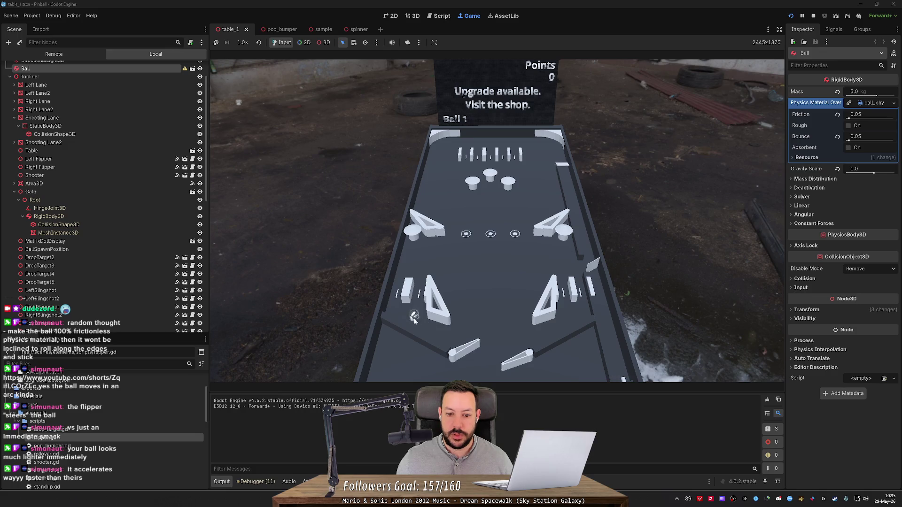
pyautogui.press('Left')
pyautogui.press('Right')
pyautogui.press('Left')
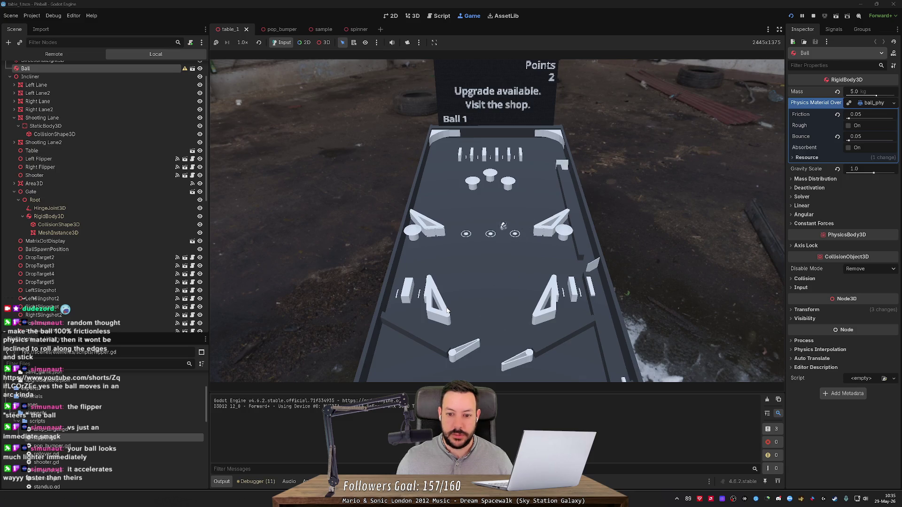
pyautogui.press('Left')
pyautogui.press('Left')
pyautogui.press('Right')
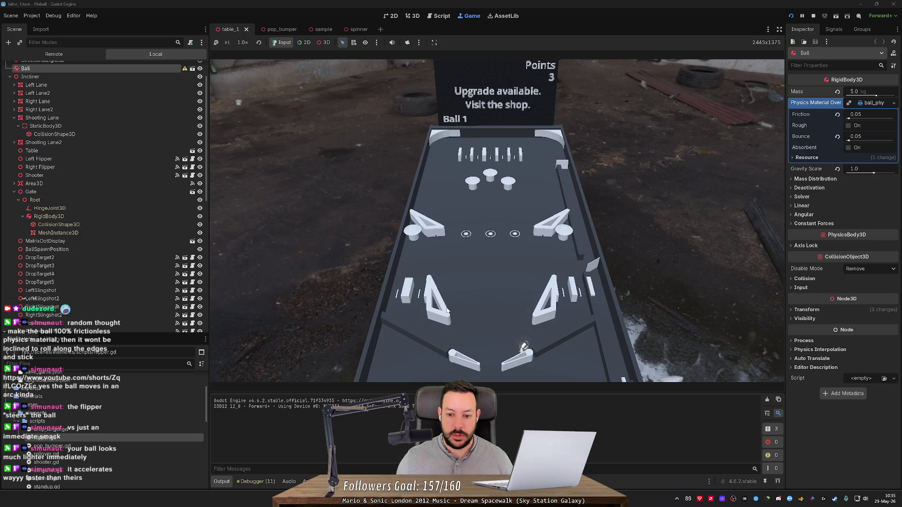
pyautogui.press('Left')
pyautogui.press('Left')
pyautogui.press('Right')
pyautogui.press('Right')
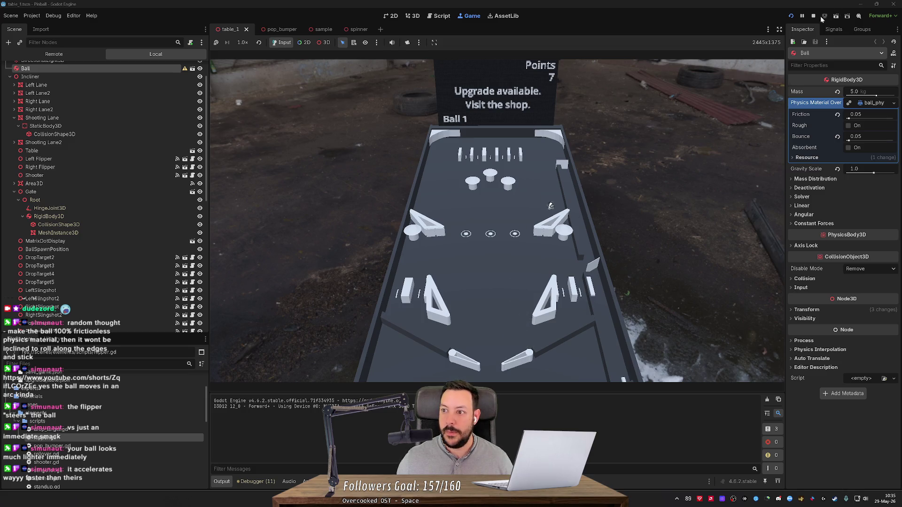
pyautogui.click(813, 17)
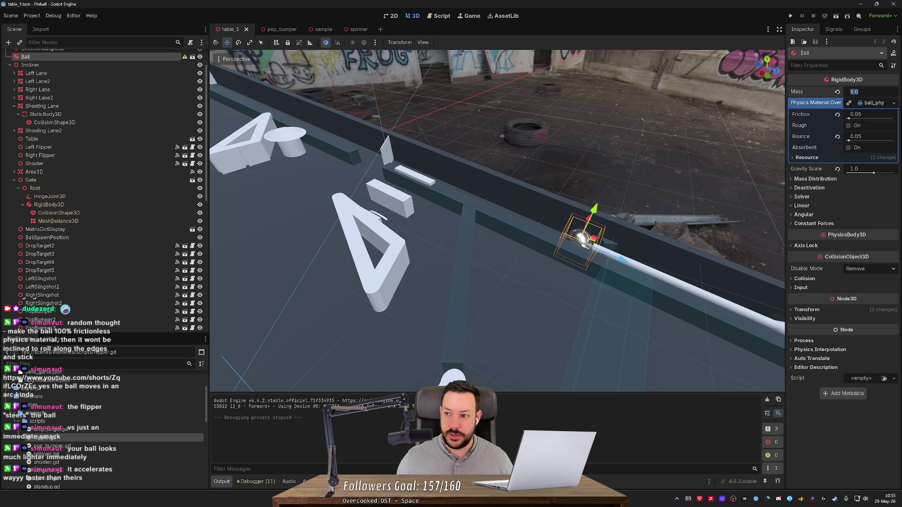
pyautogui.write('0.08')
# - Restore the ball's mass to 0.08 kg, set its friction to 0.0, and save table_1
pyautogui.press('Return')
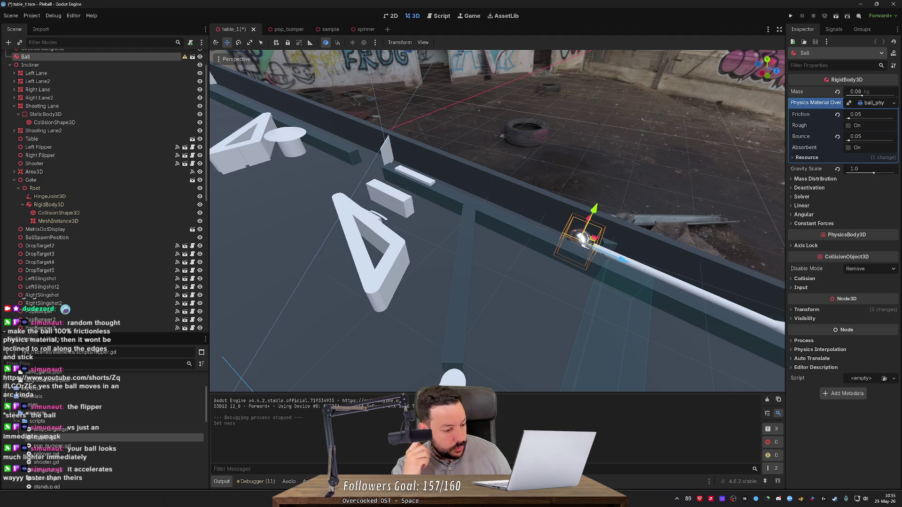
pyautogui.click(869, 115)
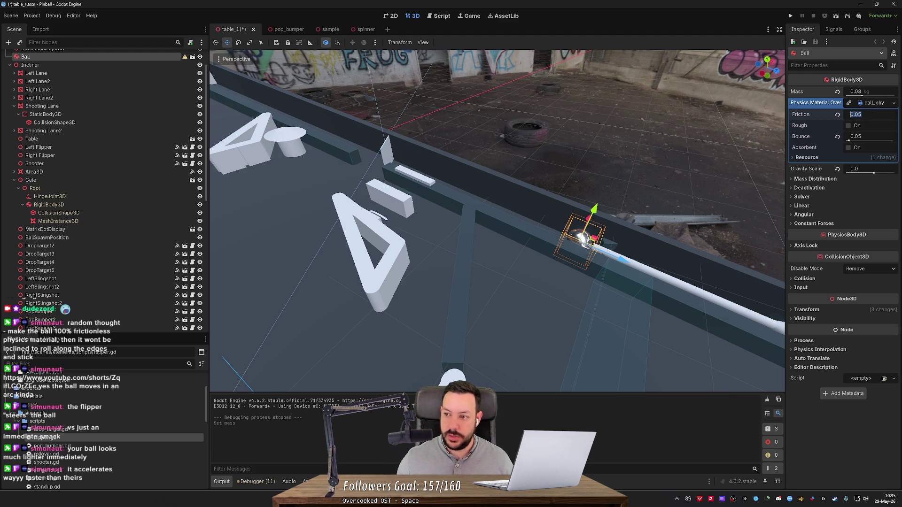
pyautogui.write('0')
pyautogui.press('Return')
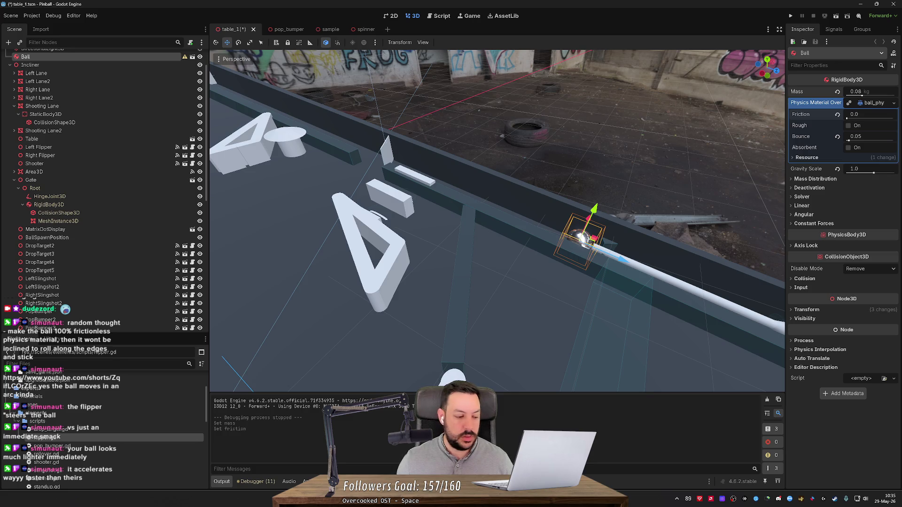
pyautogui.hotkey('ctrl', 's')
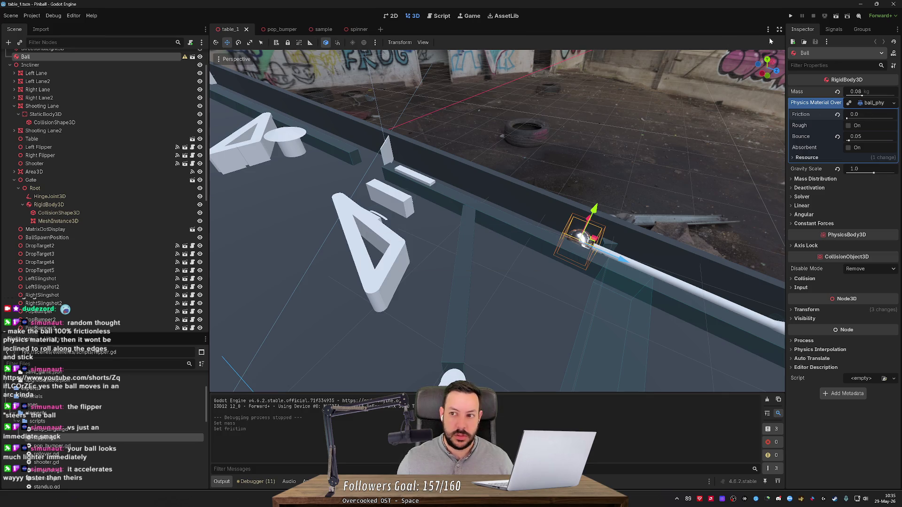
pyautogui.click(791, 15)
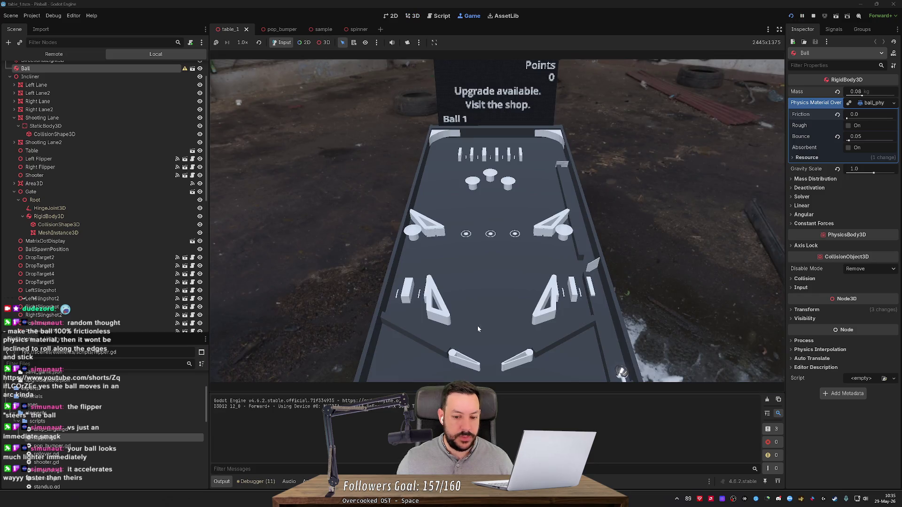
pyautogui.press('Left')
pyautogui.press('Left')
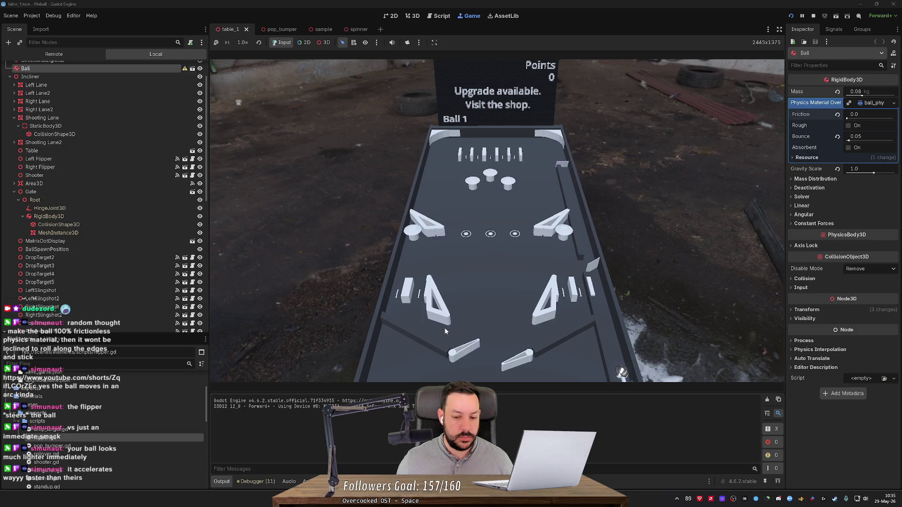
pyautogui.press('Left')
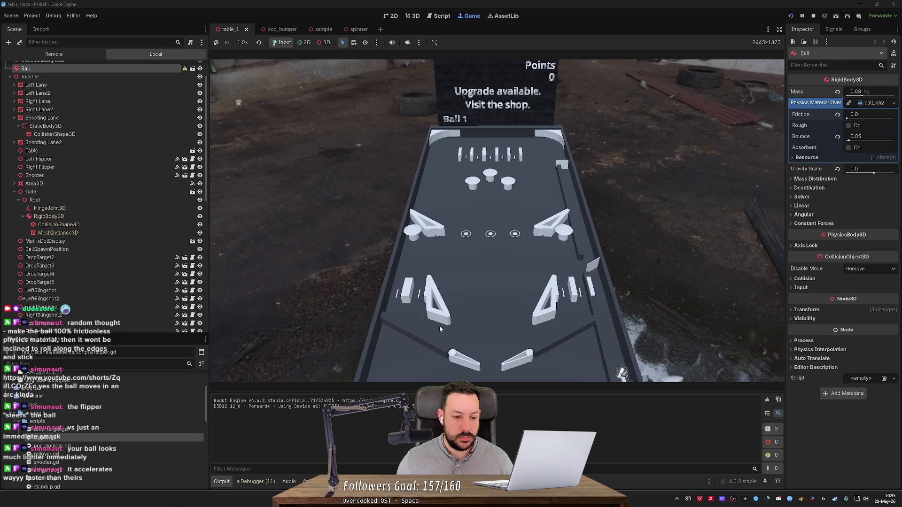
pyautogui.press('Left')
pyautogui.press('Left')
pyautogui.press('Left')
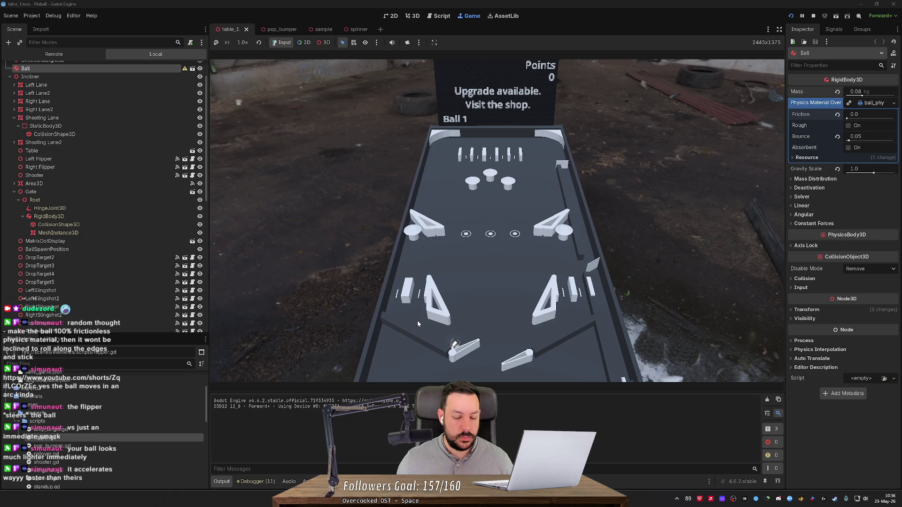
pyautogui.press('Left')
pyautogui.press('Left')
pyautogui.press('Right')
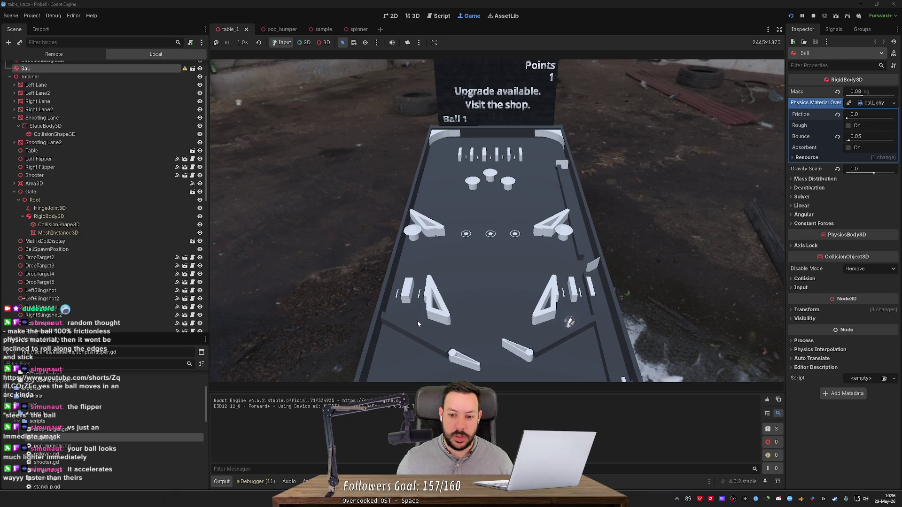
pyautogui.press('Right')
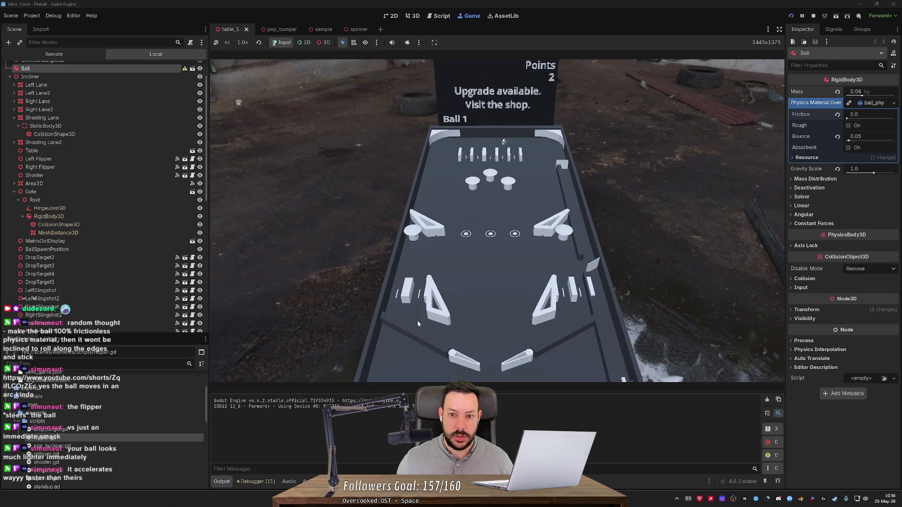
pyautogui.press('Left')
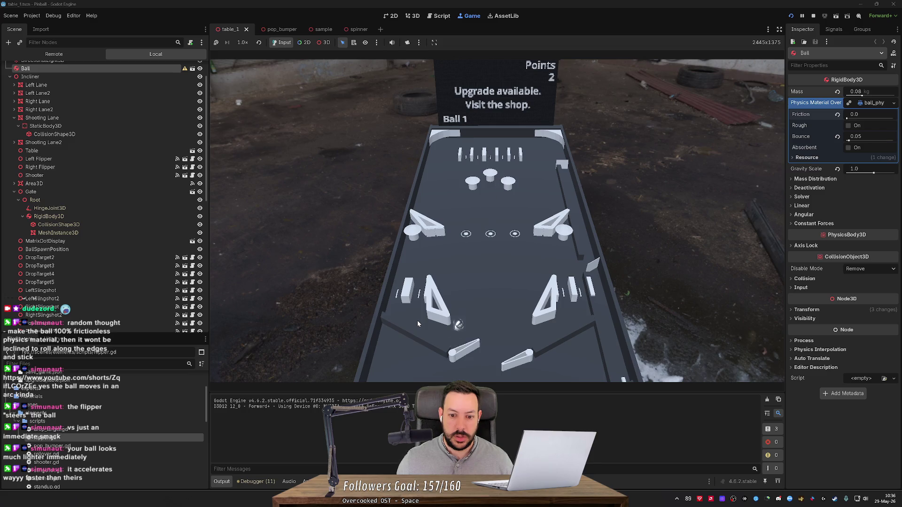
pyautogui.press('Right')
pyautogui.press('Right')
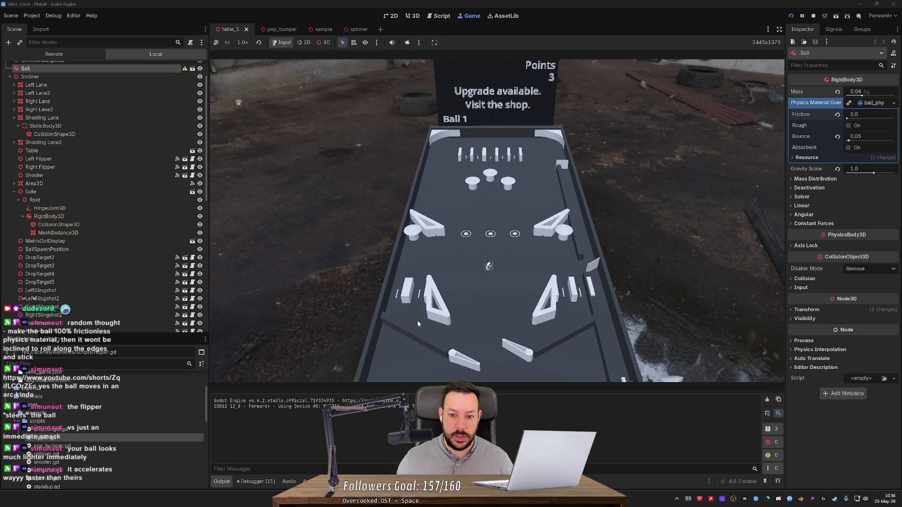
pyautogui.press('Left')
pyautogui.press('Left')
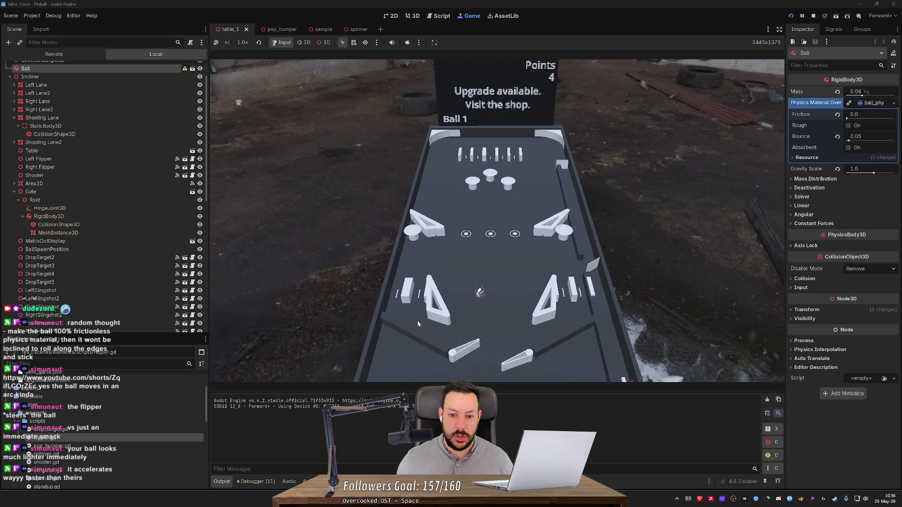
pyautogui.press('Right')
pyautogui.press('Right')
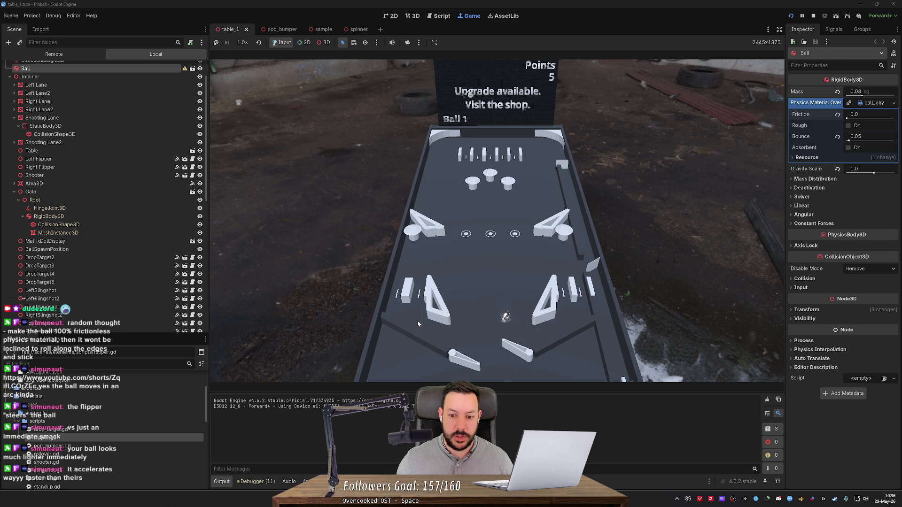
pyautogui.press('Left')
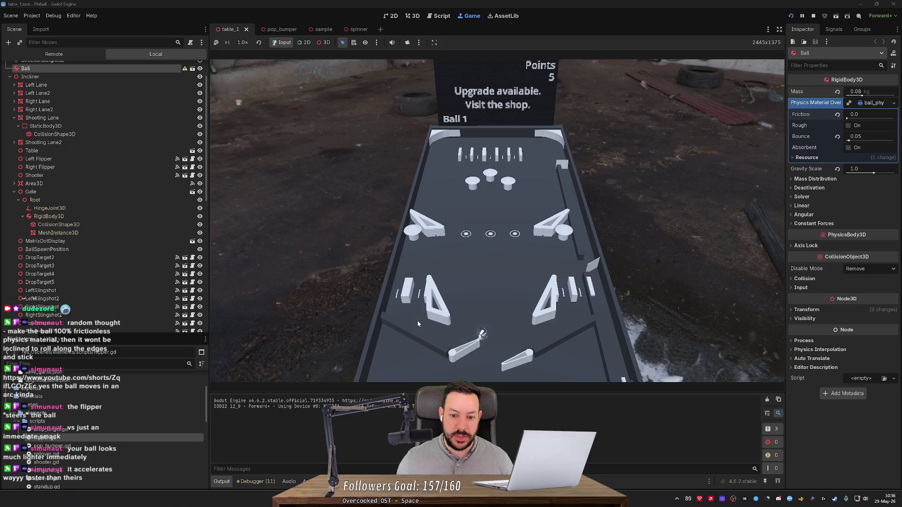
pyautogui.press('Right')
pyautogui.press('Left')
pyautogui.press('Right')
pyautogui.press('Left')
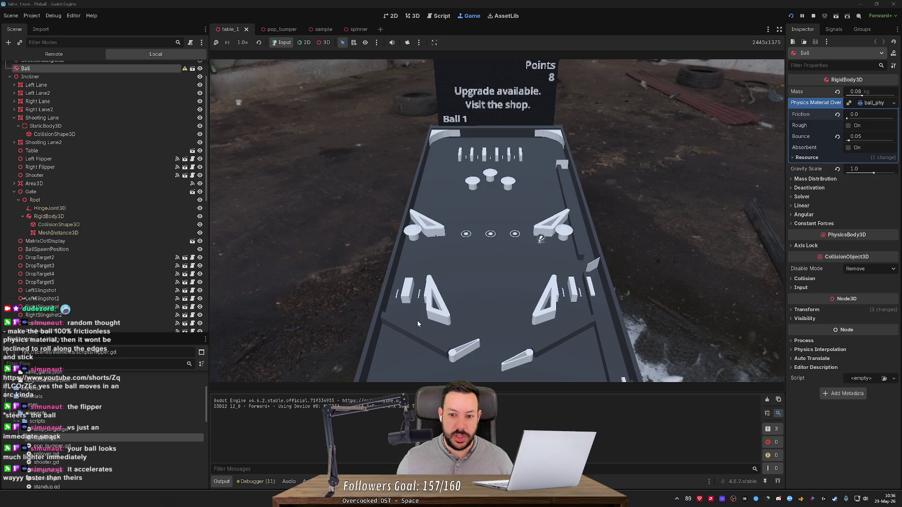
pyautogui.press('Right')
pyautogui.press('Right')
pyautogui.press('Left')
pyautogui.press('Left')
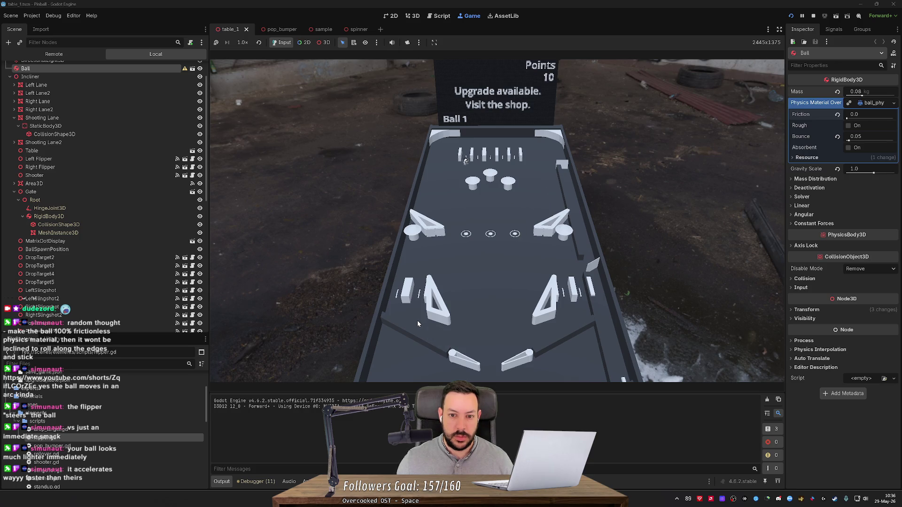
pyautogui.press('Left')
pyautogui.press('Left')
pyautogui.press('Left')
pyautogui.press('Right')
pyautogui.press('Right')
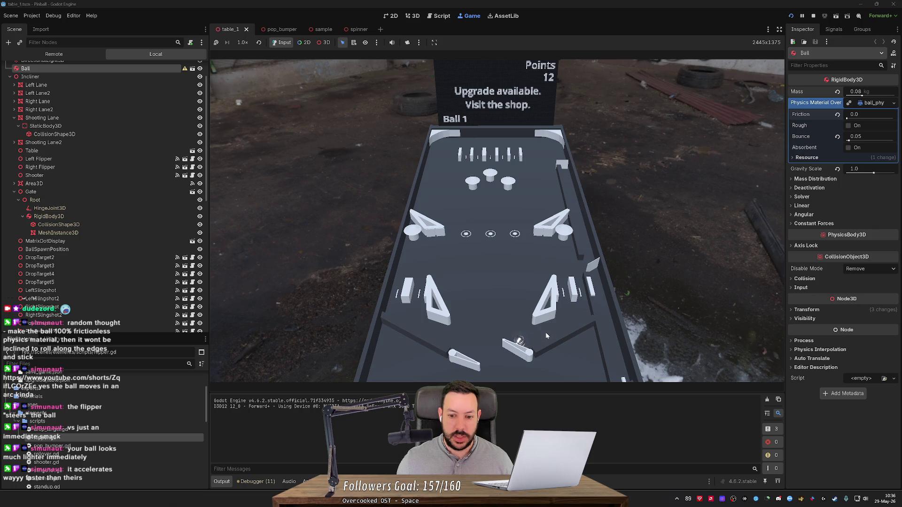
pyautogui.press('Right')
pyautogui.press('Right')
pyautogui.press('F8')
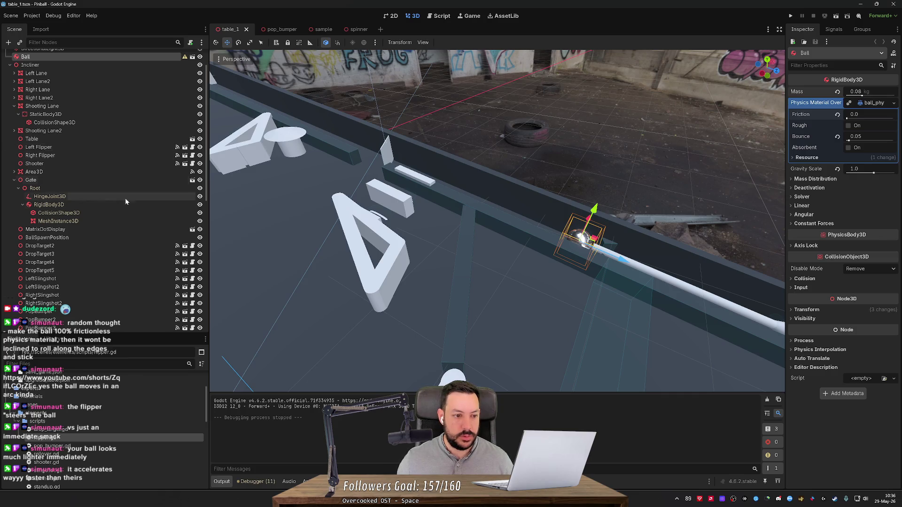
# - Select the Left Flipper and change its Rotation Duration from 0.05 to 1.0
pyautogui.scroll(-5, 128, 207)
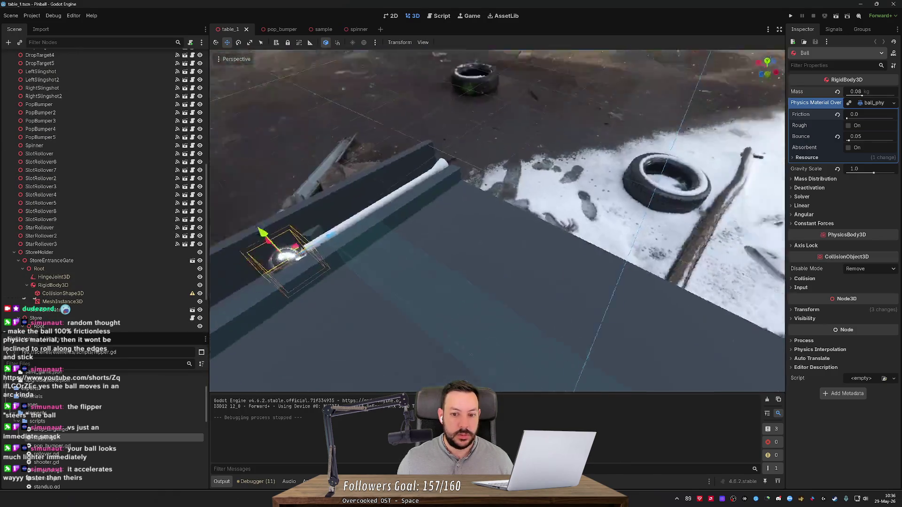
pyautogui.click(362, 268)
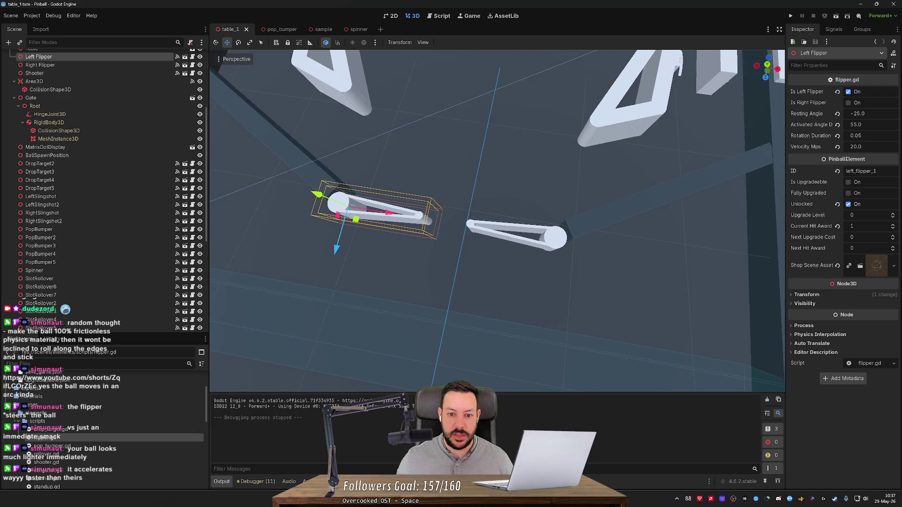
pyautogui.click(855, 135)
pyautogui.write('1')
pyautogui.press('Return')
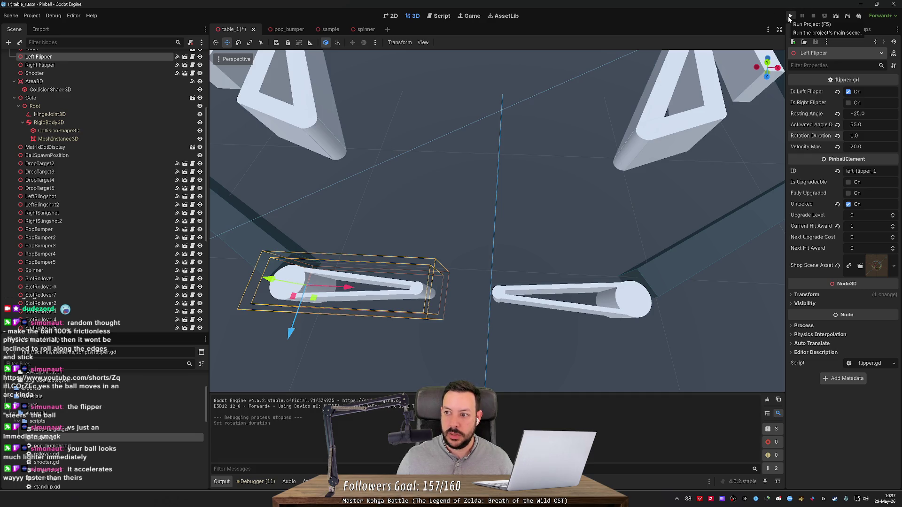
# - Run the game, swing the slowed left flipper three times, and begin editing Rotation Duration
pyautogui.click(790, 17)
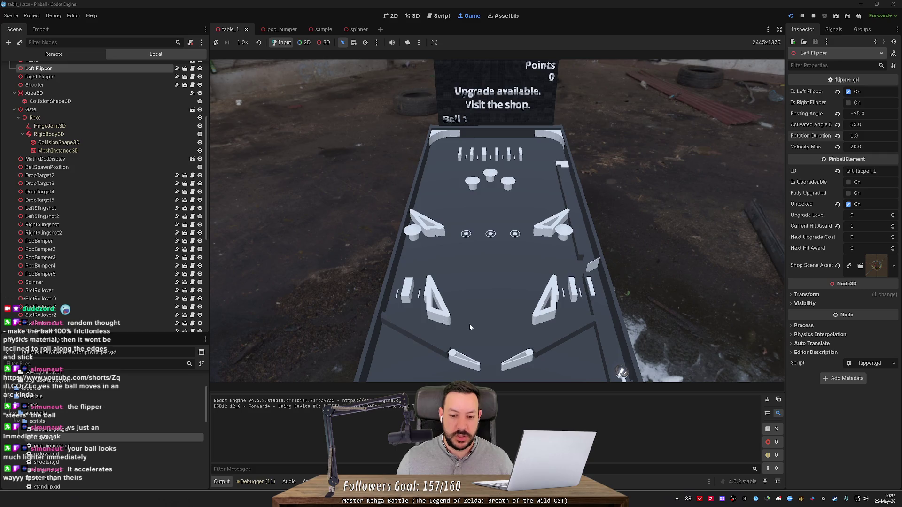
pyautogui.press('Left')
pyautogui.press('Left')
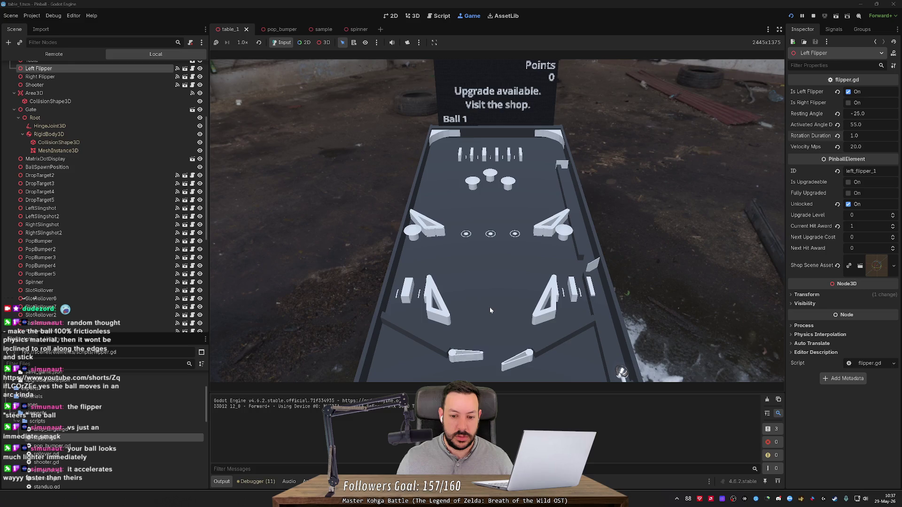
pyautogui.press('Left')
pyautogui.press('Left')
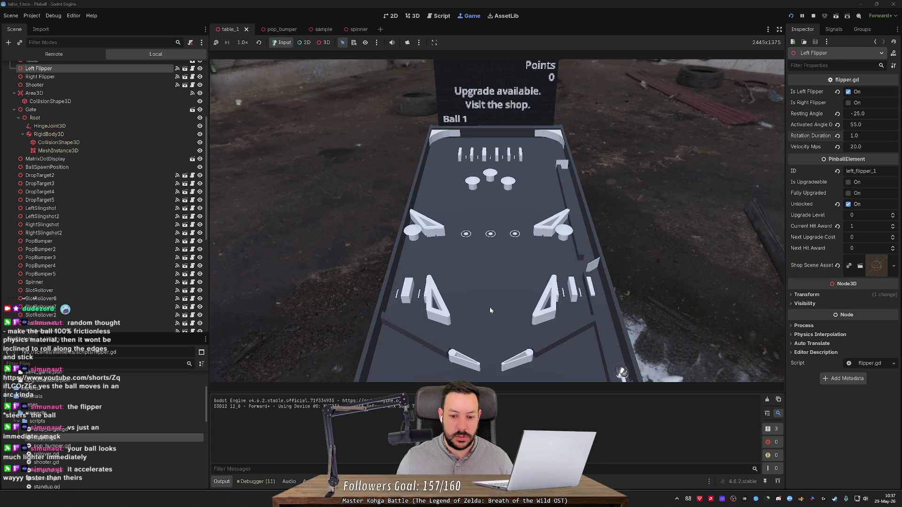
pyautogui.press('Left')
pyautogui.press('Left')
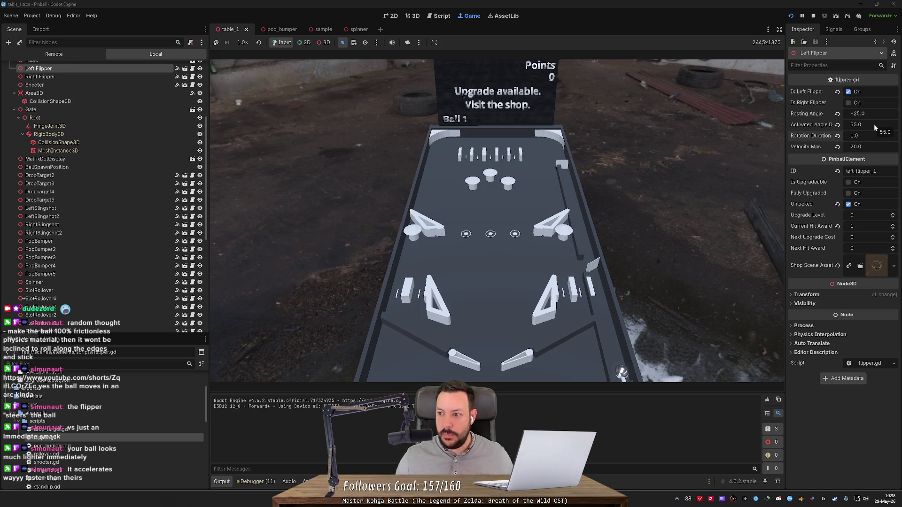
pyautogui.click(866, 134)
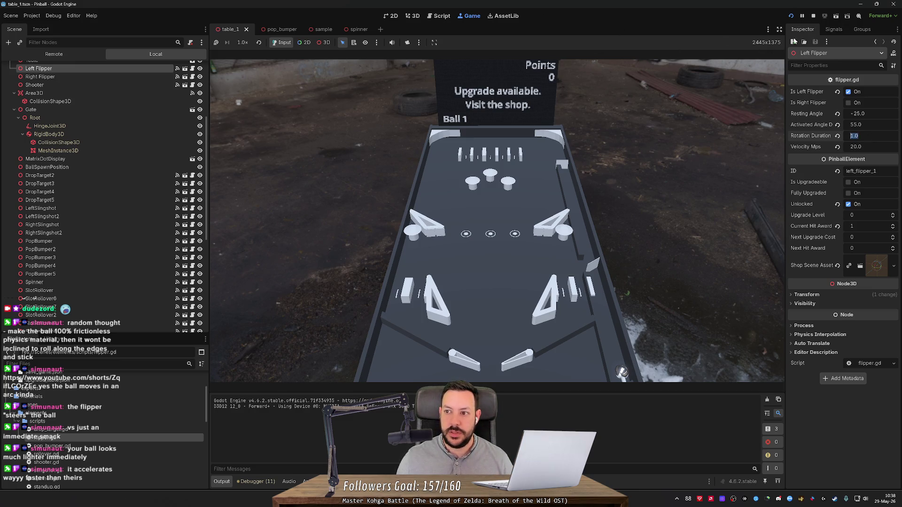
# - Stop the game, set the Left Flipper's Rotation Duration to 0.1, and rerun with F5
pyautogui.press('F8')
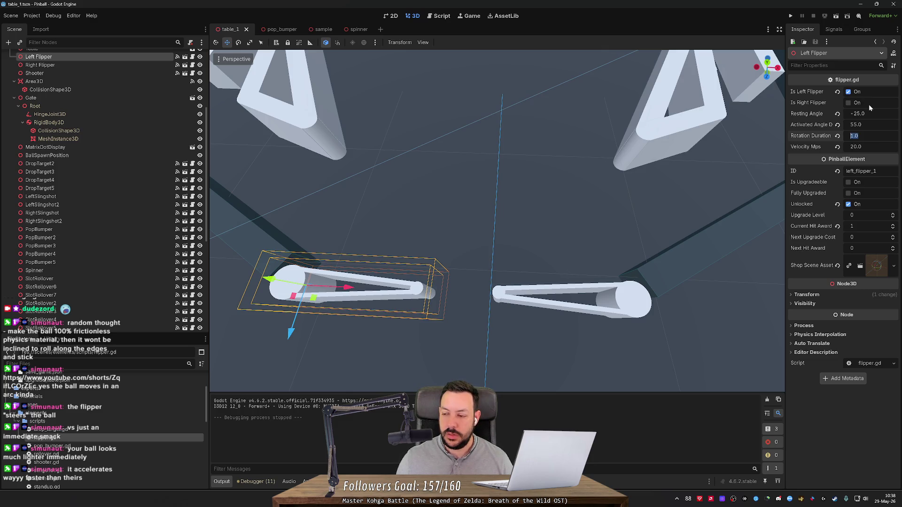
pyautogui.write('0.0')
pyautogui.press('Return')
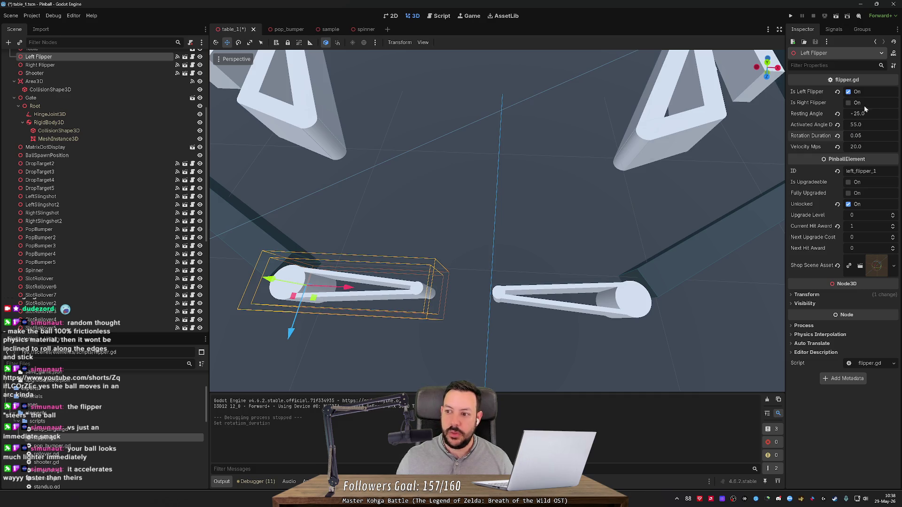
pyautogui.write('0.1')
pyautogui.press('Return')
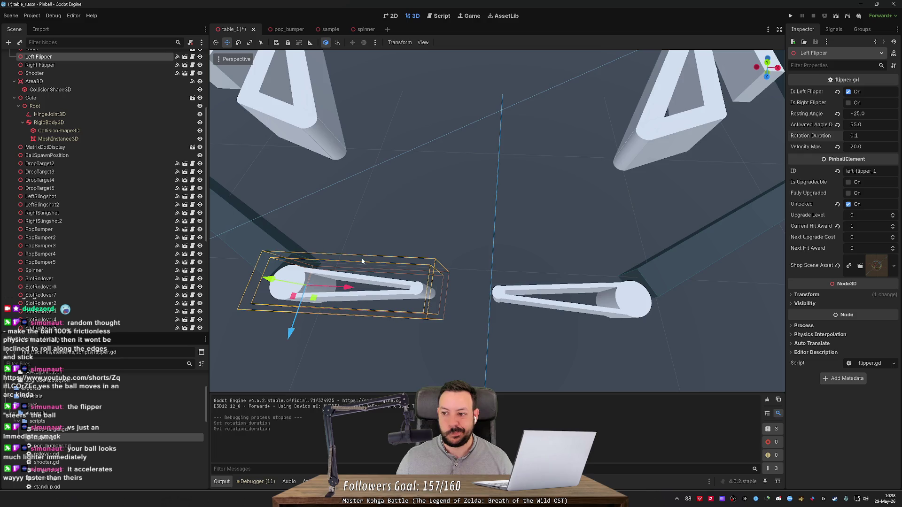
pyautogui.press('F5')
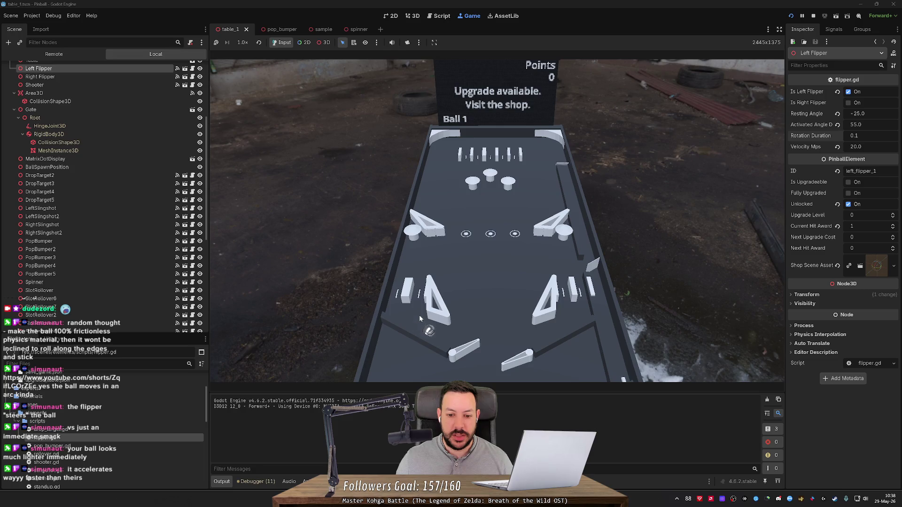
# - Playtest the 0.1-duration left flipper through ball 3 with 12 points, then stop the game
pyautogui.press('Left')
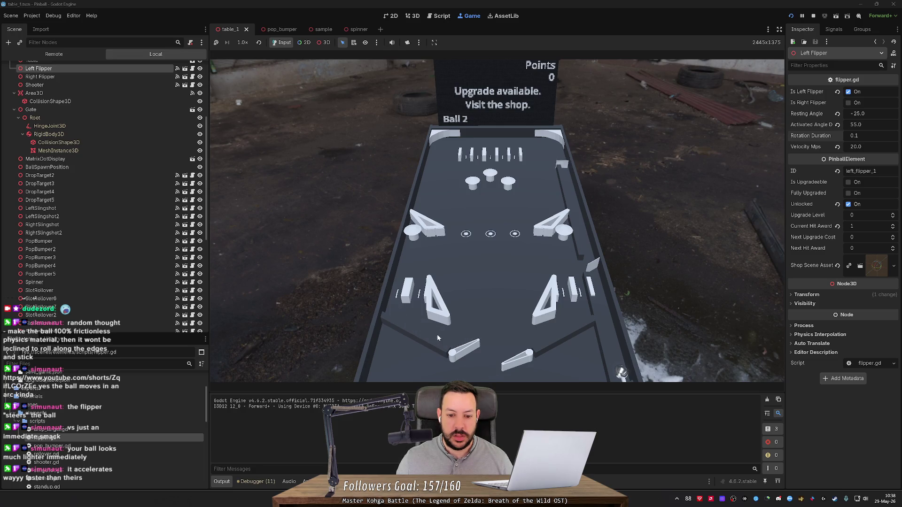
pyautogui.press('Left')
pyautogui.press('Left')
pyautogui.press('Left')
pyautogui.press('Left')
pyautogui.press('Left')
pyautogui.press('Left')
pyautogui.press('Left')
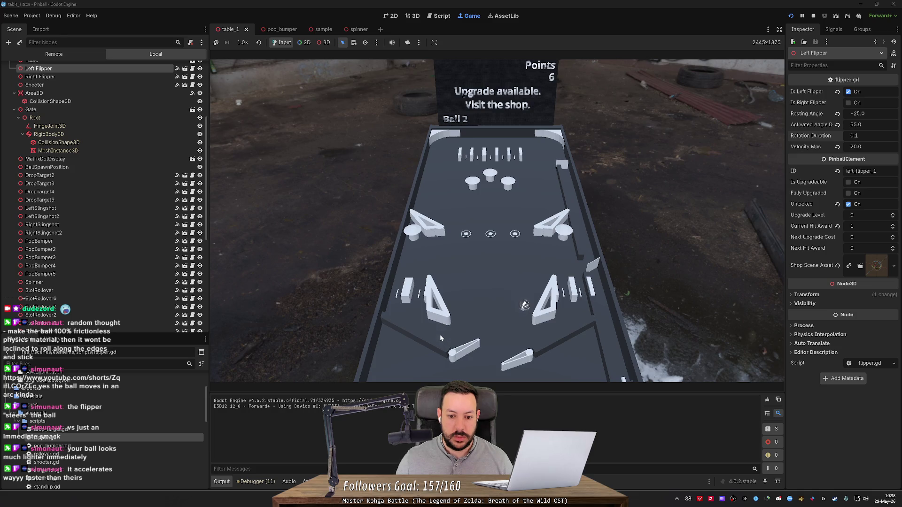
pyautogui.press('Left')
pyautogui.press('Left')
pyautogui.press('Left')
pyautogui.press('Left')
pyautogui.press('Left')
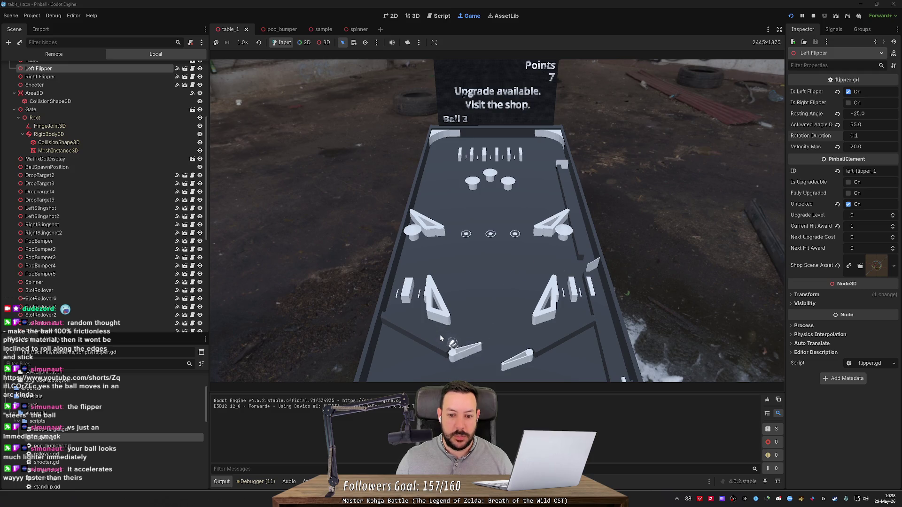
pyautogui.press('Left')
pyautogui.press('Left')
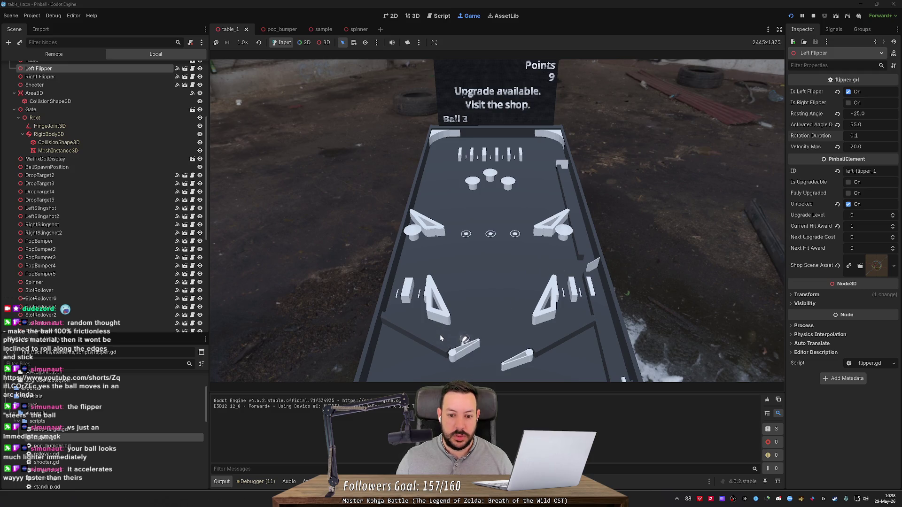
pyautogui.press('Left')
pyautogui.press('Left')
pyautogui.press('Left')
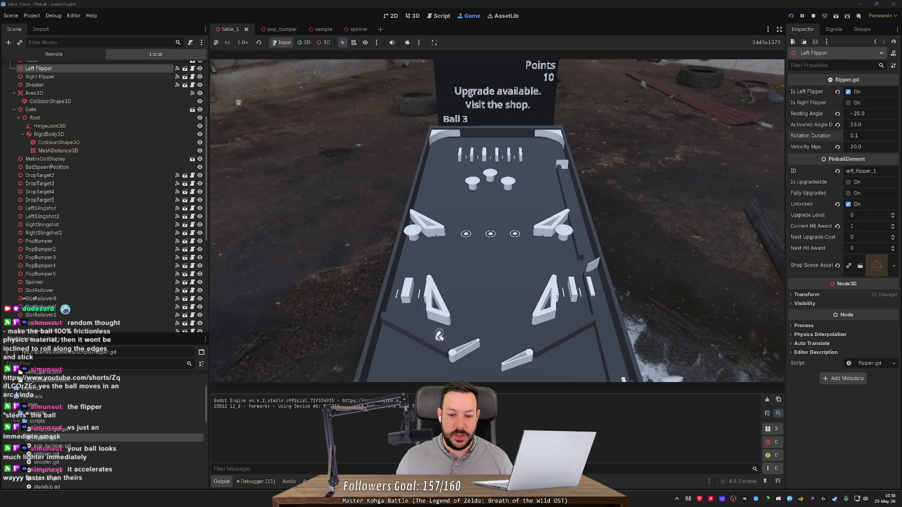
pyautogui.press('Left')
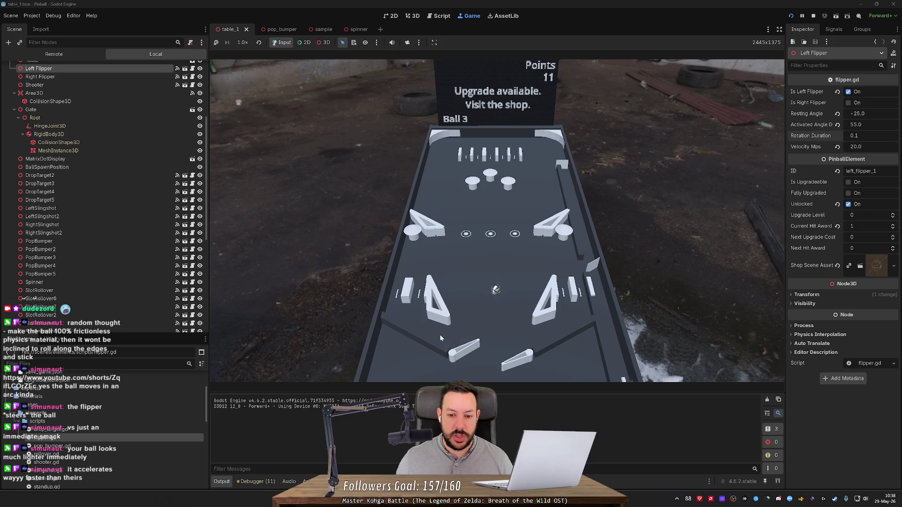
pyautogui.press('Right')
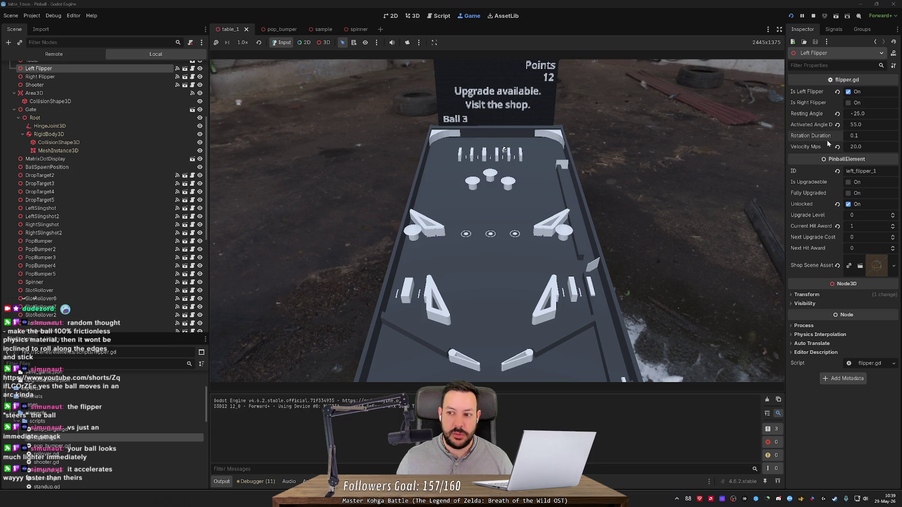
pyautogui.press('Left')
pyautogui.click(813, 16)
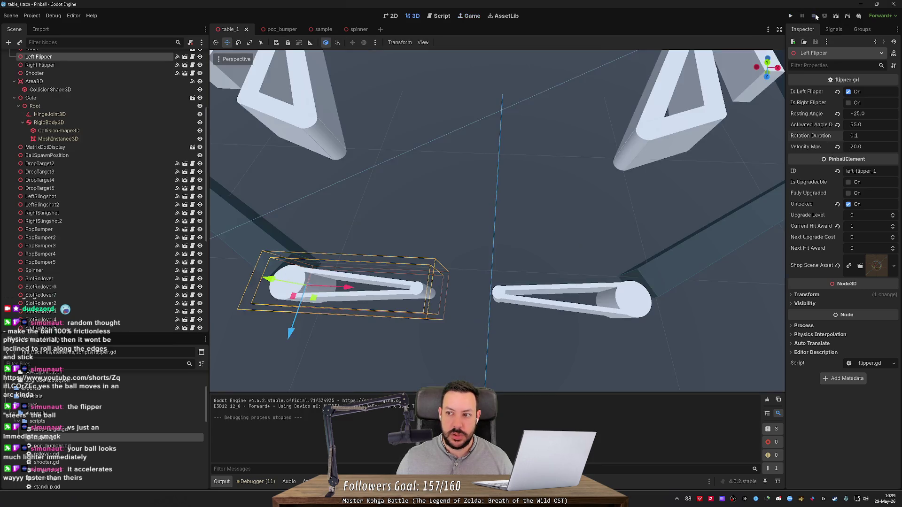
# - Change the Left Flipper's Rotation Duration from 0.1 to 0.05 and save table_1
pyautogui.click(869, 136)
pyautogui.click(853, 135)
pyautogui.press('BackSpace')
pyautogui.write('05')
pyautogui.press('Return')
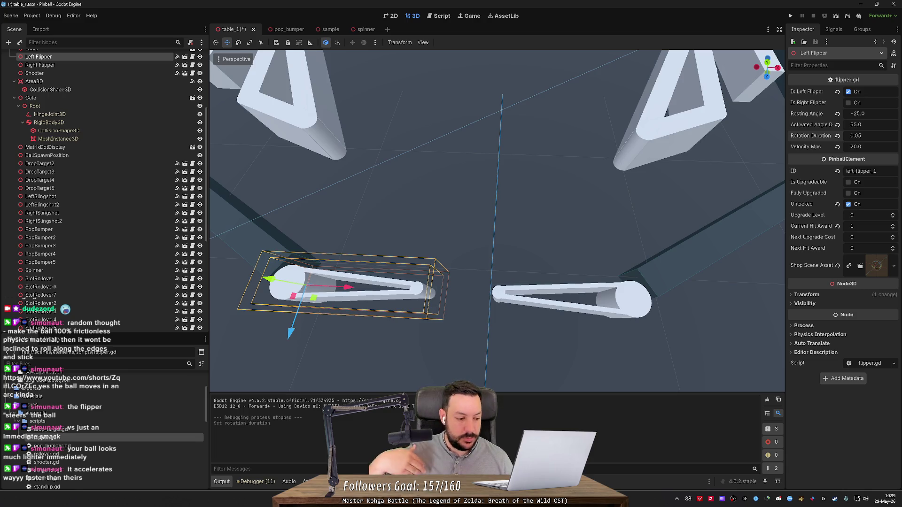
pyautogui.hotkey('ctrl', 's')
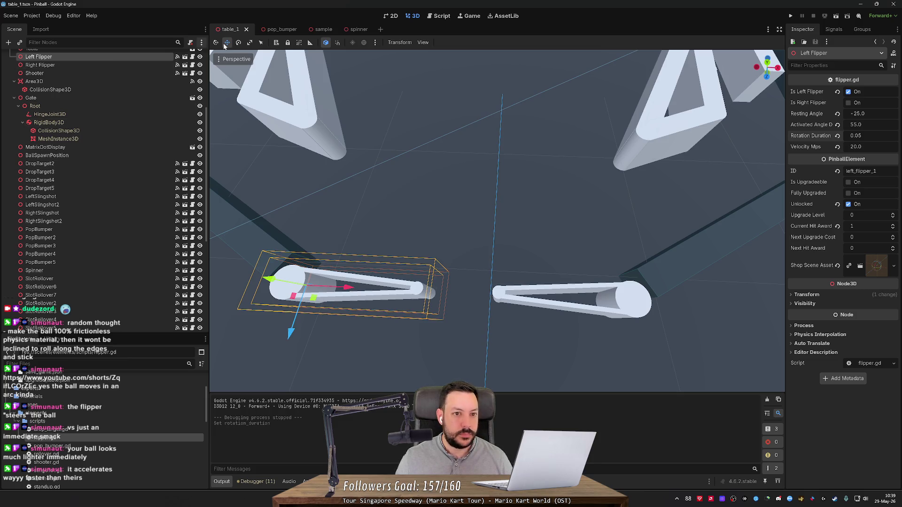
# - In flipper.gd, find where rotation_duration and return_duration are used
pyautogui.click(442, 17)
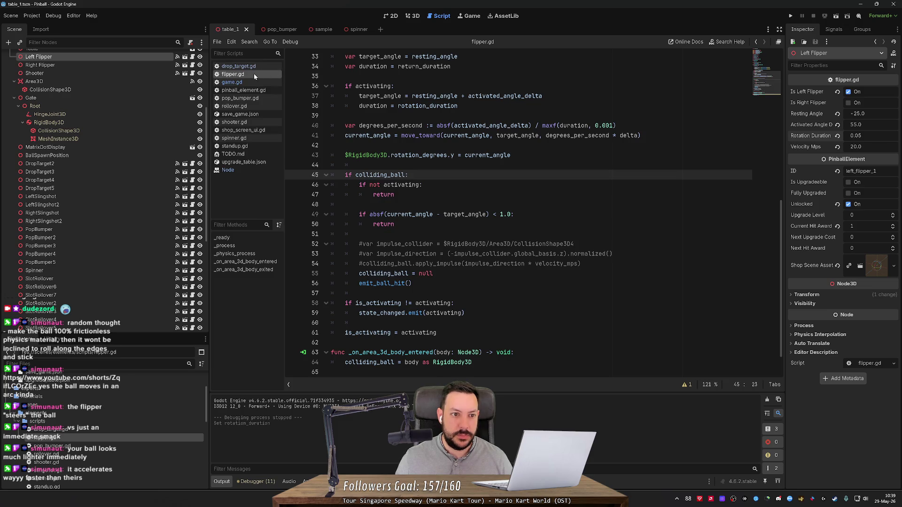
pyautogui.scroll(10, 469, 211)
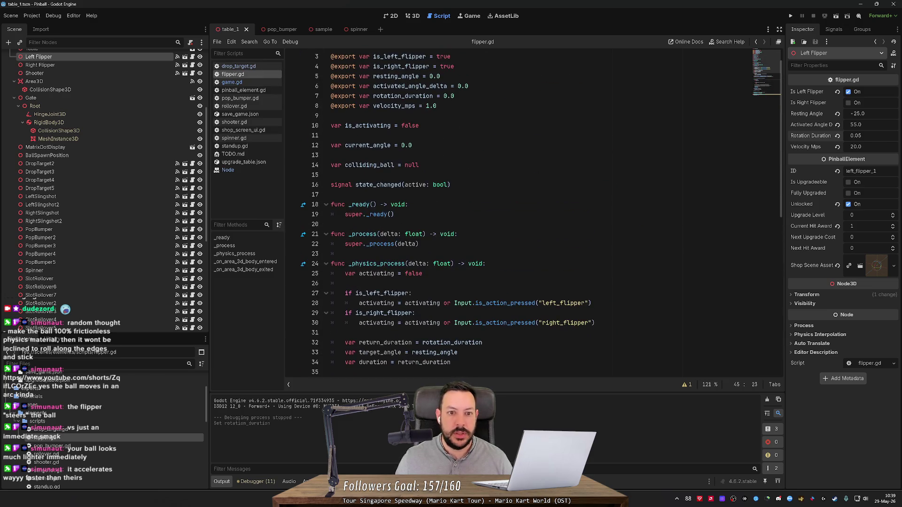
pyautogui.doubleClick(403, 96)
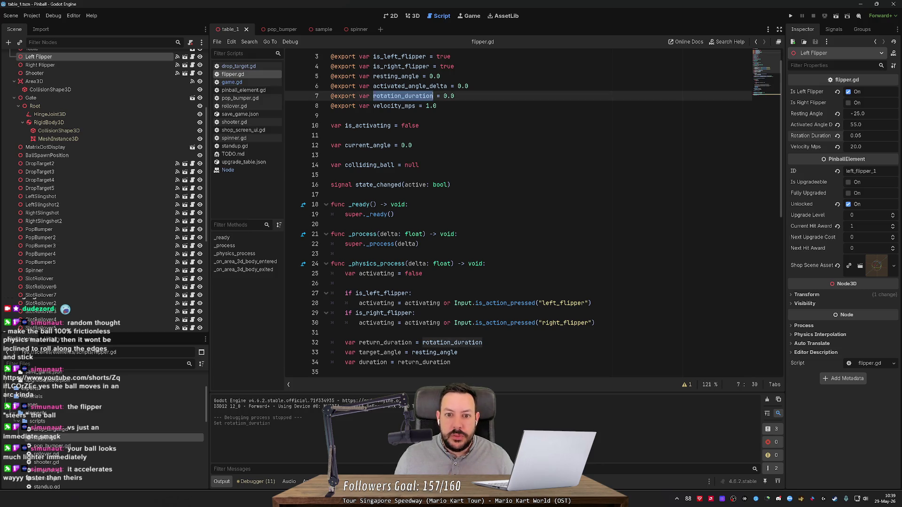
pyautogui.scroll(-4, 469, 211)
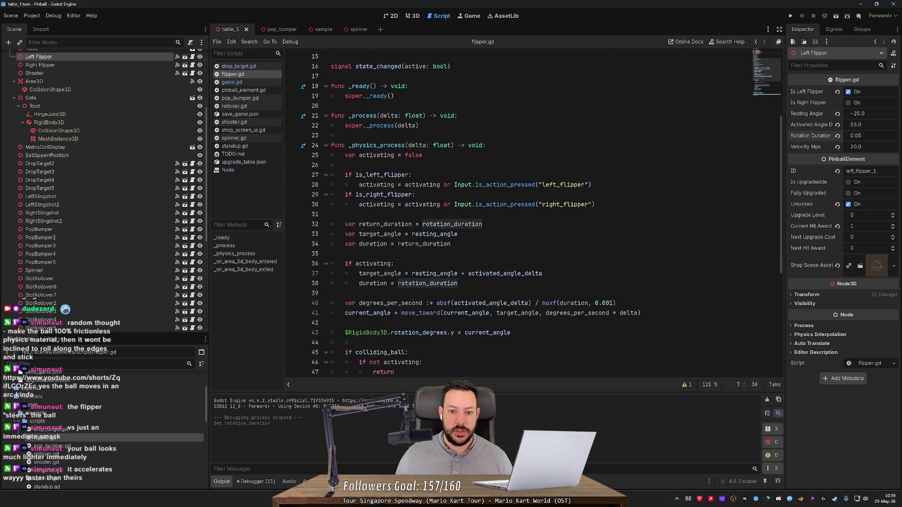
pyautogui.doubleClick(385, 224)
# - Follow duration into degrees_per_second and select the rotation_degrees.y assignment on line 43
pyautogui.doubleClick(373, 283)
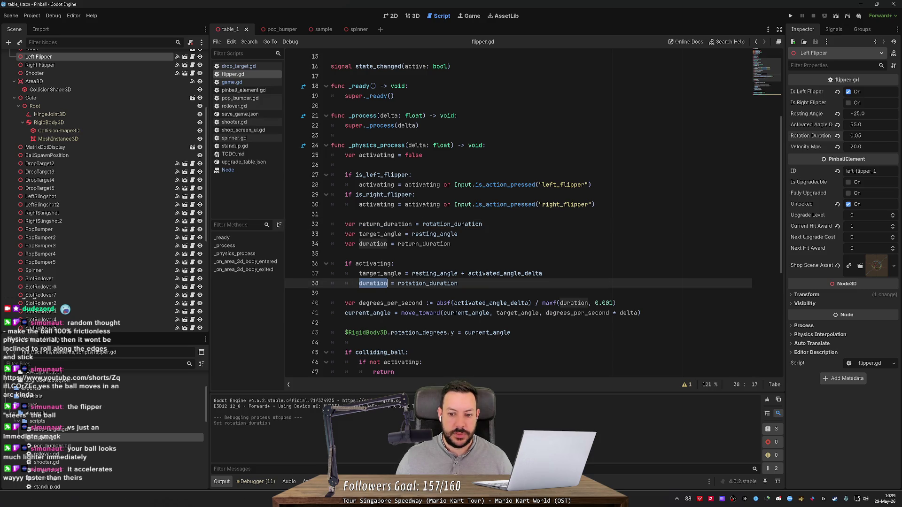
pyautogui.scroll(-3, 516, 212)
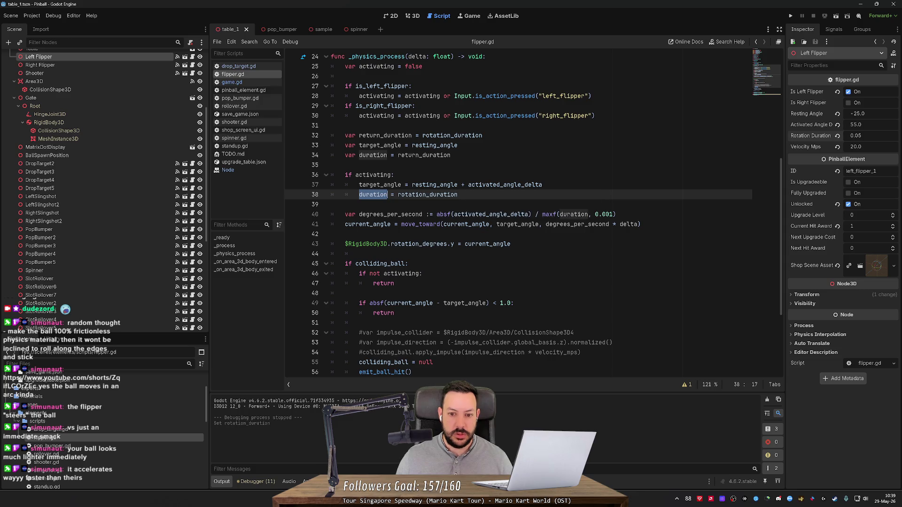
pyautogui.doubleClick(391, 214)
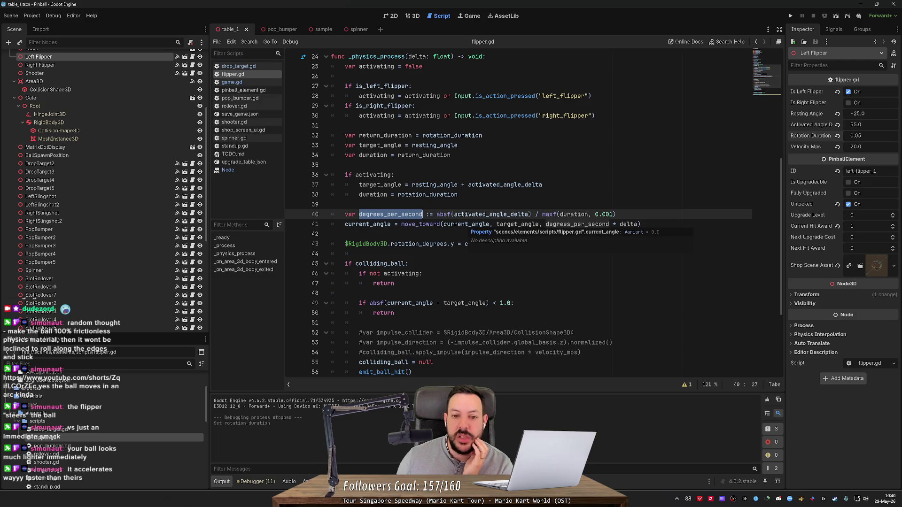
pyautogui.moveTo(458, 244); pyautogui.dragTo(345, 244)
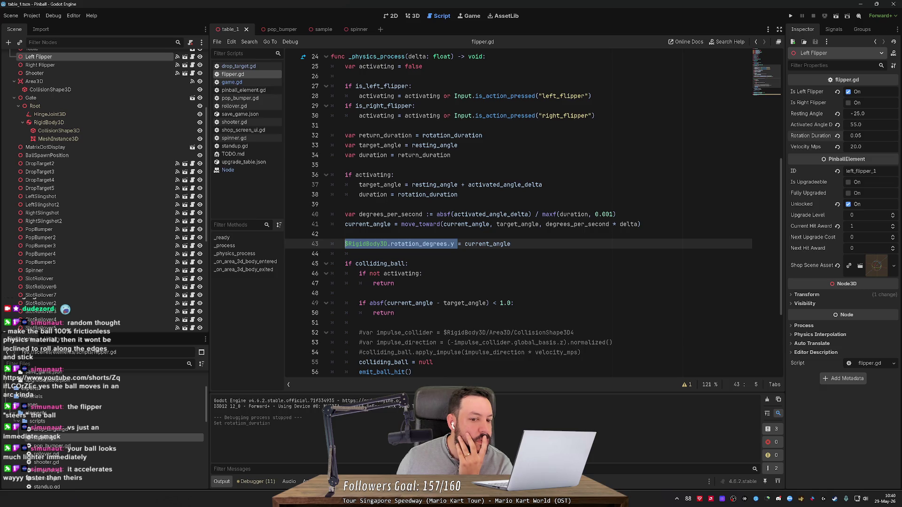
# - Select rotation_degrees on line 43 of flipper.gd to review that code
pyautogui.scroll(1, 531, 211)
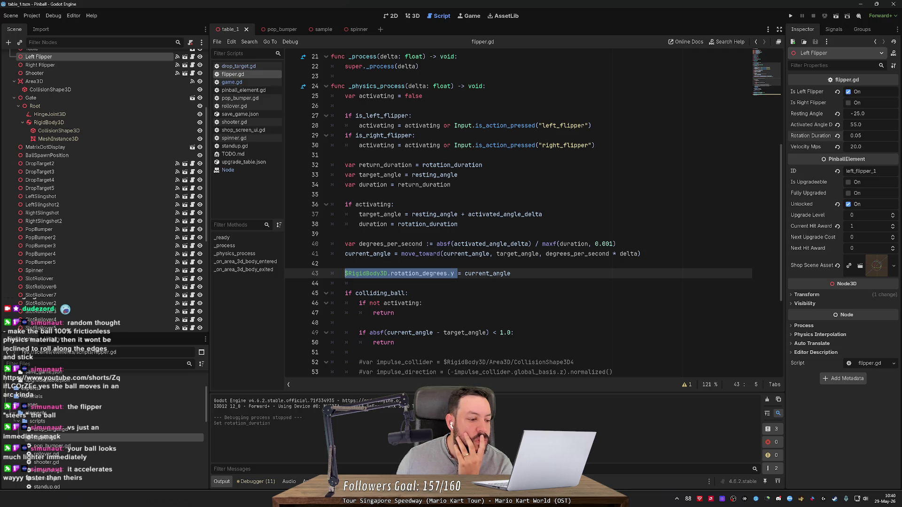
pyautogui.scroll(-2, 531, 211)
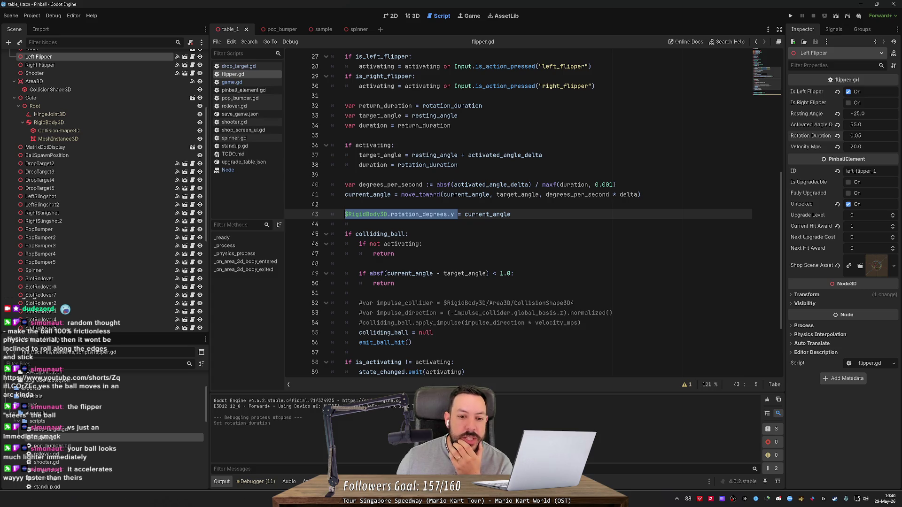
pyautogui.click(408, 234)
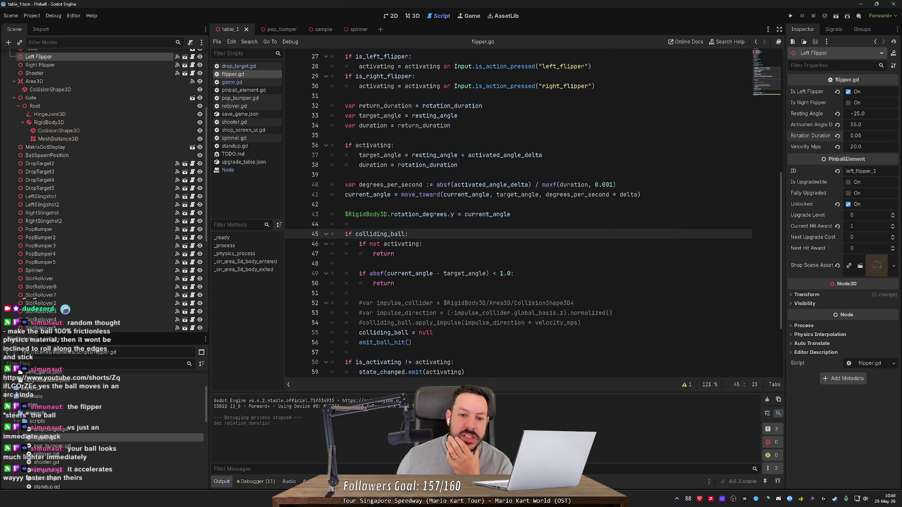
pyautogui.moveTo(371, 214)
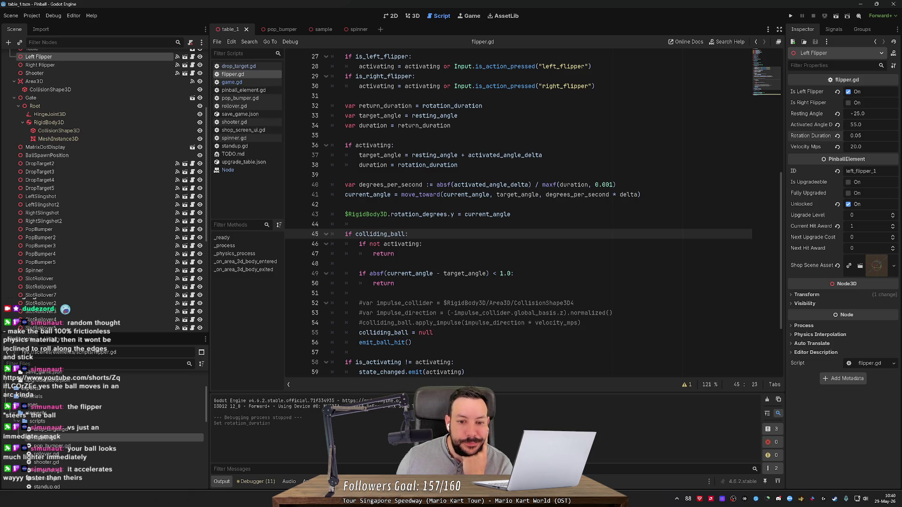
pyautogui.doubleClick(415, 214)
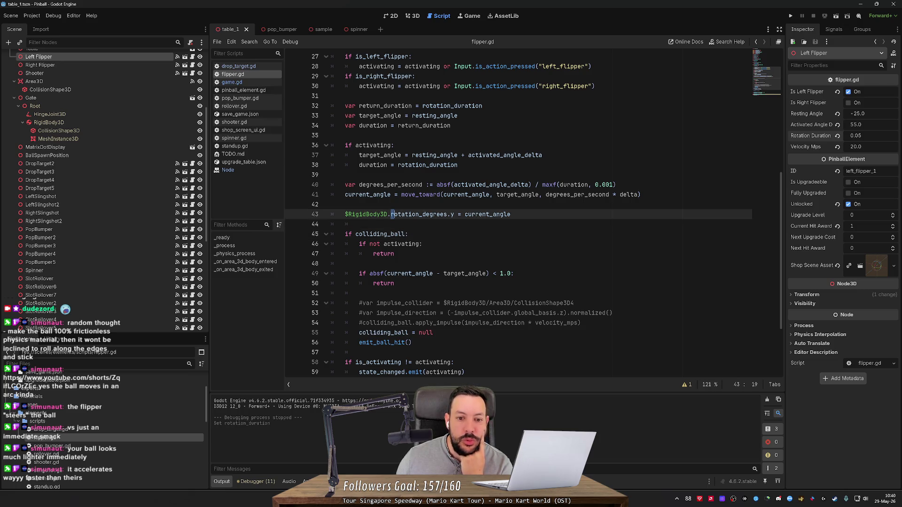
pyautogui.click(450, 214)
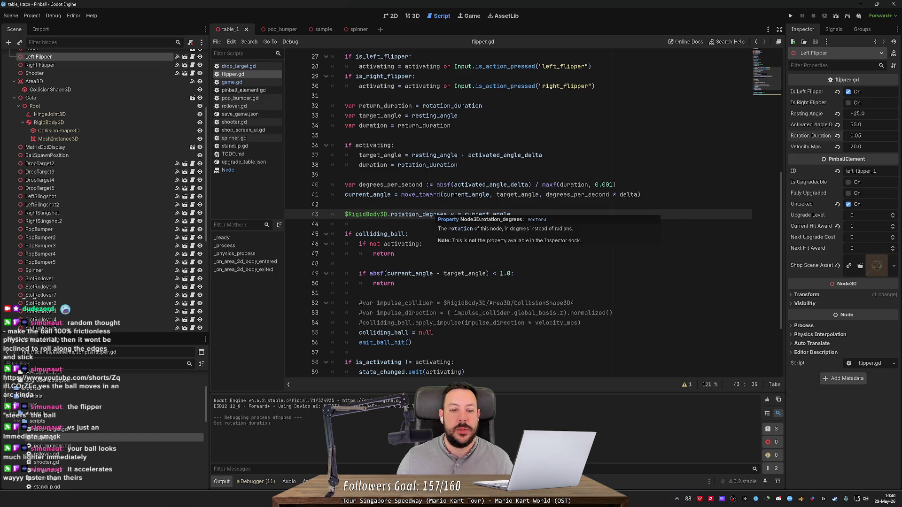
# - Open the Flipper scene, flipper.tscn, in its own editor tab
pyautogui.moveTo(409, 214)
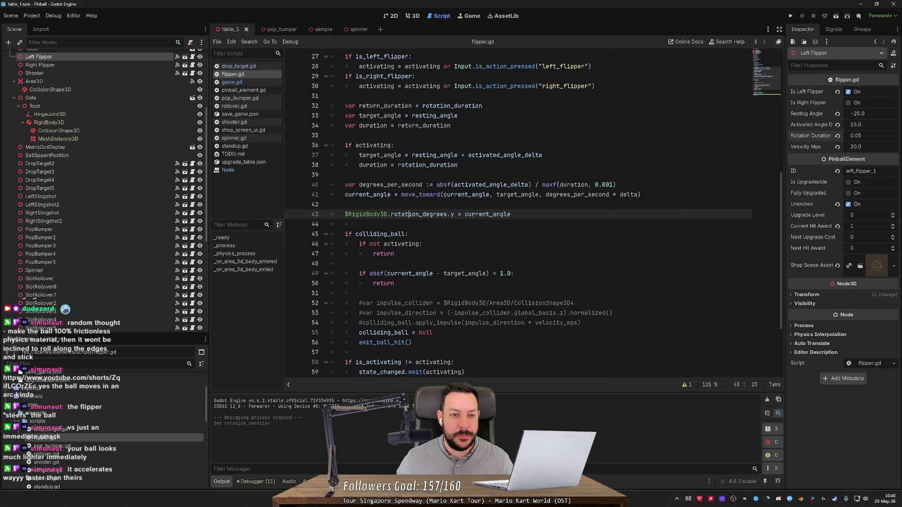
pyautogui.moveTo(421, 194)
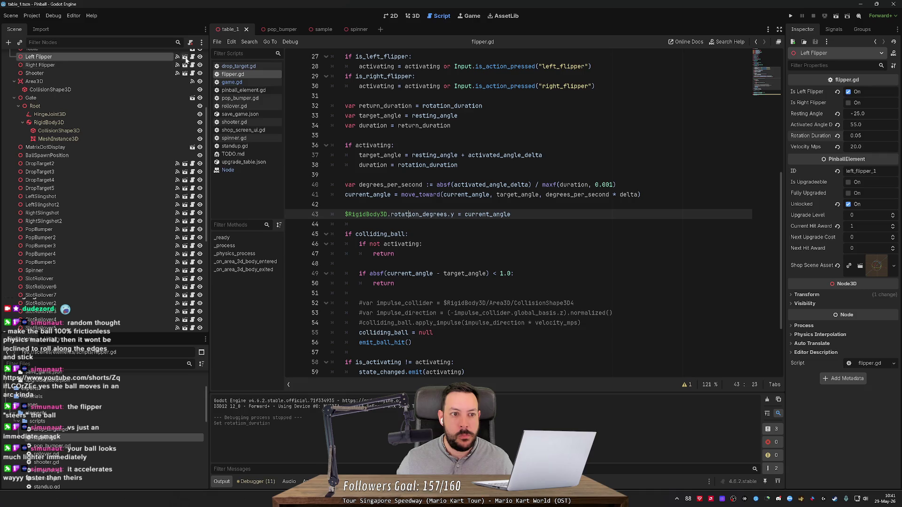
pyautogui.click(187, 56)
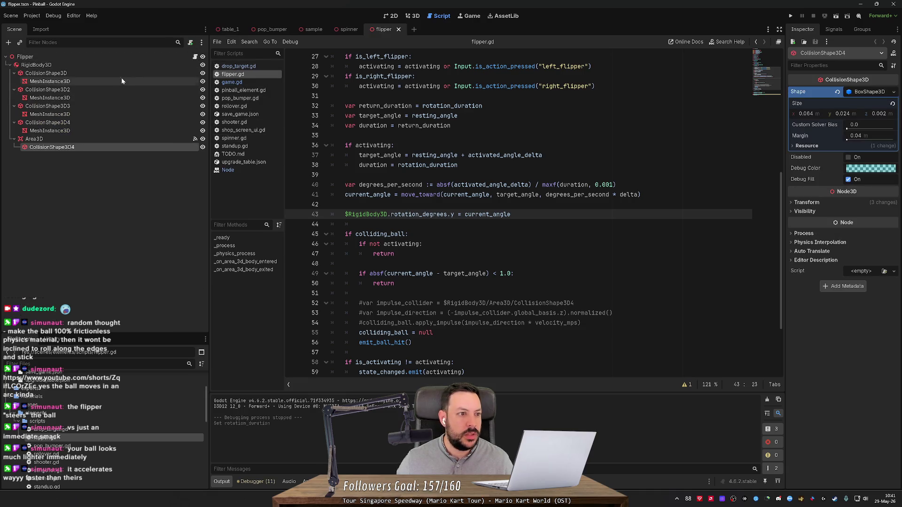
# - Inspect the flipper's RigidBody3D properties and view the flipper in 3D
pyautogui.click(131, 65)
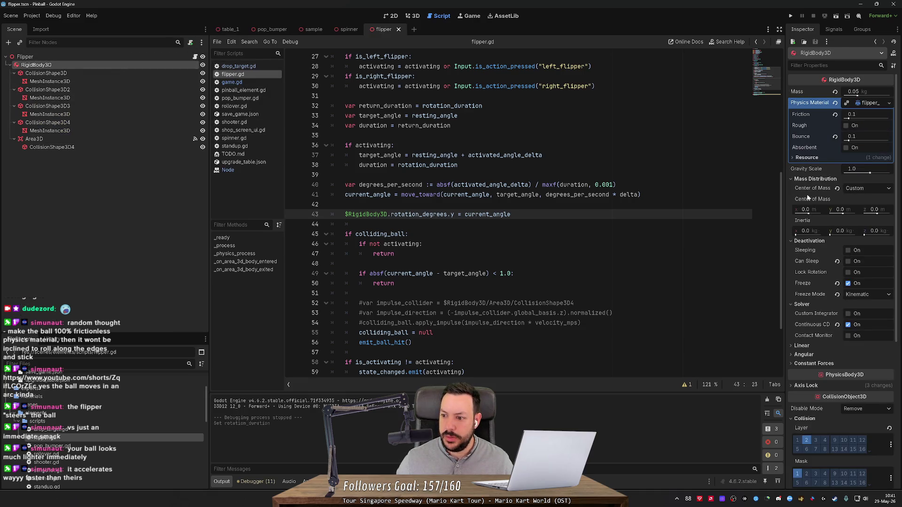
pyautogui.moveTo(809, 221)
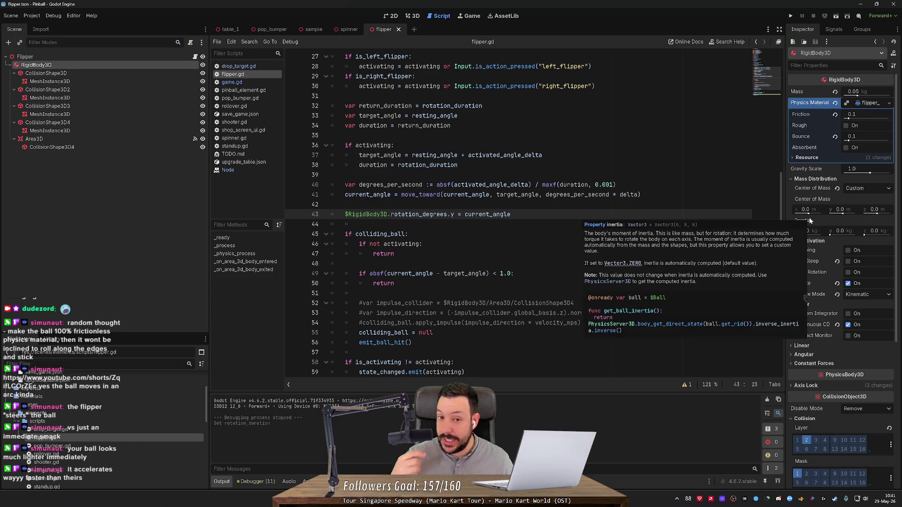
pyautogui.click(415, 17)
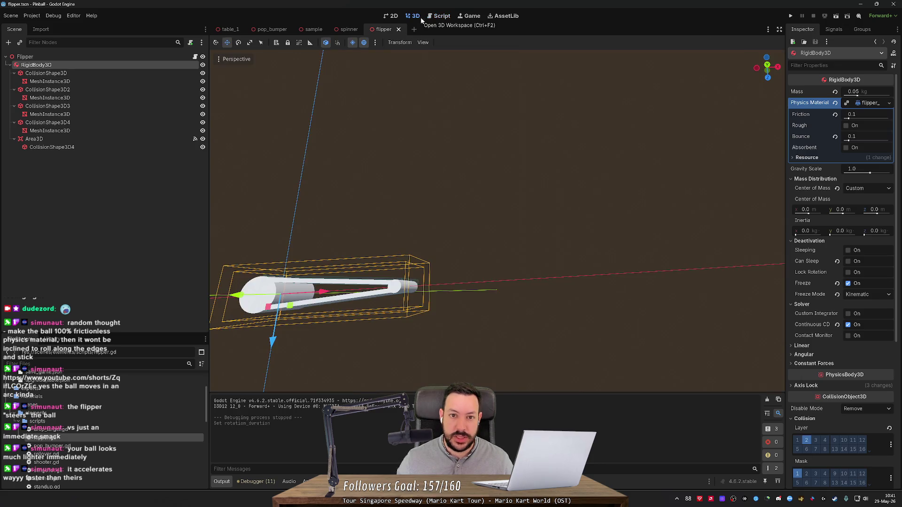
# - In flipper.gd, comment out line 43's rotation_degrees.y = current_angle assignment with Ctrl+K
pyautogui.click(441, 17)
pyautogui.click(511, 214)
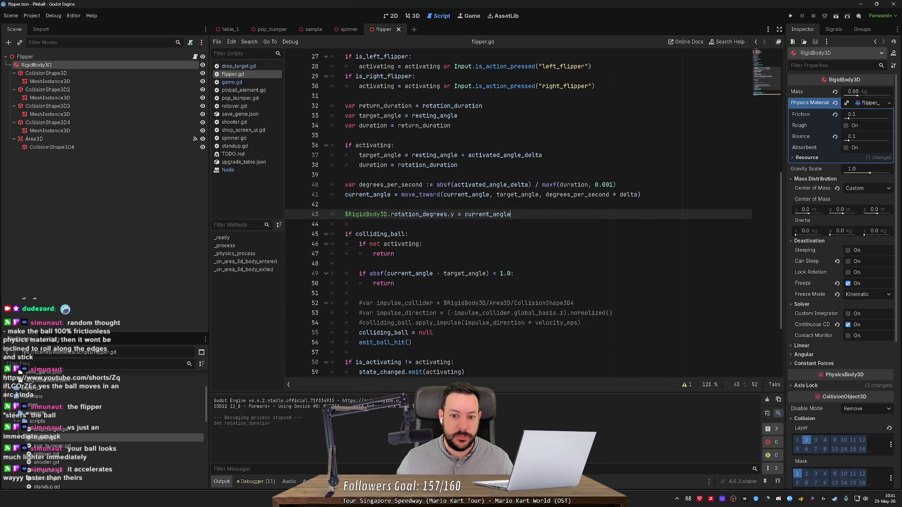
pyautogui.hotkey('ctrl', 'k')
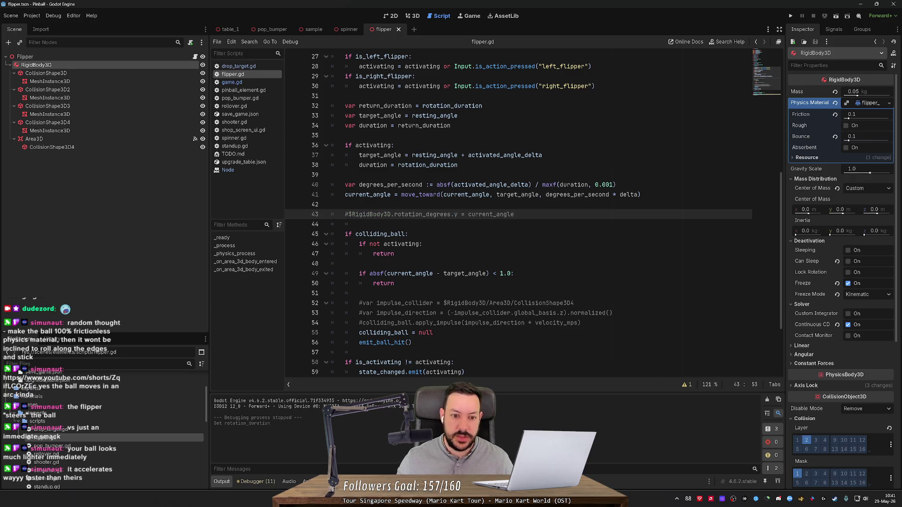
# - Remove the unfinished $Rigi line from flipper.gd and save the script
pyautogui.press('Return')
pyautogui.write('$Rigi')
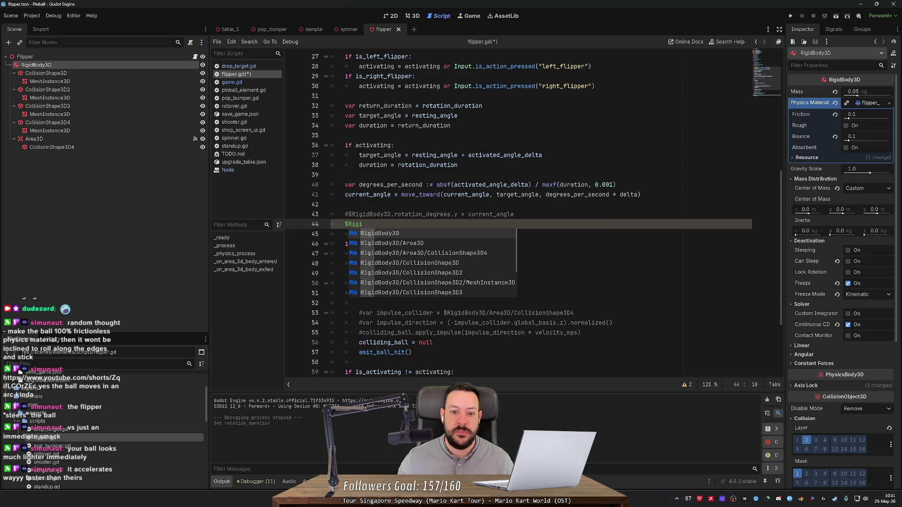
pyautogui.scroll(3, 516, 211)
pyautogui.scroll(-2, 516, 211)
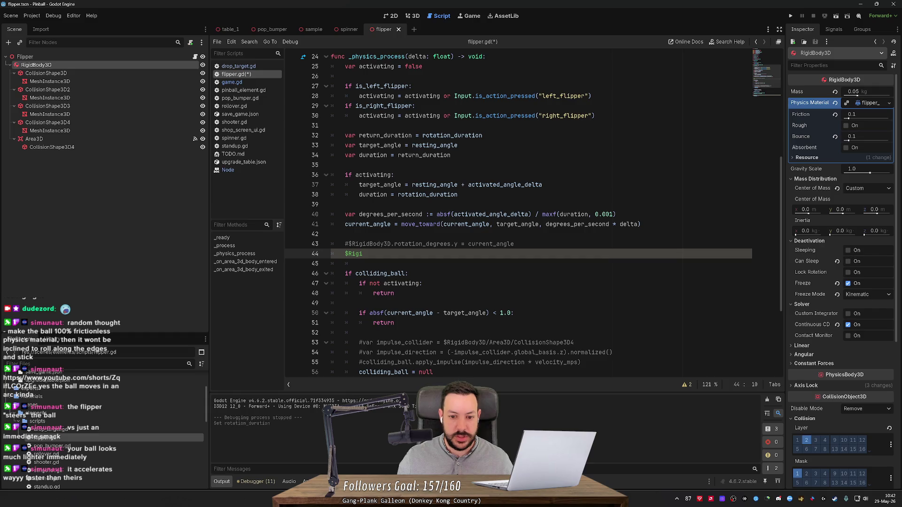
pyautogui.hotkey('ctrl', 'z')
pyautogui.hotkey('ctrl', 'z')
pyautogui.hotkey('ctrl', 'z')
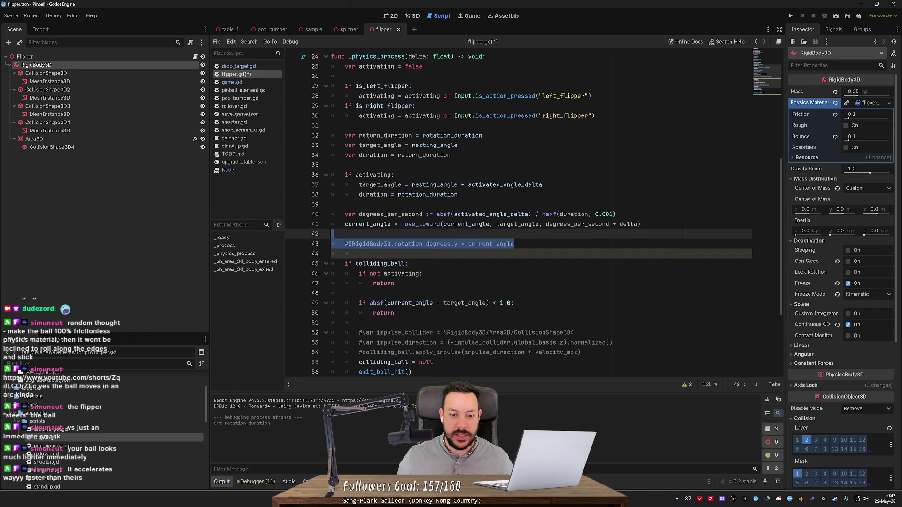
pyautogui.click(385, 224)
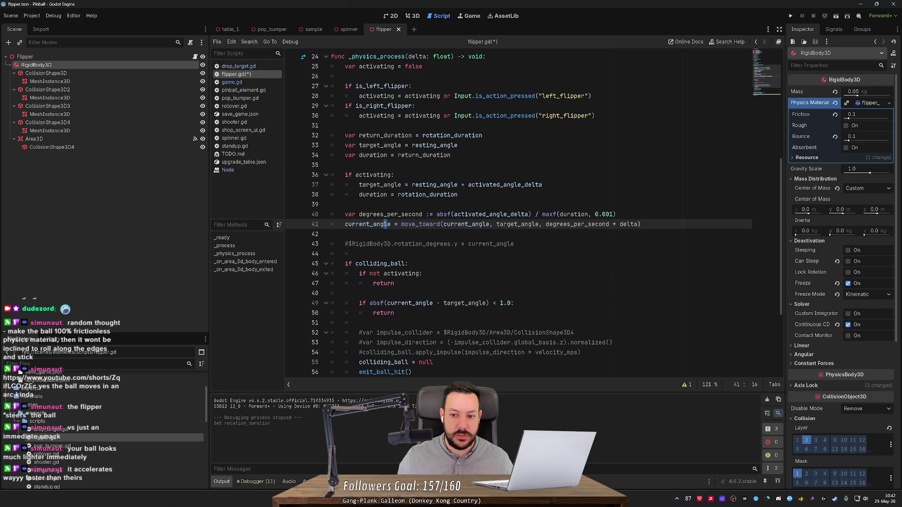
pyautogui.press('Down')
pyautogui.press('Down')
pyautogui.press('Down')
pyautogui.hotkey('ctrl', 's')
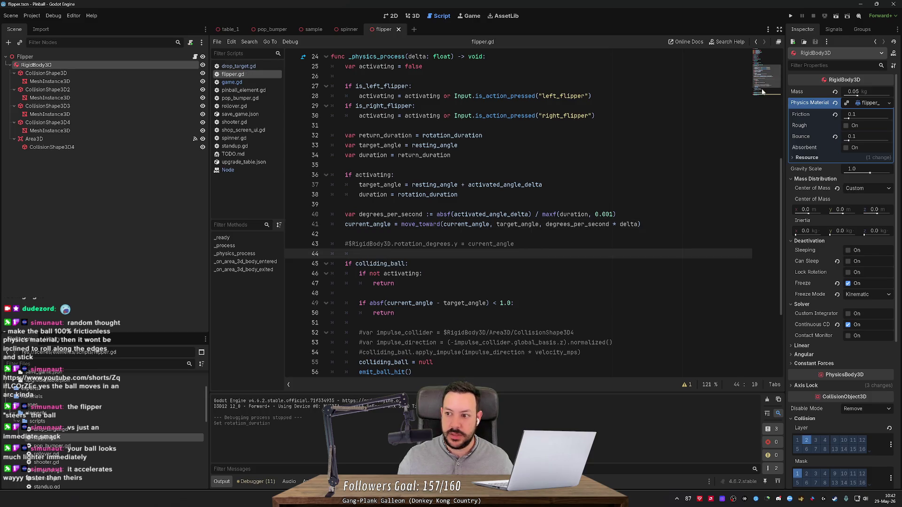
# - In table_1, set the Left Flipper's Rotation Duration to 0.04
pyautogui.click(416, 17)
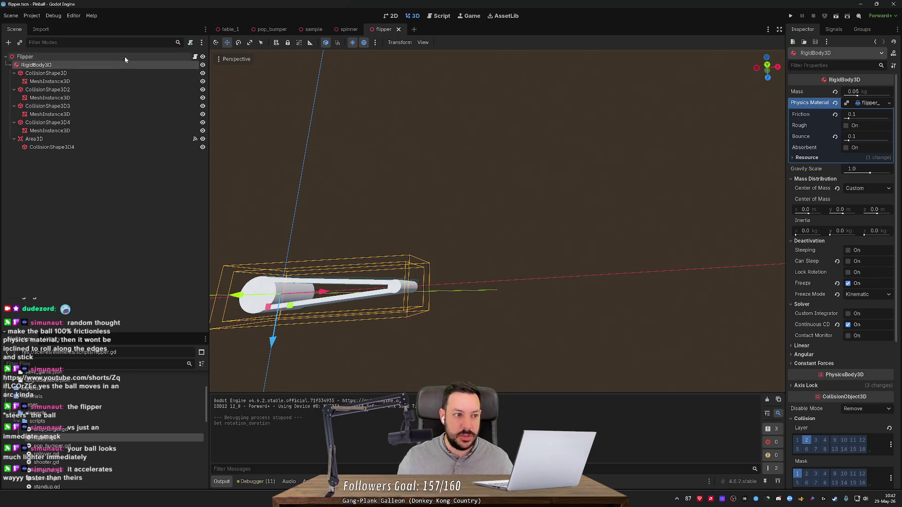
pyautogui.click(227, 31)
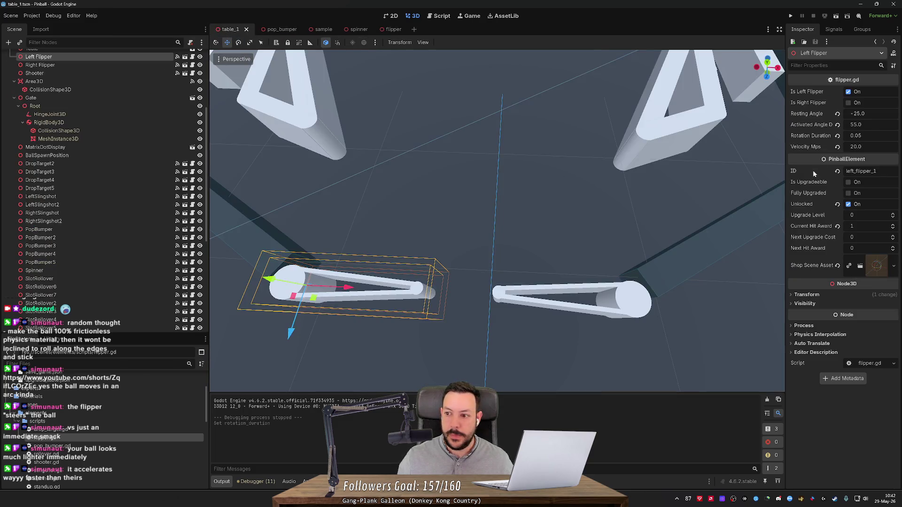
pyautogui.click(855, 136)
pyautogui.write('0.04')
pyautogui.press('Return')
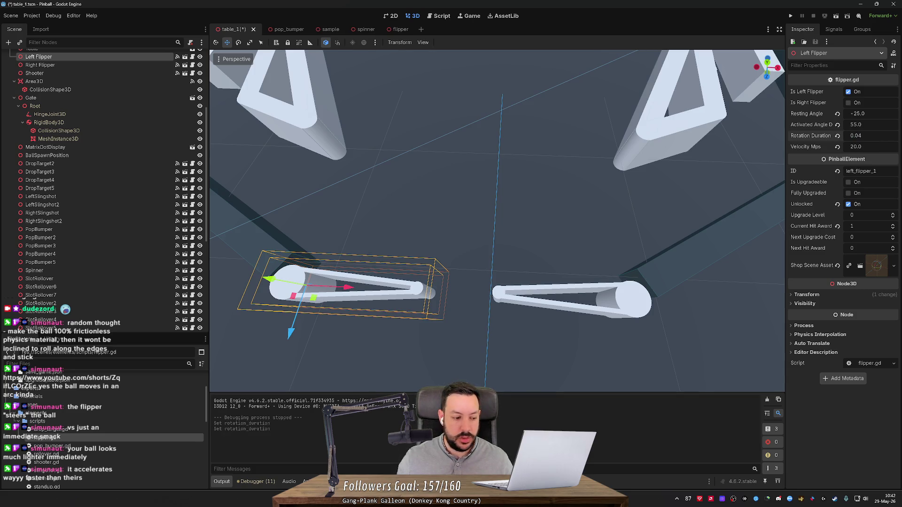
pyautogui.hotkey('alt', 'Tab')
pyautogui.hotkey('ctrl', 't')
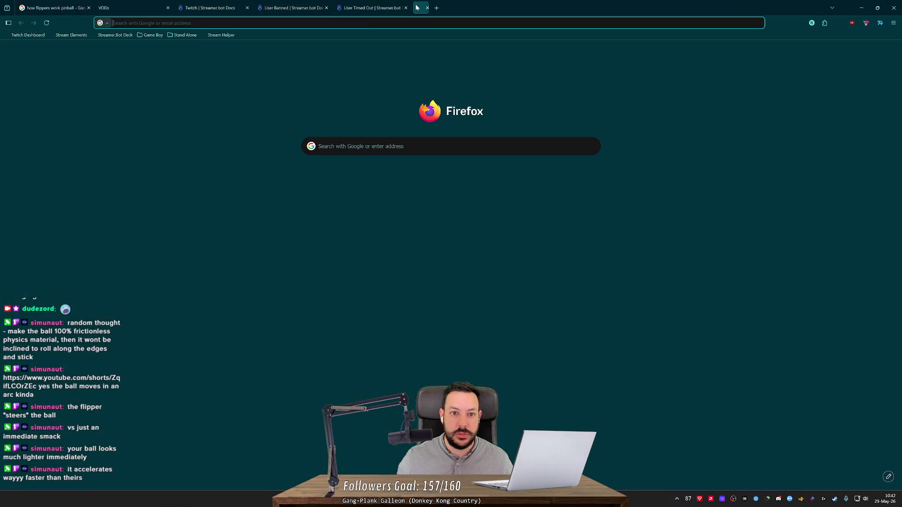
# - Search Google for 'pinball flipper activation duration'
pyautogui.middleClick(226, 13)
pyautogui.click(225, 23)
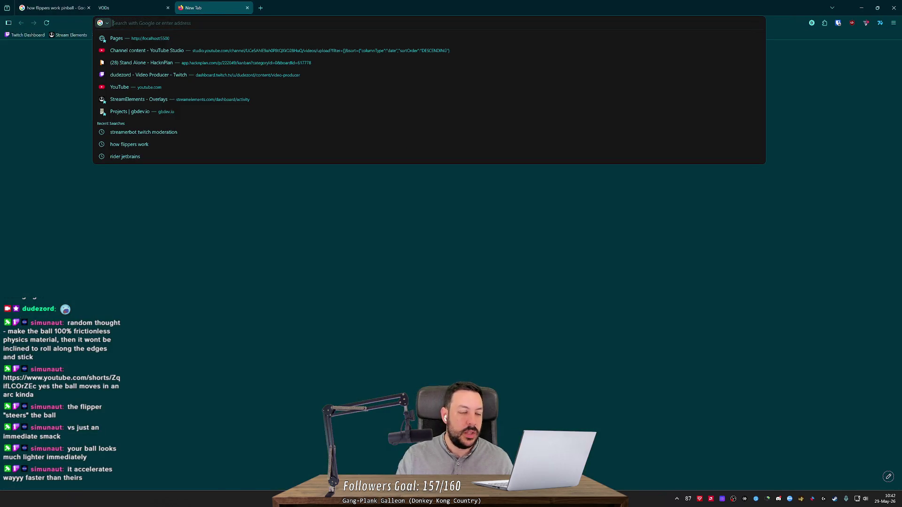
pyautogui.write('flipper')
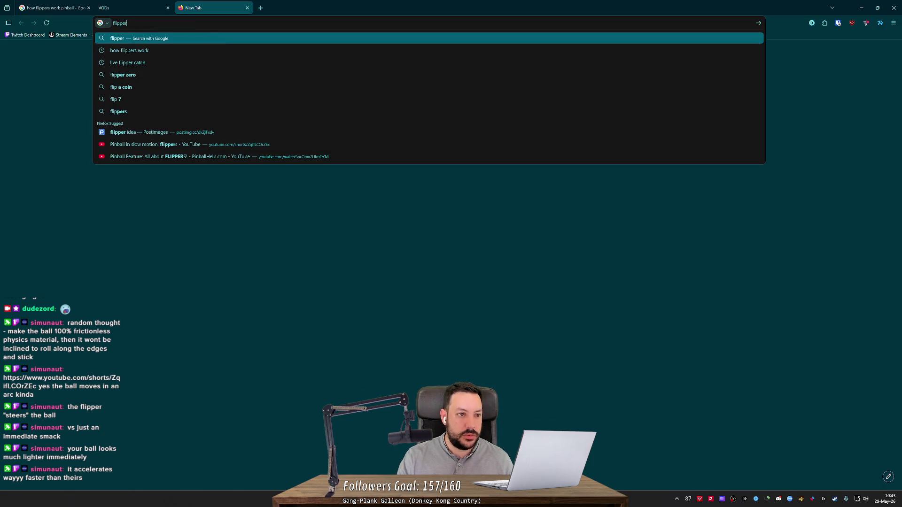
pyautogui.write(' activat')
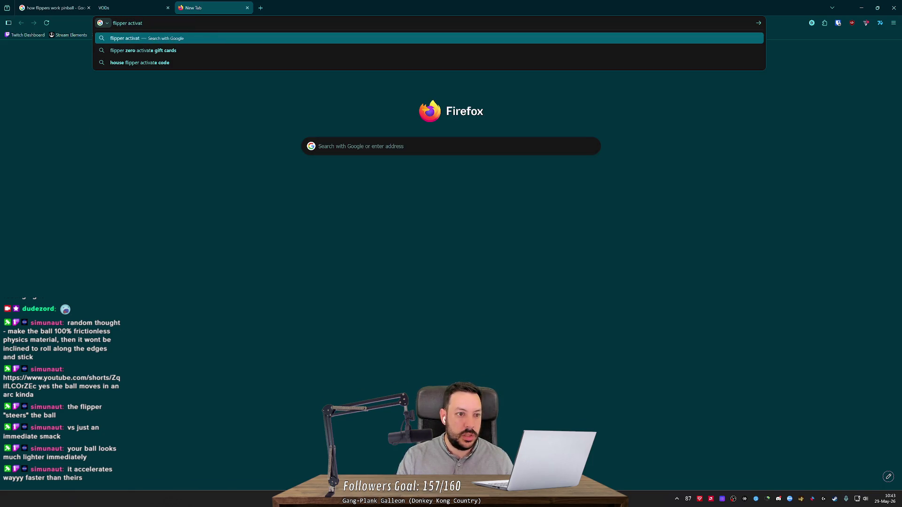
pyautogui.write('ion')
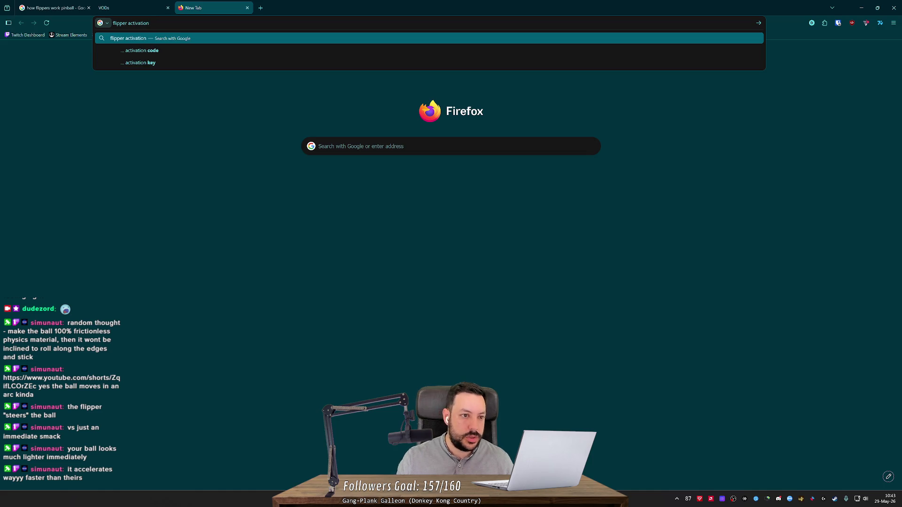
pyautogui.write('pinball')
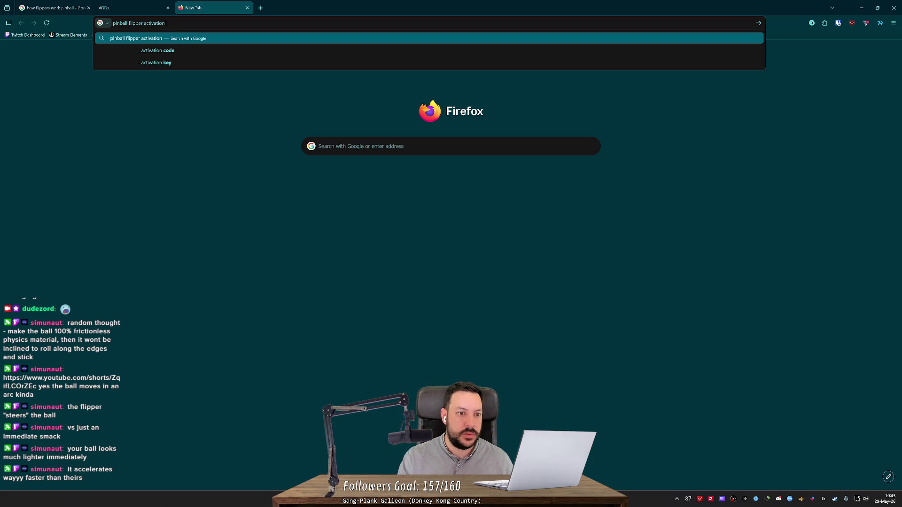
pyautogui.write('duration')
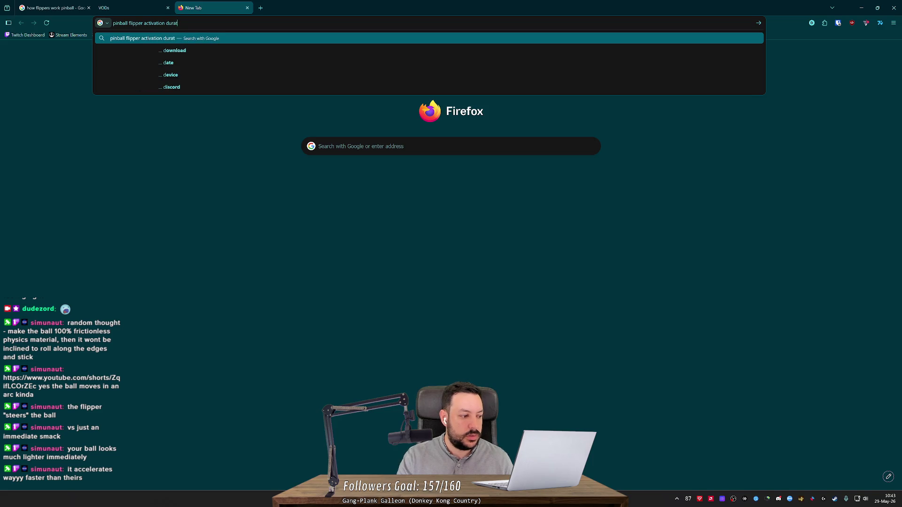
pyautogui.press('Return')
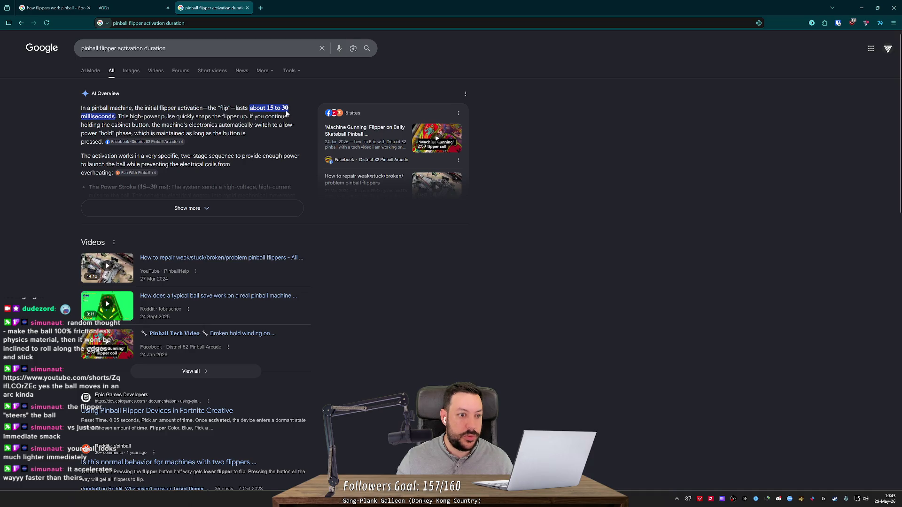
# - Expand the AI Overview's power stroke and hold phase details, then select the query's activation-duration words
pyautogui.hotkey('alt', 'Tab')
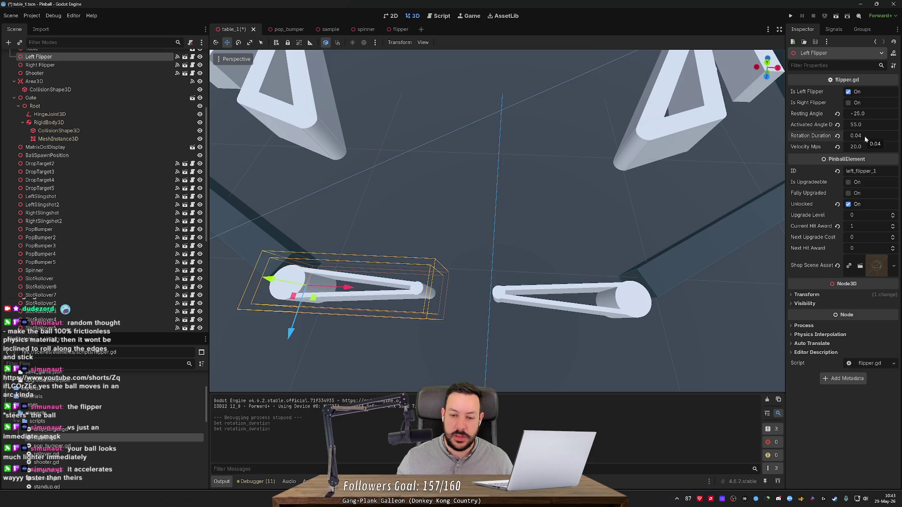
pyautogui.hotkey('alt', 'Tab')
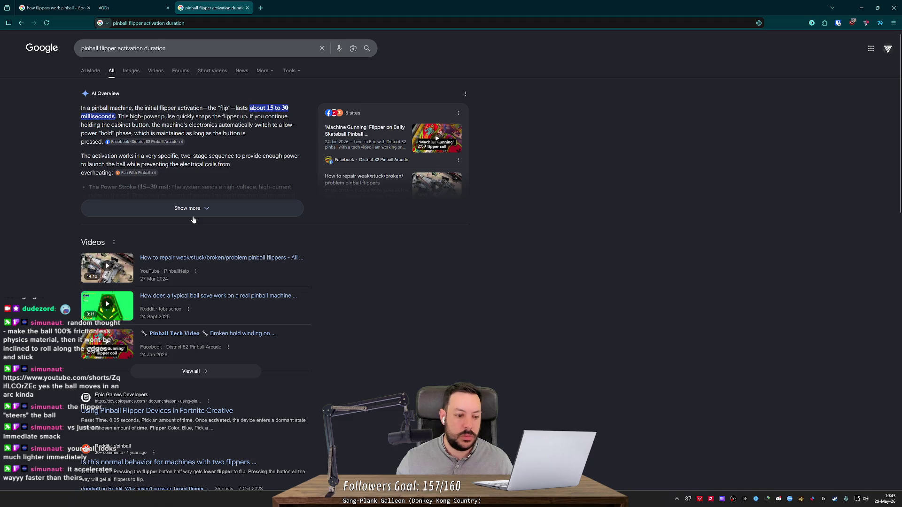
pyautogui.scroll(-3, 193, 263)
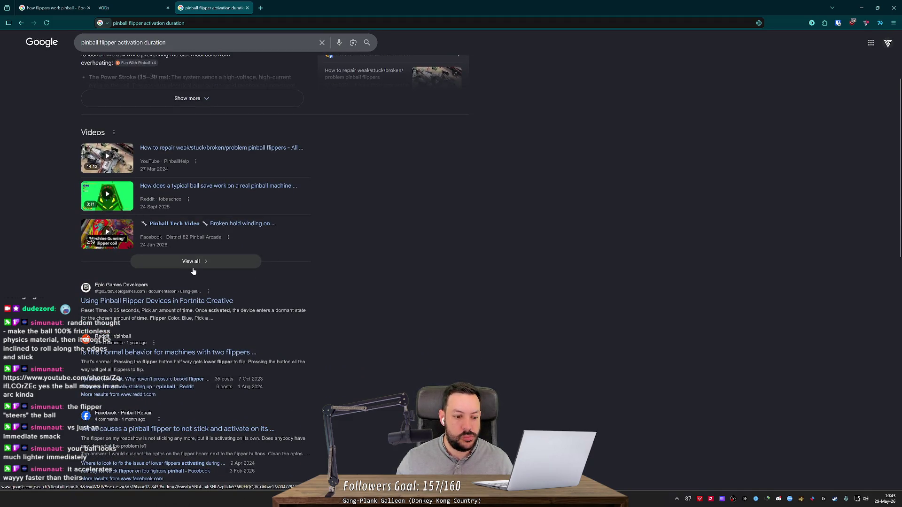
pyautogui.scroll(2, 193, 272)
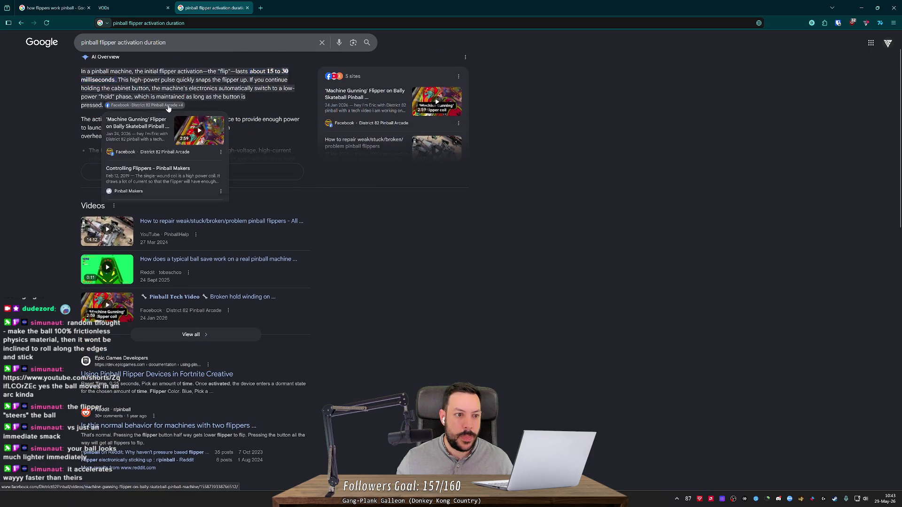
pyautogui.click(292, 172)
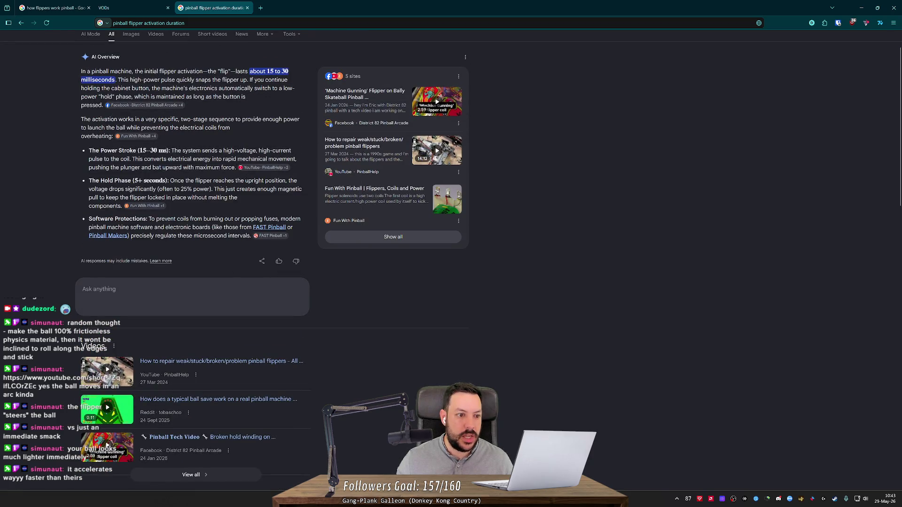
pyautogui.moveTo(283, 171)
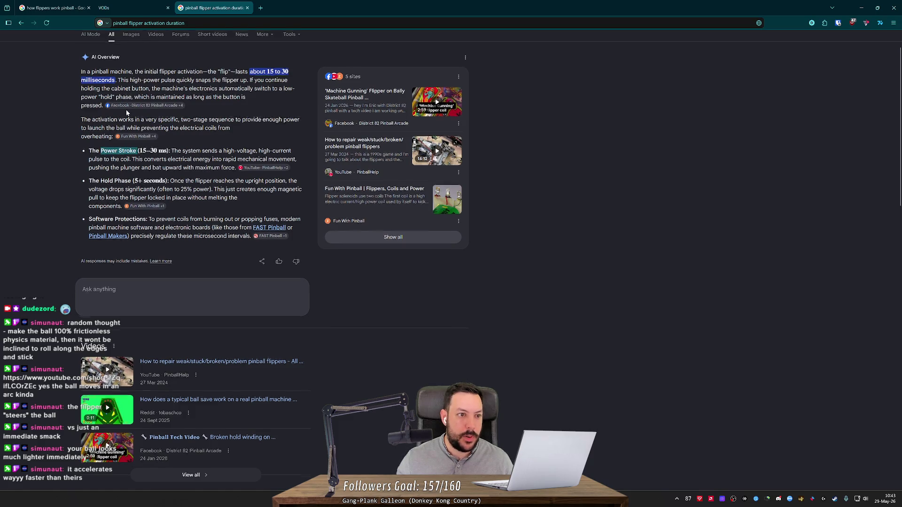
pyautogui.scroll(1, 121, 69)
pyautogui.moveTo(167, 48); pyautogui.dragTo(120, 48)
# - Search Google for 'pinball flipper Power Stroke duration'
pyautogui.write('Power Stroke')
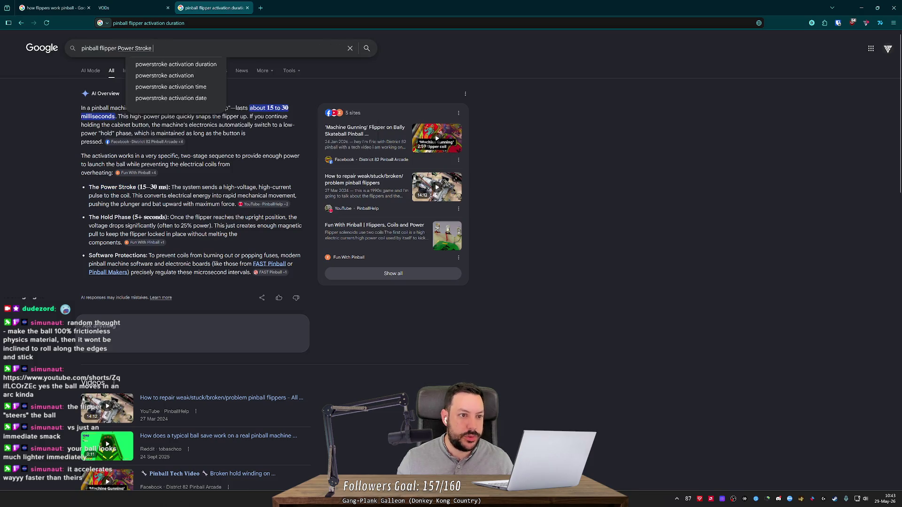
pyautogui.press('Return')
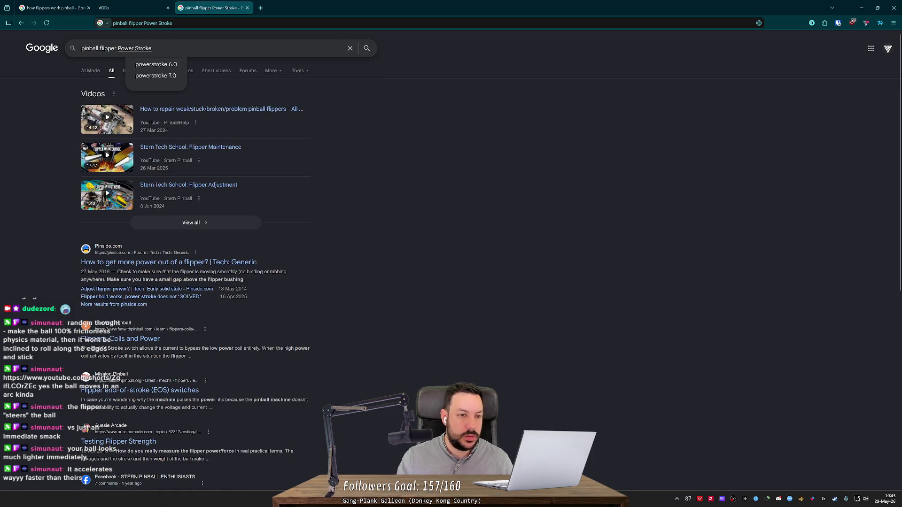
pyautogui.write(' duration')
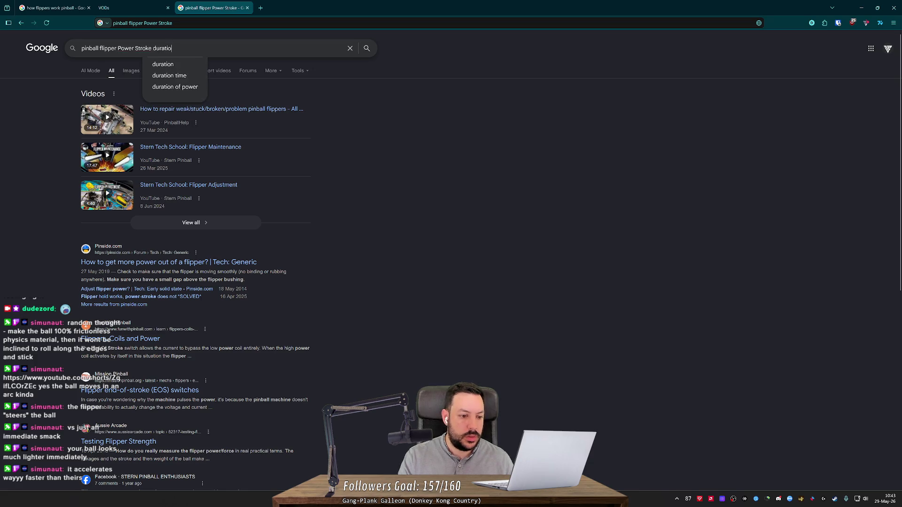
pyautogui.press('Return')
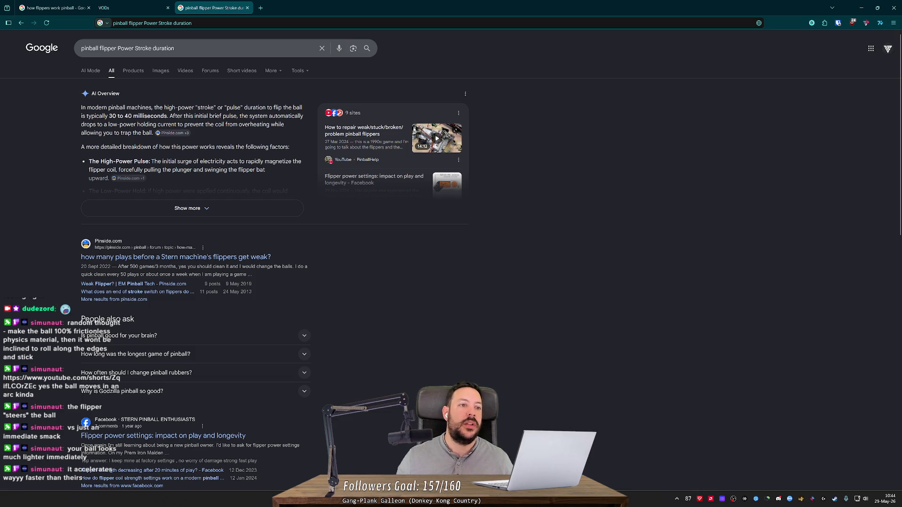
# - Compare with the activation-duration results and highlight the '30 to 40 milliseconds' figure
pyautogui.hotkey('alt', 'Left')
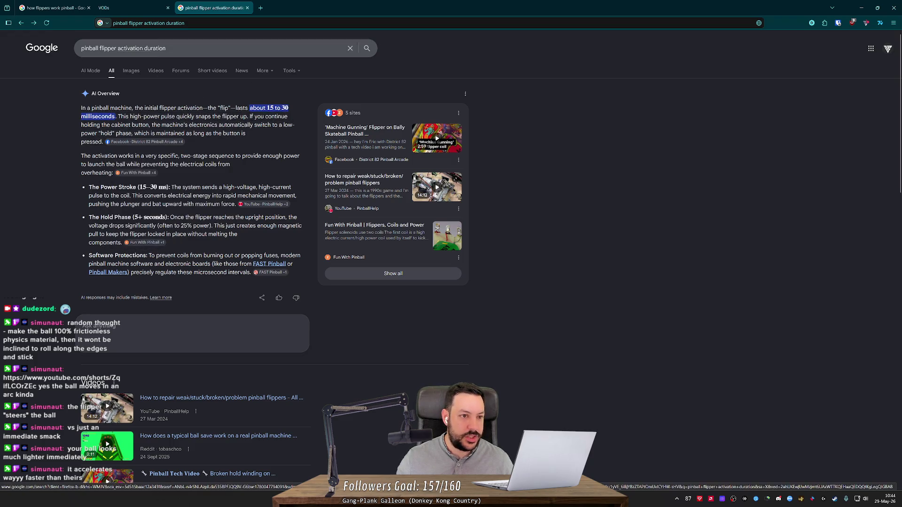
pyautogui.hotkey('alt', 'Right')
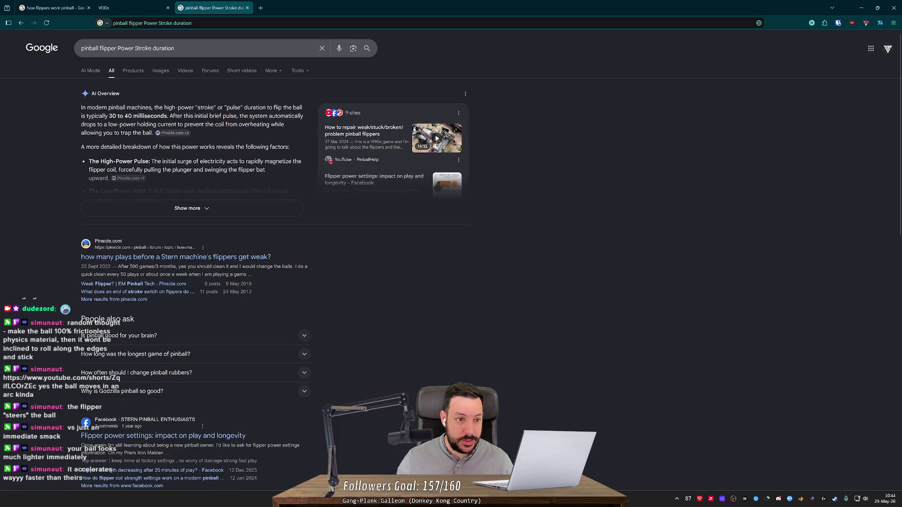
pyautogui.moveTo(104, 116); pyautogui.dragTo(140, 119)
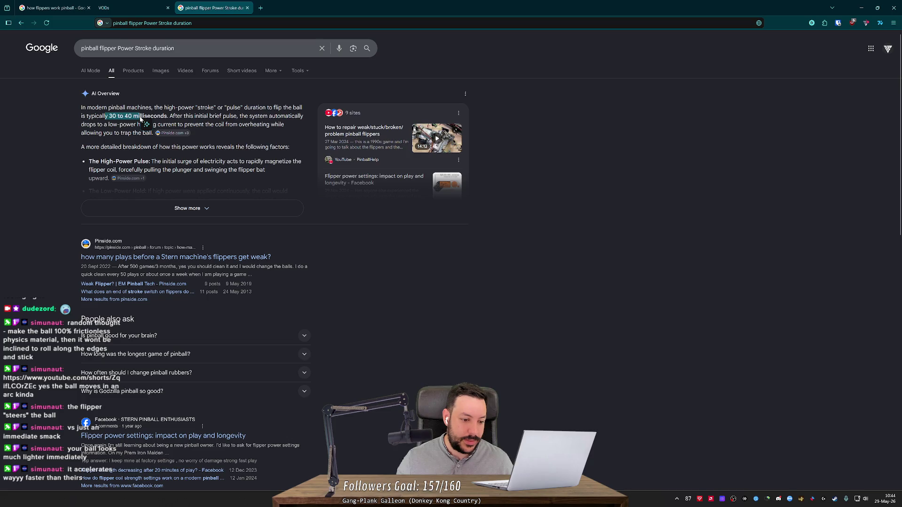
pyautogui.hotkey('alt', 'Tab')
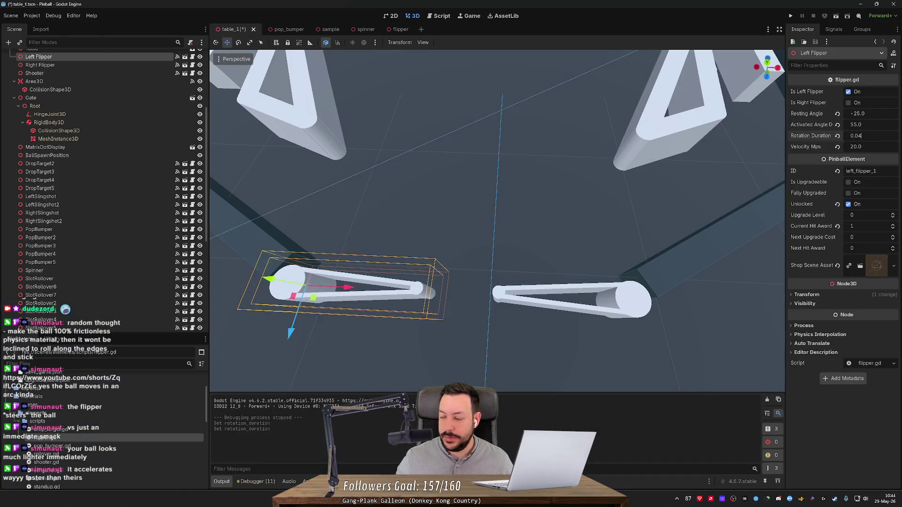
# - Lower the Left Flipper's rotation duration to 0.03, then save and briefly test-play the table
pyautogui.write('3')
pyautogui.press('Return')
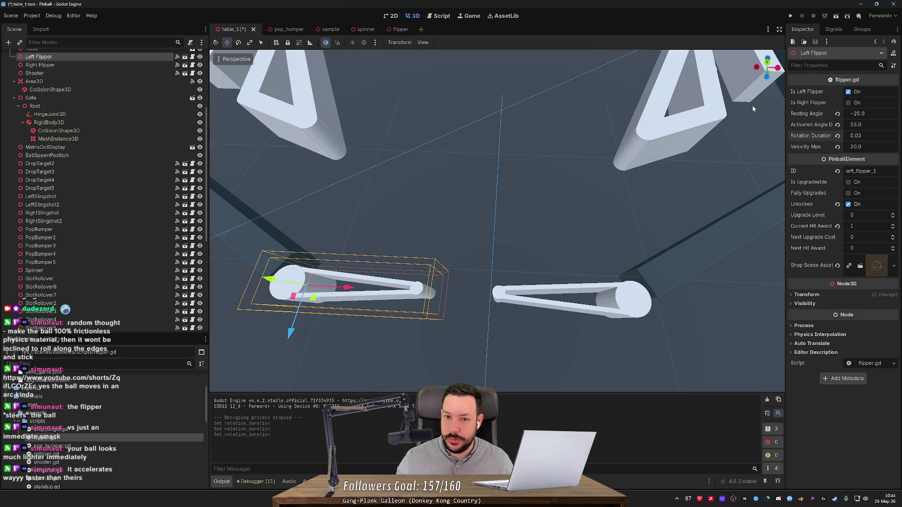
pyautogui.press('F5')
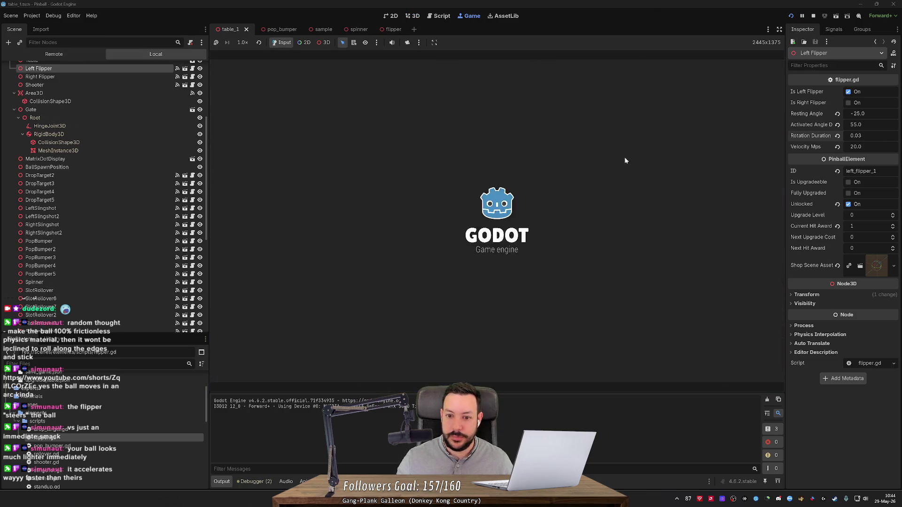
pyautogui.press('space')
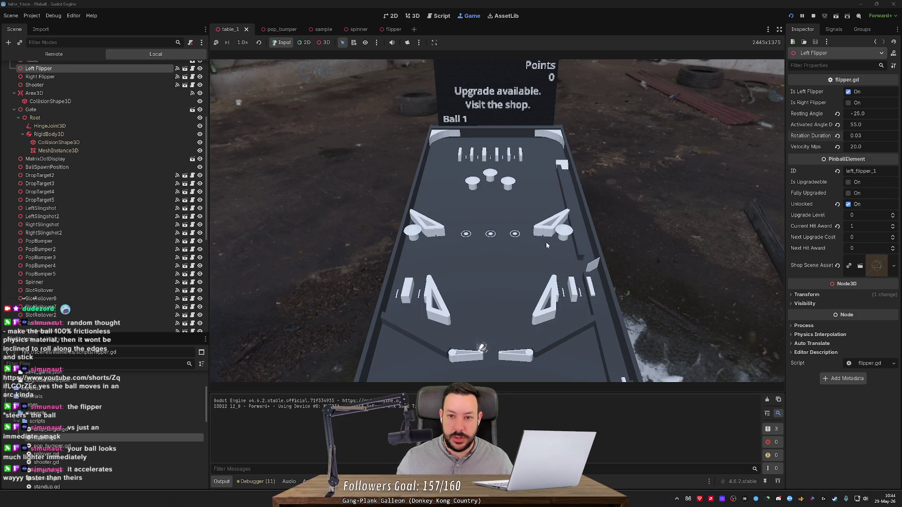
pyautogui.click(813, 16)
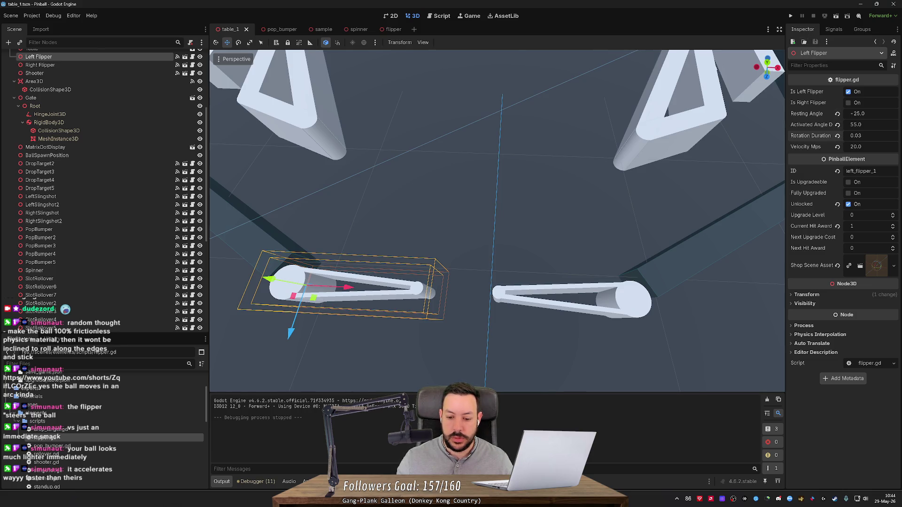
pyautogui.click(444, 17)
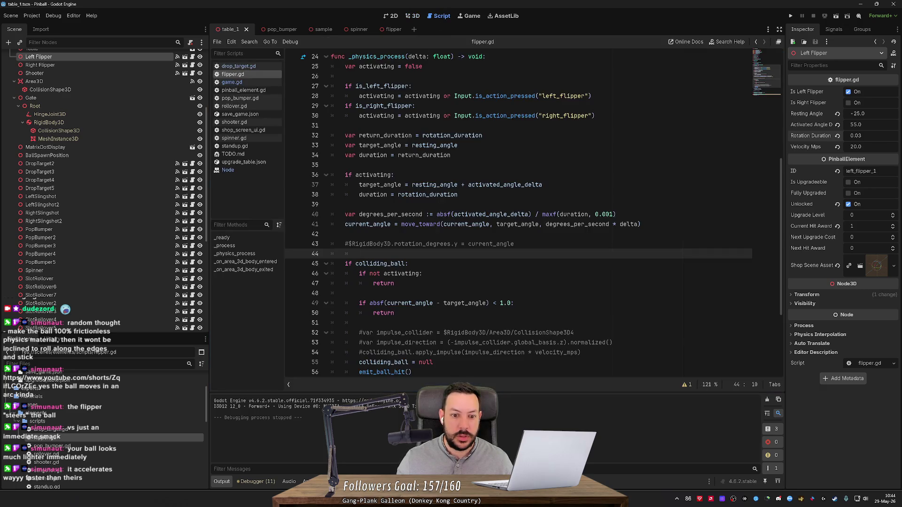
# - Uncomment line 43's rotation_degrees.y assignment in flipper.gd and test-run the table
pyautogui.click(437, 244)
pyautogui.hotkey('ctrl', 'k')
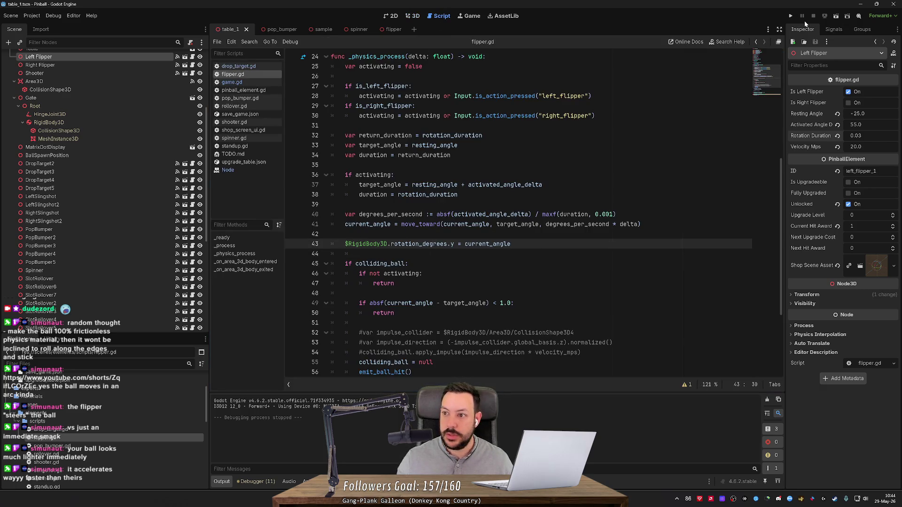
pyautogui.click(791, 16)
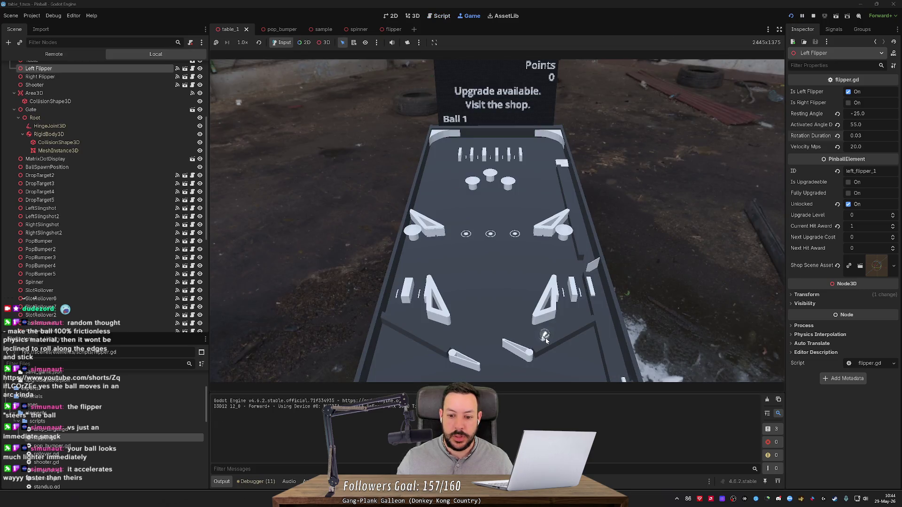
pyautogui.press('Right')
pyautogui.press('Right')
pyautogui.press('Right')
pyautogui.press('Right')
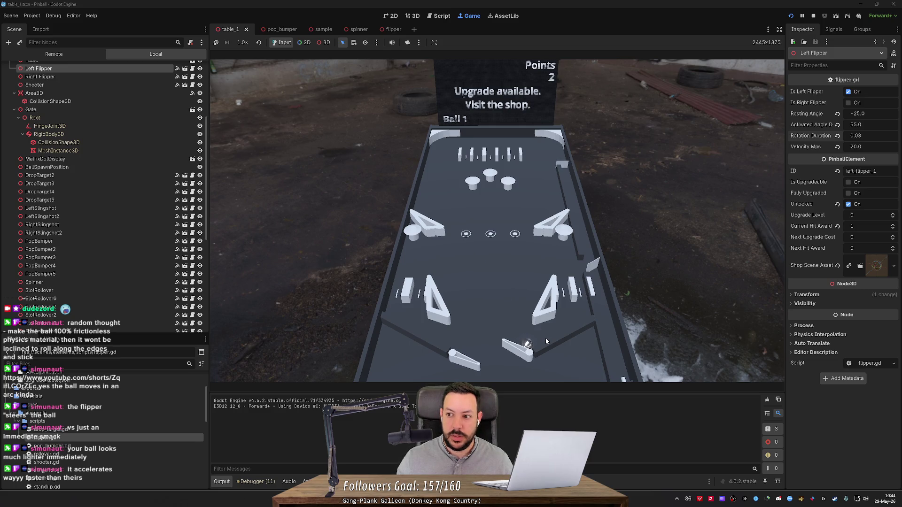
pyautogui.click(813, 15)
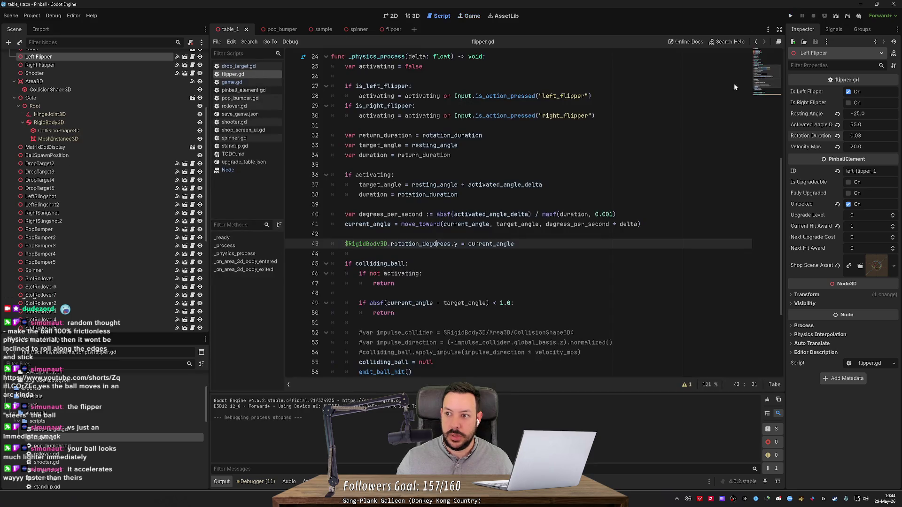
# - Fix the rotation_degrees typo on line 43 and run the game again with F5
pyautogui.write('dd')
pyautogui.click(791, 18)
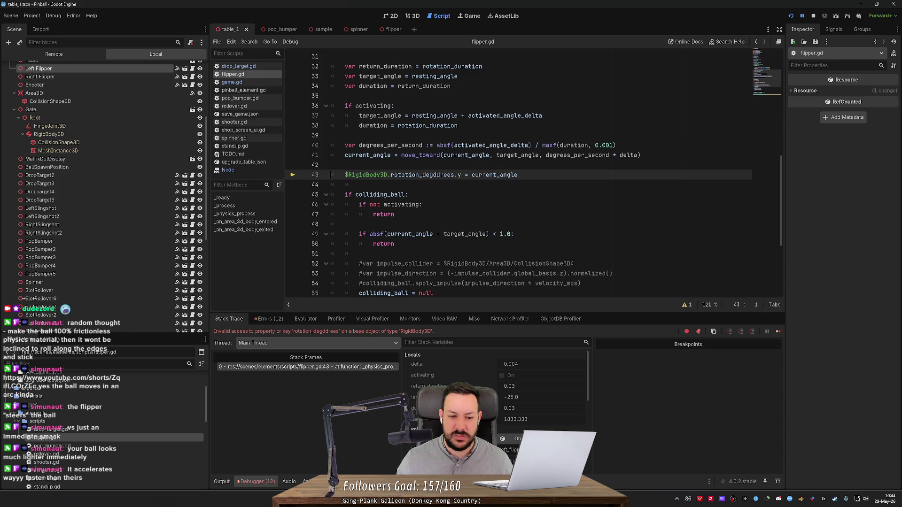
pyautogui.click(813, 15)
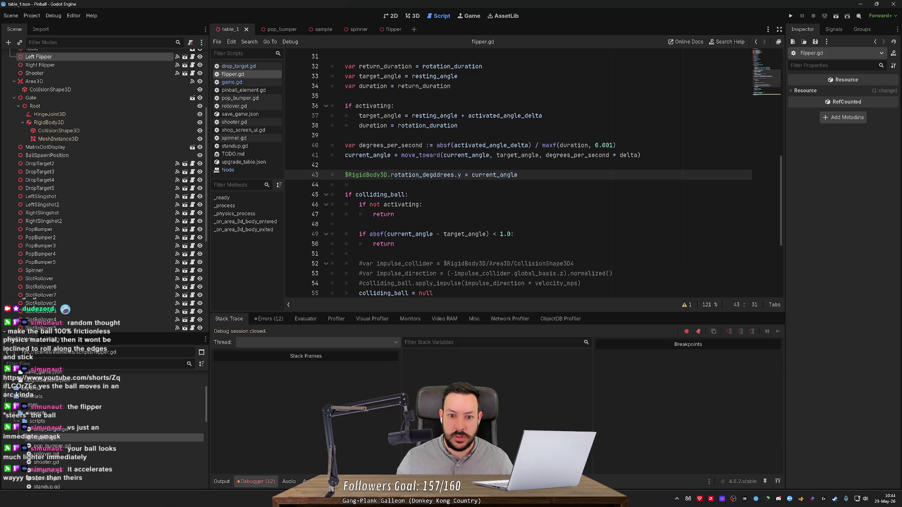
pyautogui.press('BackSpace')
pyautogui.press('Delete')
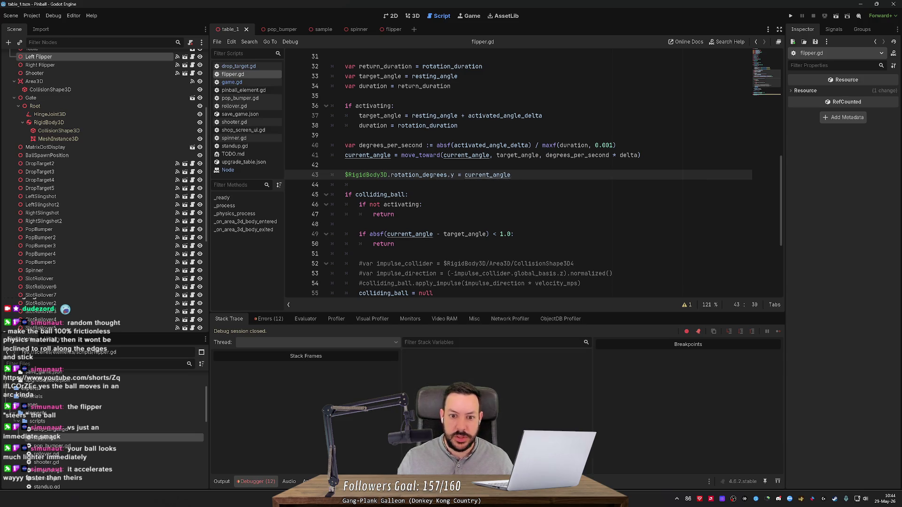
pyautogui.press('F5')
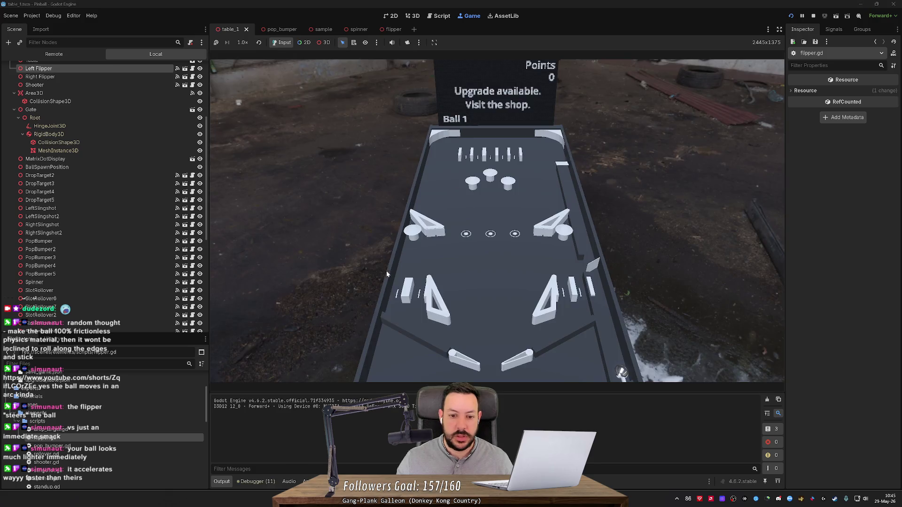
# - Work the left and right flippers to reach 55 points on Ball 2, then stop the game
pyautogui.press('Left')
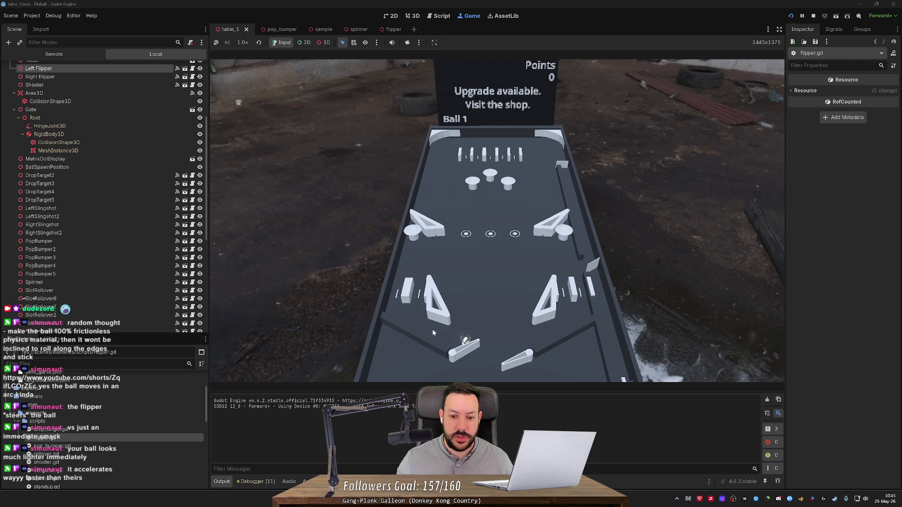
pyautogui.press('Left')
pyautogui.press('Left')
pyautogui.press('Left')
pyautogui.press('Right')
pyautogui.press('Right')
pyautogui.press('Left')
pyautogui.press('Left')
pyautogui.press('Left')
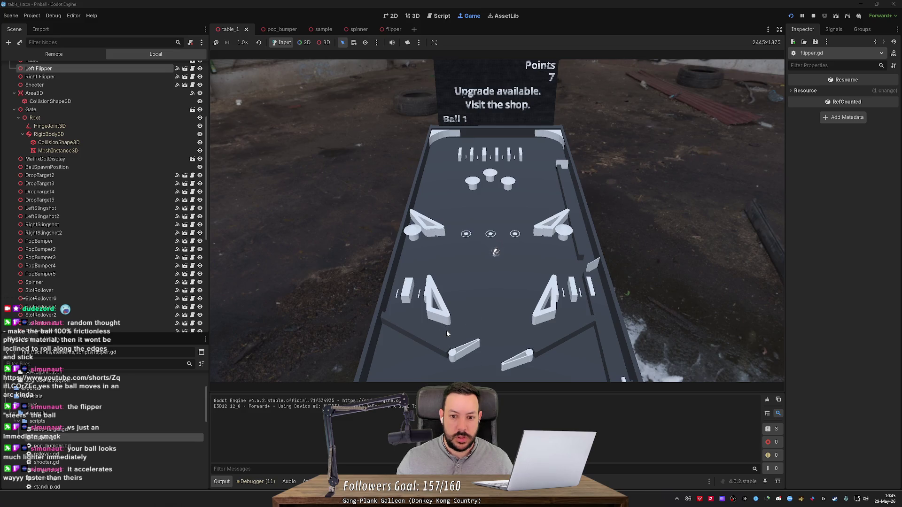
pyautogui.press('Left')
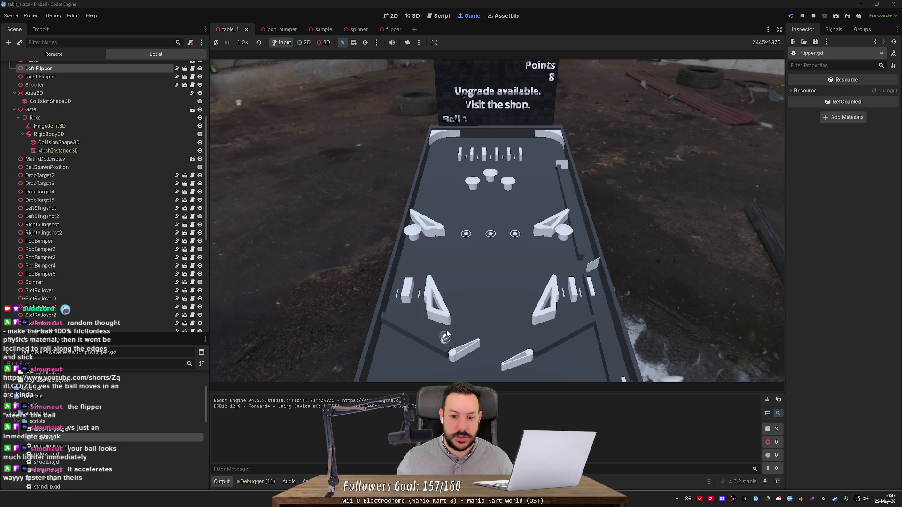
pyautogui.press('Left')
pyautogui.press('Left')
pyautogui.press('Left')
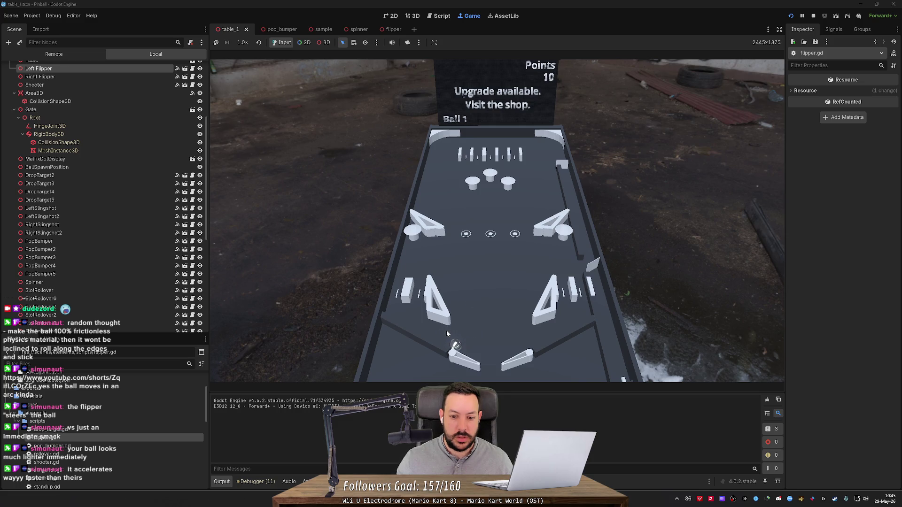
pyautogui.press('Left')
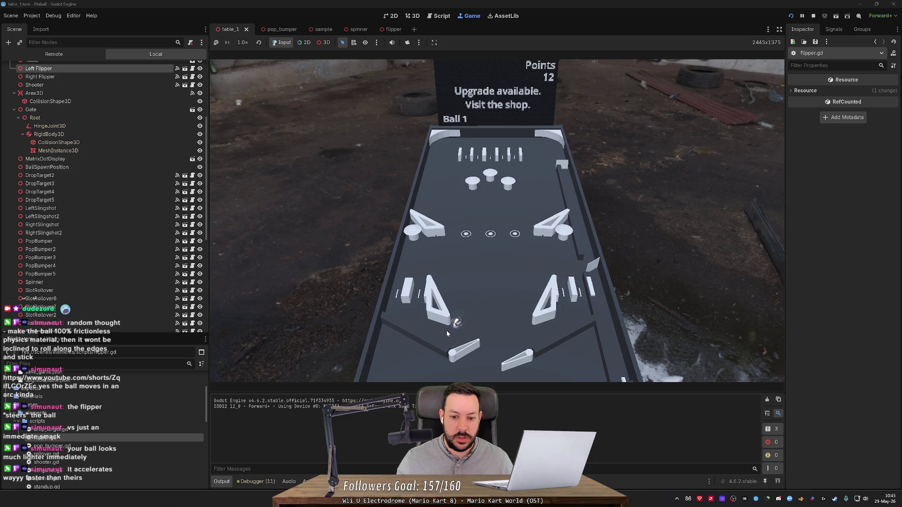
pyautogui.press('Left')
pyautogui.press('Left')
pyautogui.press('Left')
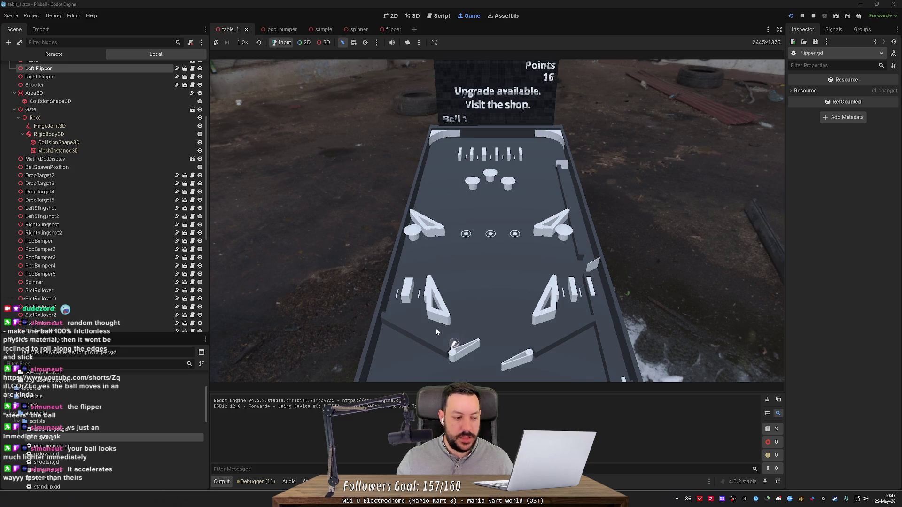
pyautogui.press('Left')
pyautogui.press('Left')
pyautogui.press('Left')
pyautogui.press('Left')
pyautogui.press('Left')
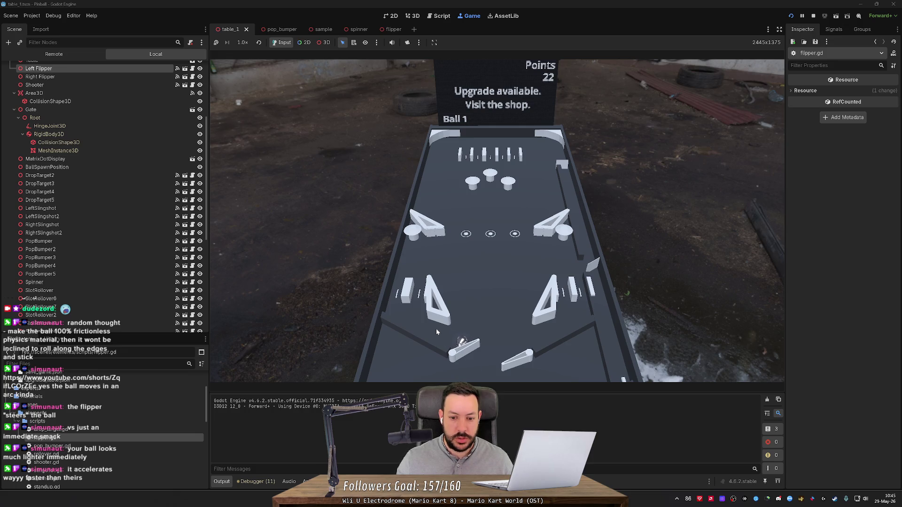
pyautogui.press('Left')
pyautogui.press('Left')
pyautogui.press('Left')
pyautogui.press('Left')
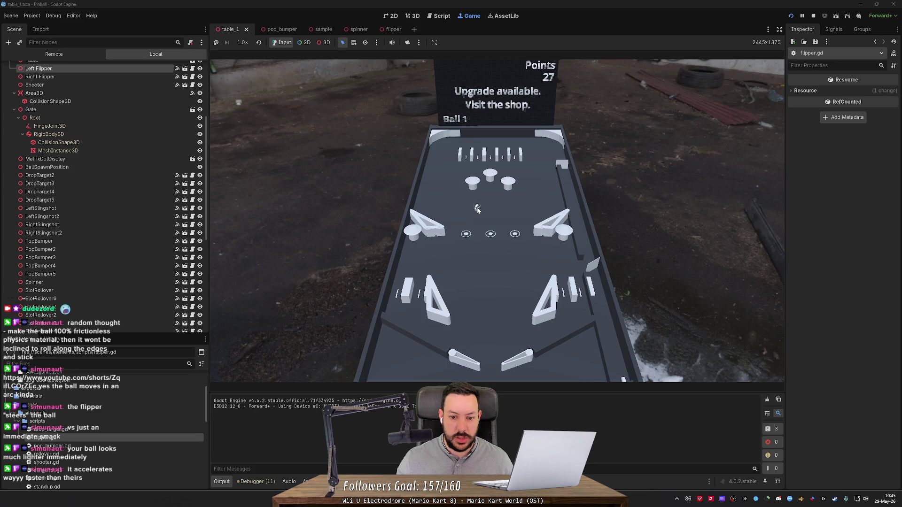
pyautogui.press('Left')
pyautogui.press('Left')
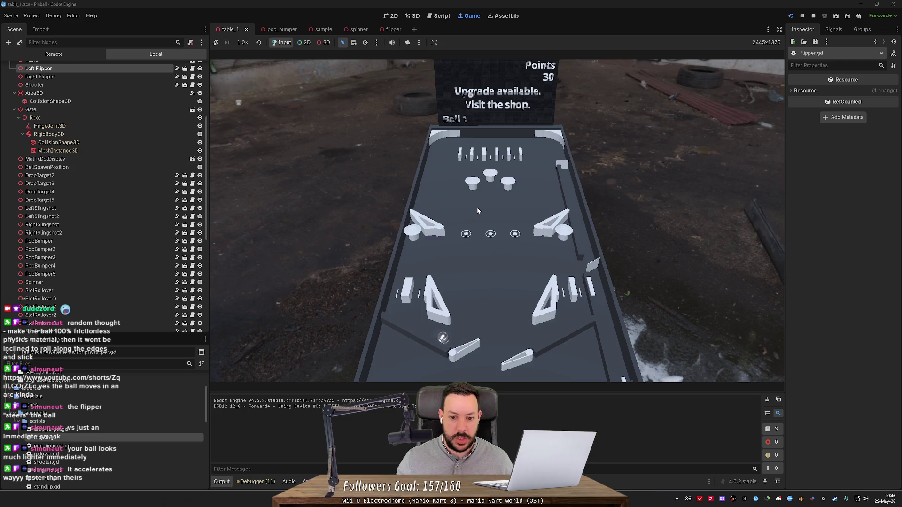
pyautogui.press('Left')
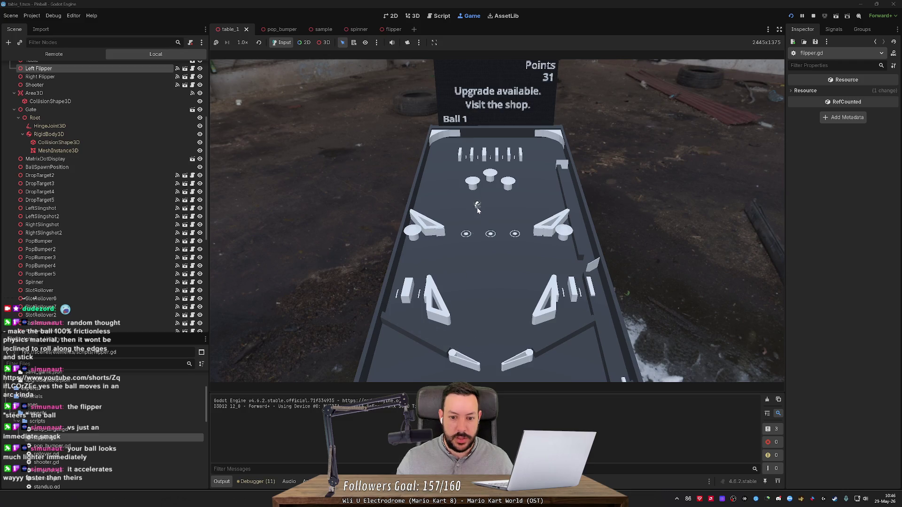
pyautogui.press('Left')
pyautogui.press('Left')
pyautogui.press('Left')
pyautogui.press('Left')
pyautogui.press('Left')
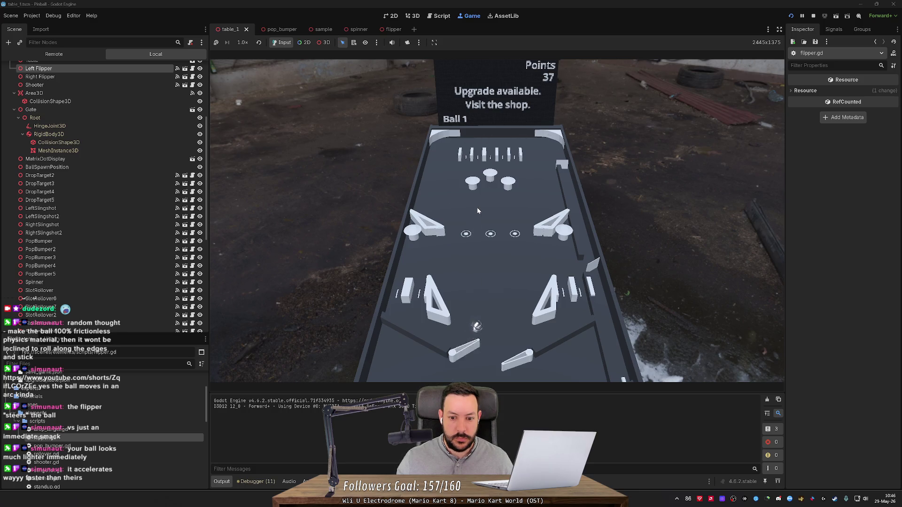
pyautogui.press('Left')
pyautogui.press('Left')
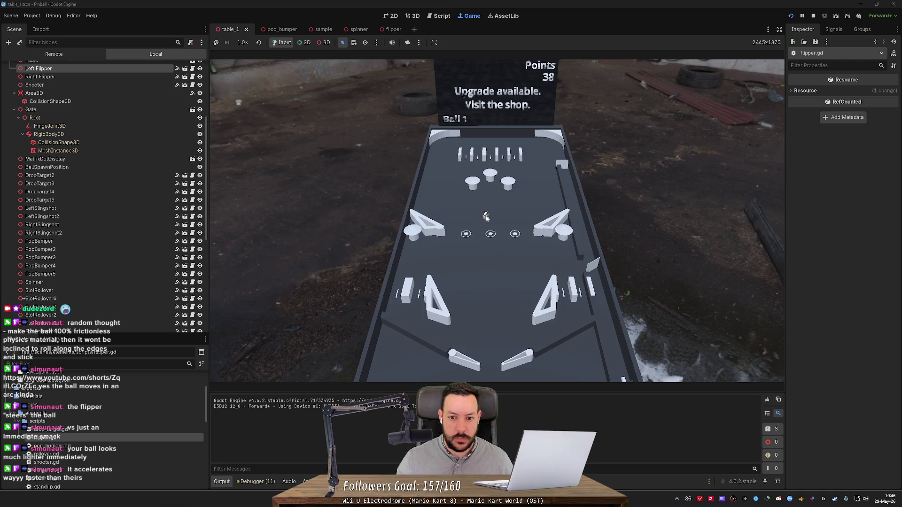
pyautogui.press('Left')
pyautogui.press('Left')
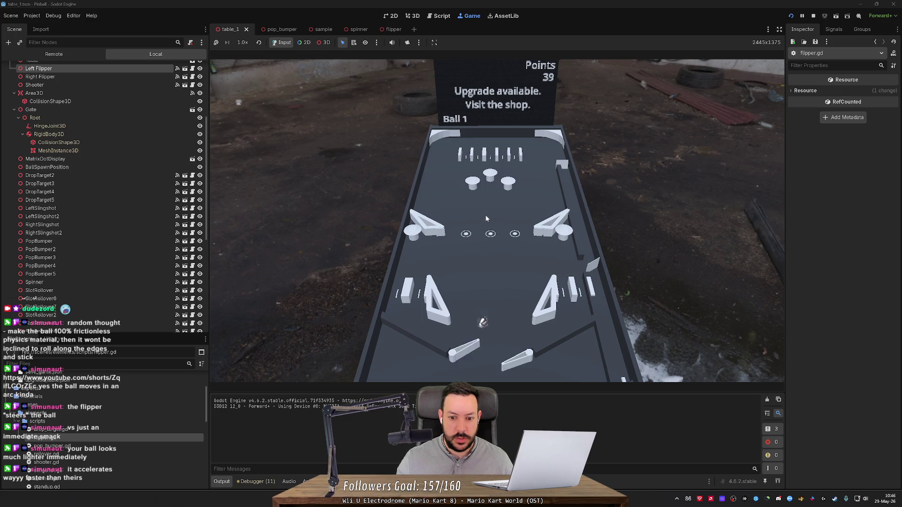
pyautogui.press('Left')
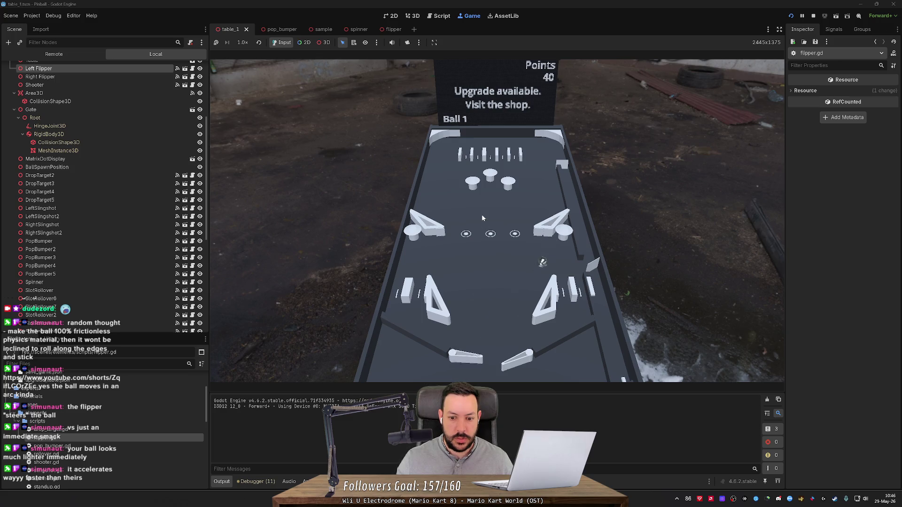
pyautogui.press('Left')
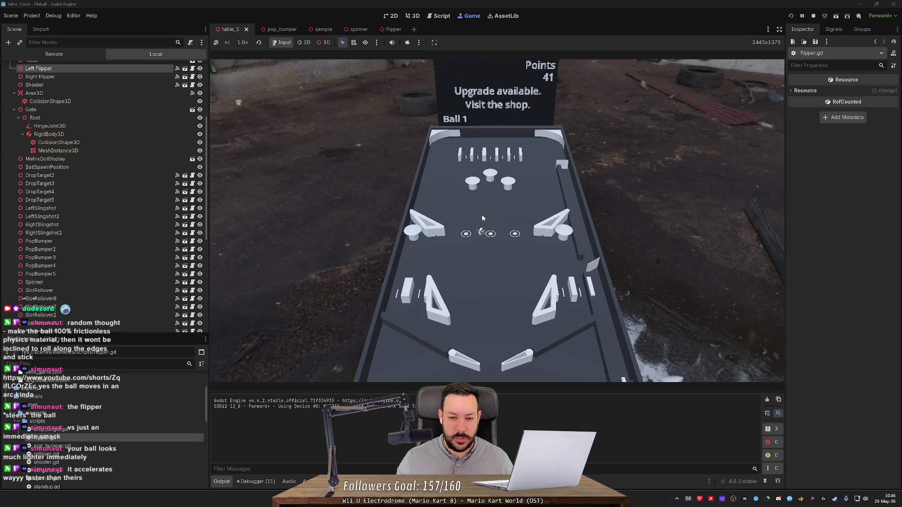
pyautogui.press('Left')
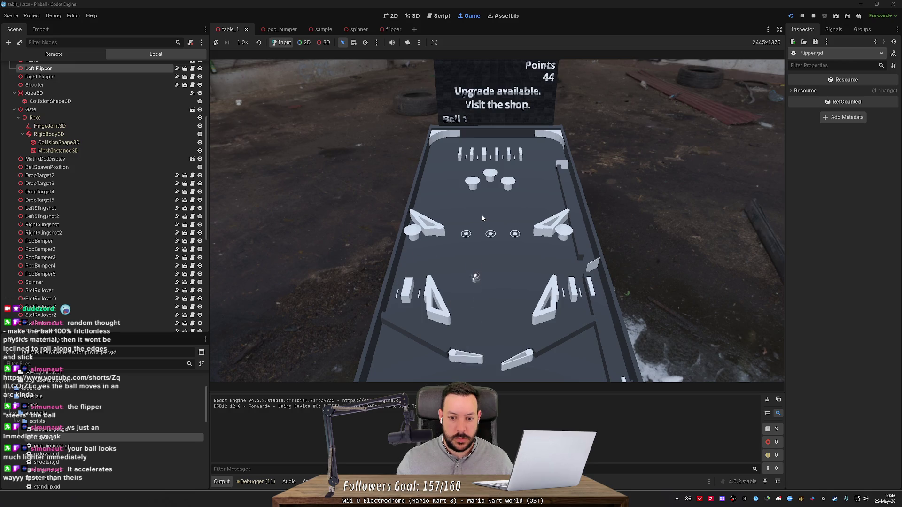
pyautogui.press('Left')
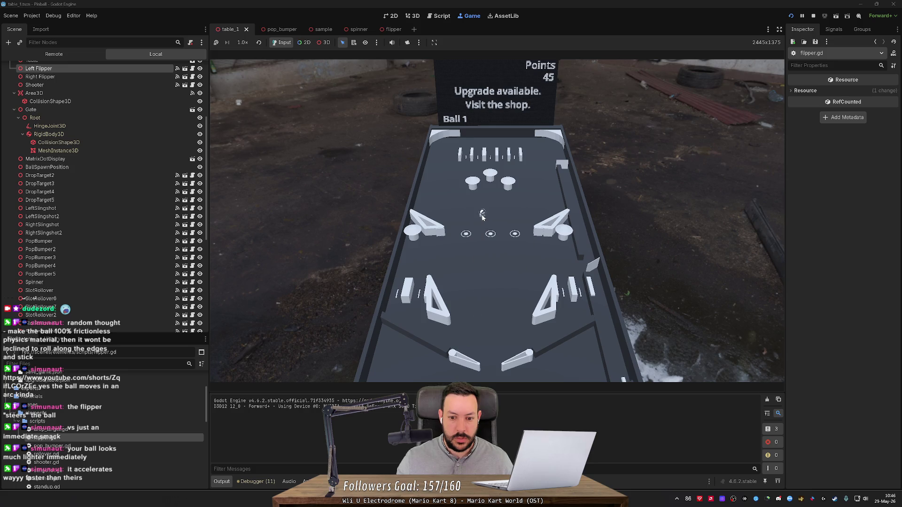
pyautogui.press('Left')
pyautogui.press('Left')
pyautogui.press('Left')
pyautogui.press('Left')
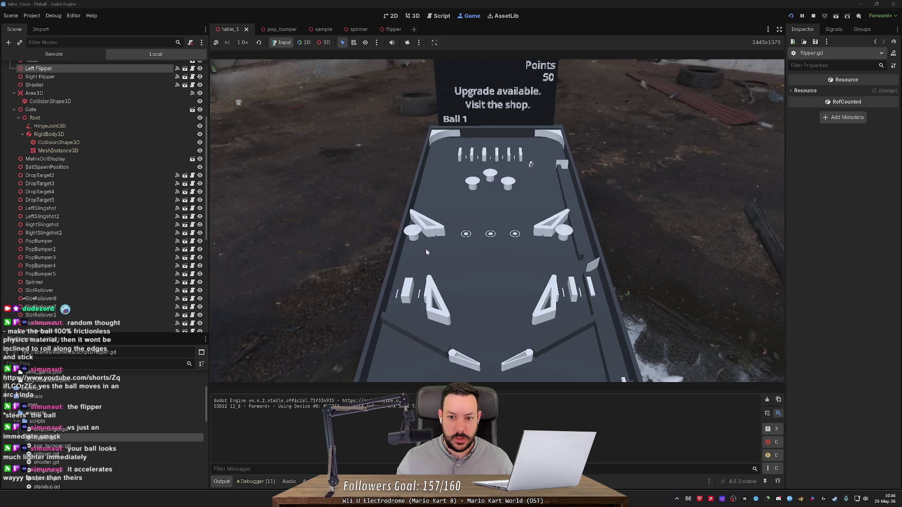
pyautogui.press('Left')
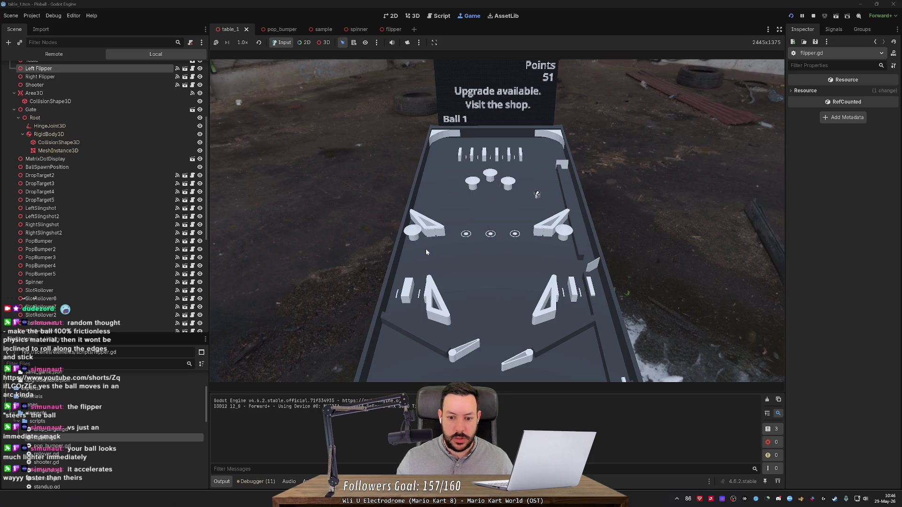
pyautogui.press('Left')
pyautogui.press('Left')
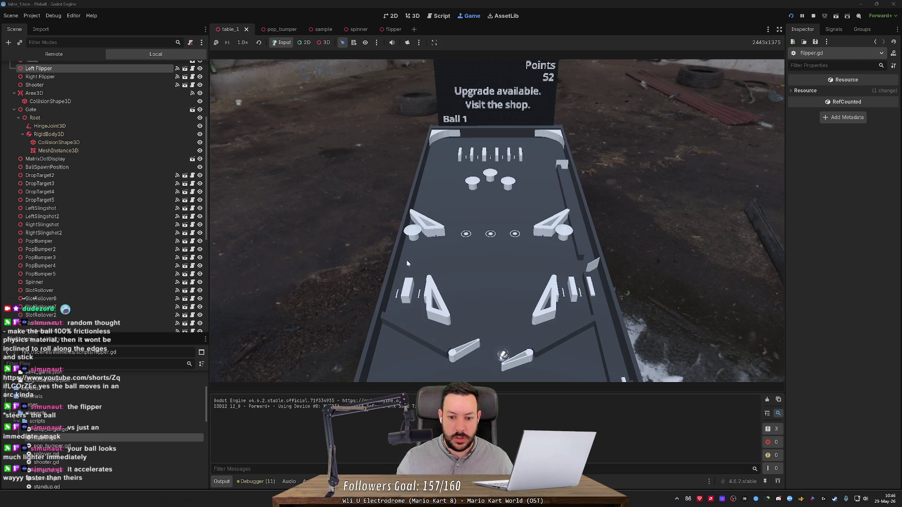
pyautogui.press('Right')
pyautogui.press('Left')
pyautogui.press('Left')
pyautogui.press('Left')
pyautogui.press('Left')
pyautogui.press('Right')
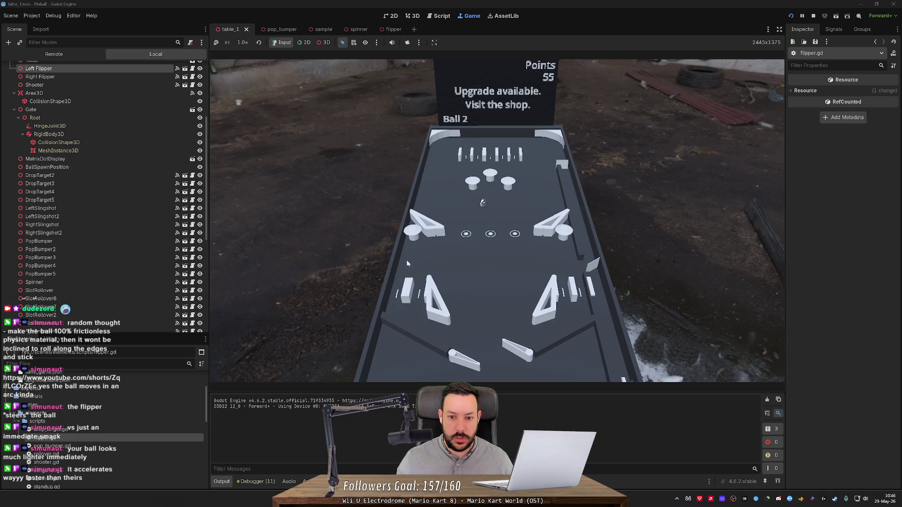
pyautogui.press('Left')
pyautogui.click(813, 16)
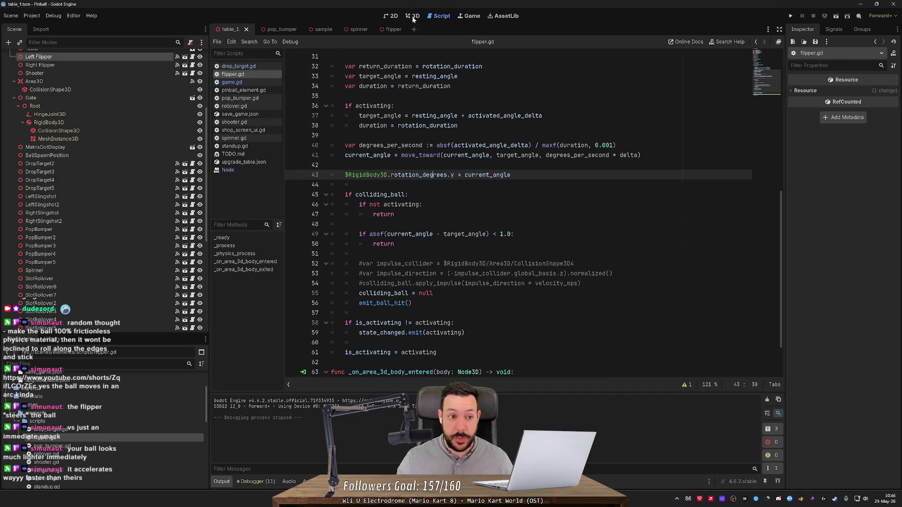
# - Set the Right Flipper's Rotation Duration to 0.03 in the Inspector
pyautogui.click(68, 65)
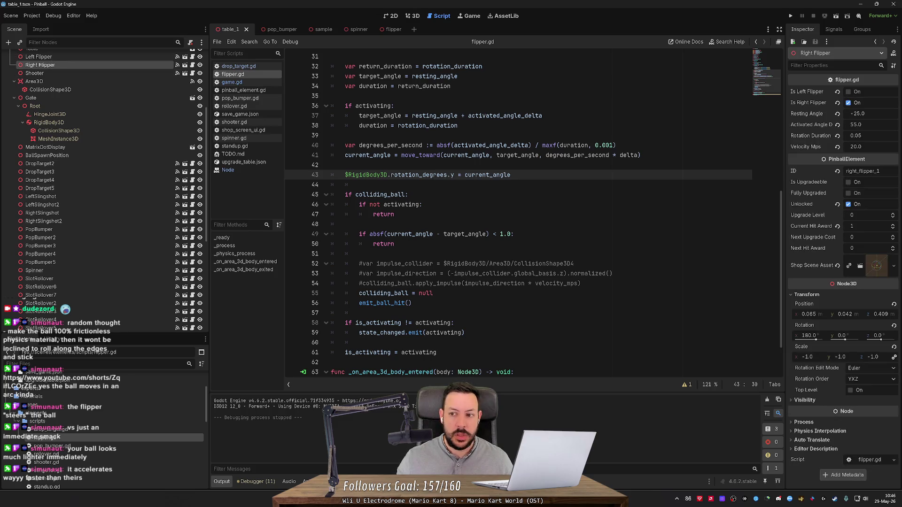
pyautogui.click(855, 136)
pyautogui.write('0.03')
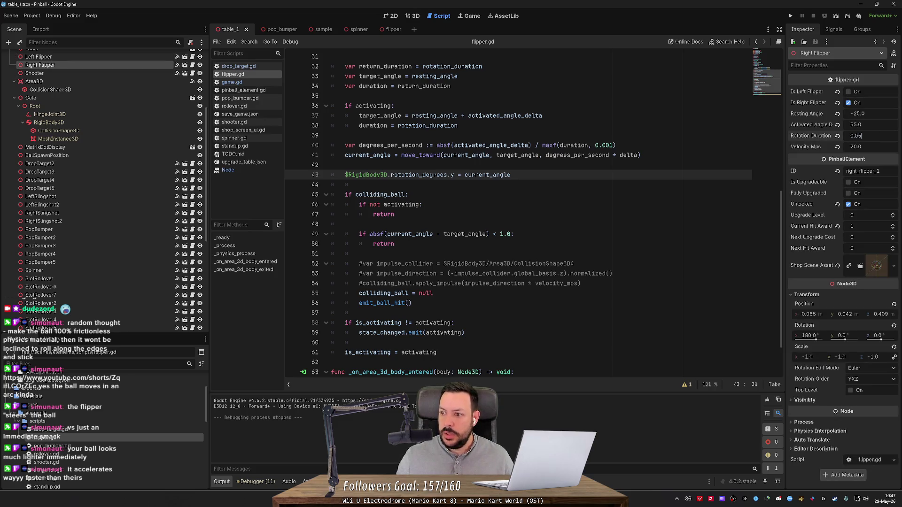
pyautogui.press('Return')
pyautogui.click(791, 16)
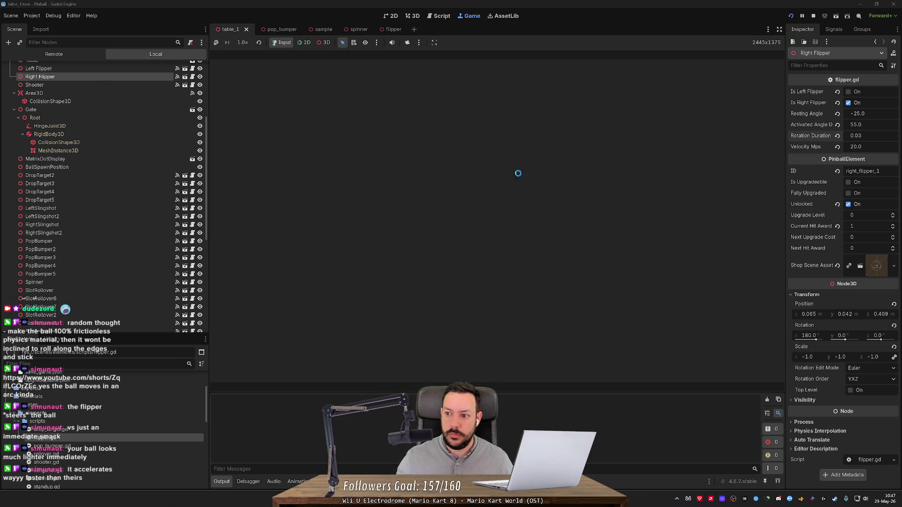
pyautogui.press('Left')
pyautogui.press('Right')
pyautogui.press('Left')
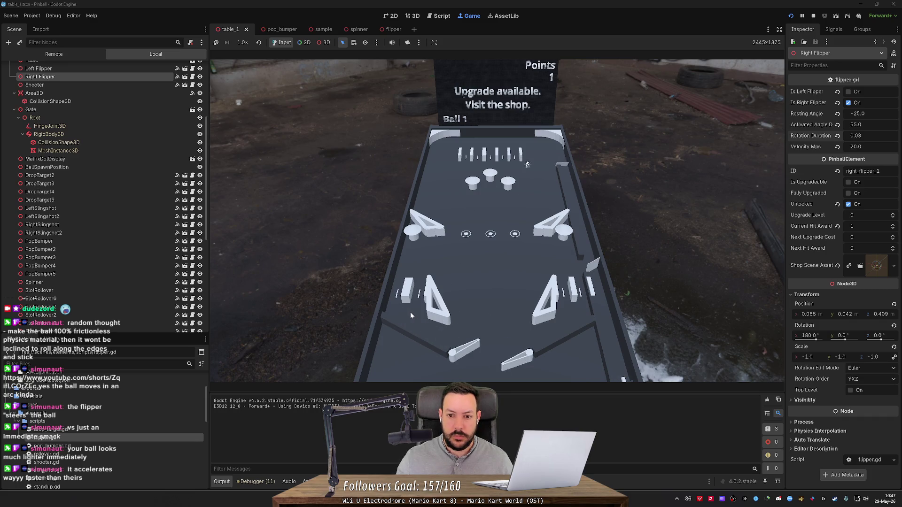
pyautogui.press('Left')
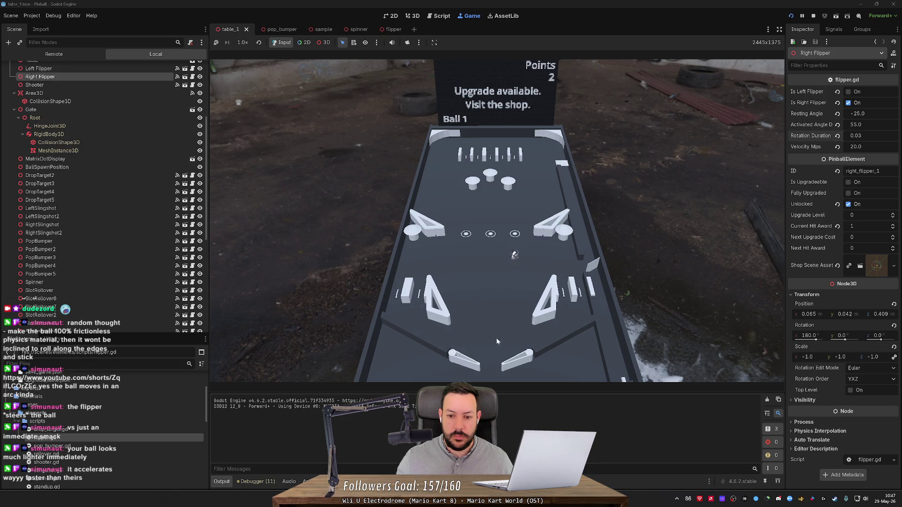
pyautogui.press('Right')
pyautogui.press('Left')
pyautogui.press('Left')
pyautogui.press('Right')
pyautogui.press('Right')
pyautogui.press('Left')
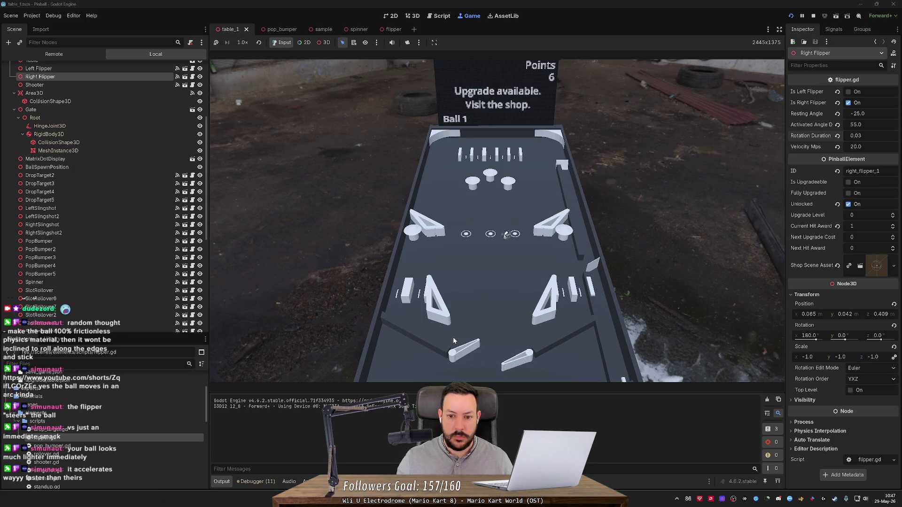
pyautogui.press('Right')
pyautogui.press('Right')
pyautogui.press('Right')
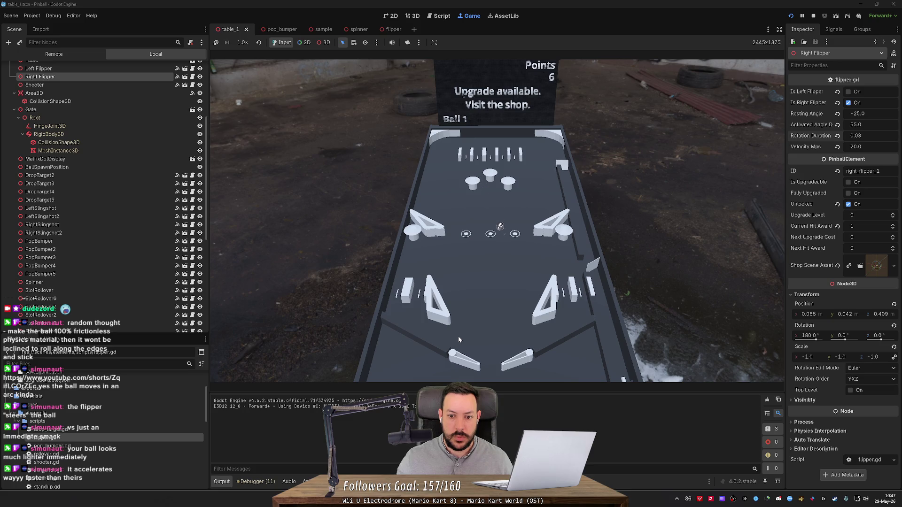
pyautogui.press('Right')
pyautogui.press('Right')
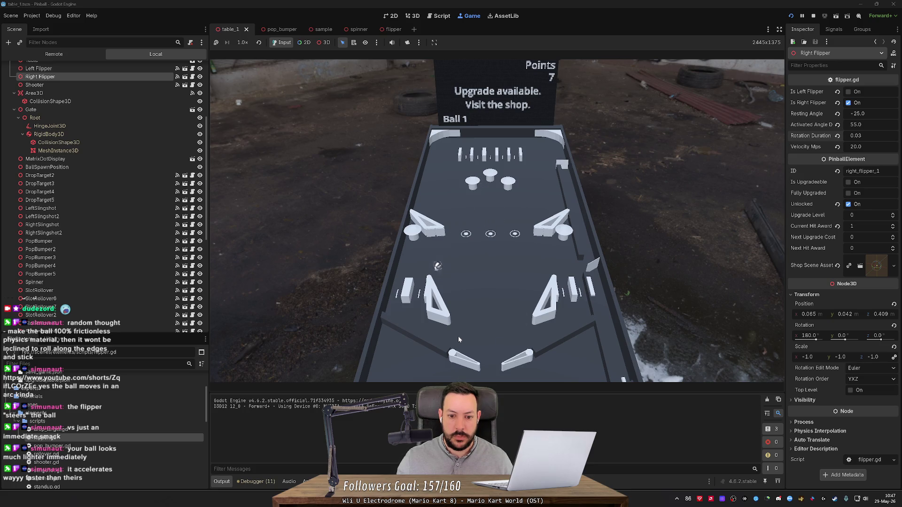
pyautogui.press('Left')
pyautogui.press('Left')
pyautogui.press('Left')
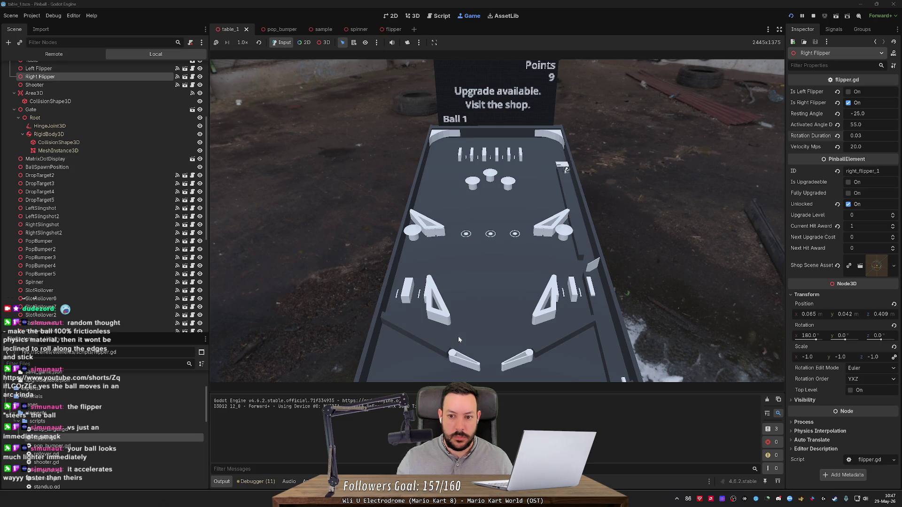
pyautogui.press('Right')
pyautogui.press('Left')
pyautogui.press('Right')
pyautogui.press('Left')
pyautogui.press('Right')
pyautogui.press('Left')
pyautogui.click(813, 16)
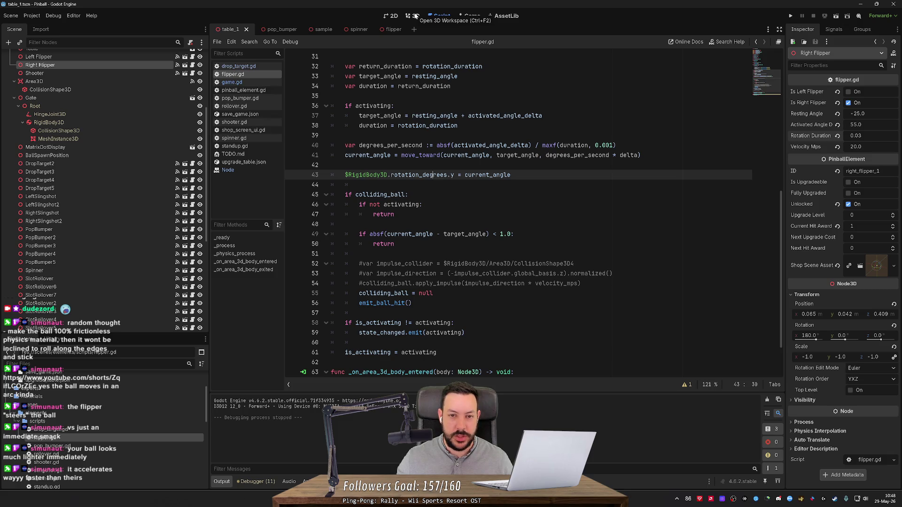
# - In the 3D view, set LeftSlingshot's Velocity Mps to 10
pyautogui.click(415, 16)
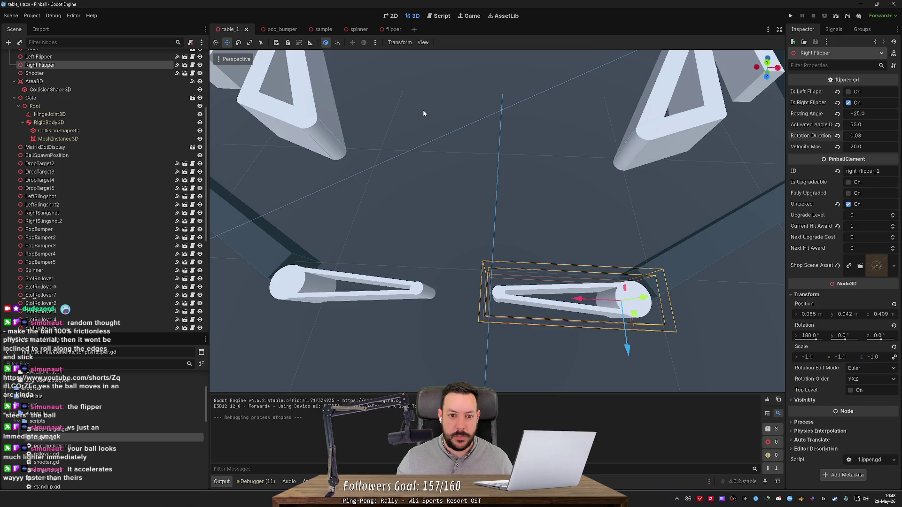
pyautogui.rightClick(429, 150)
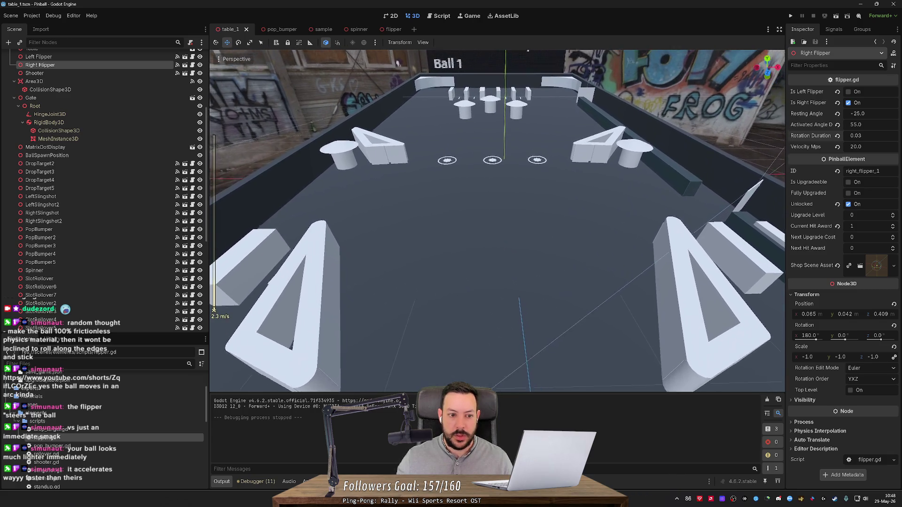
pyautogui.click(378, 178)
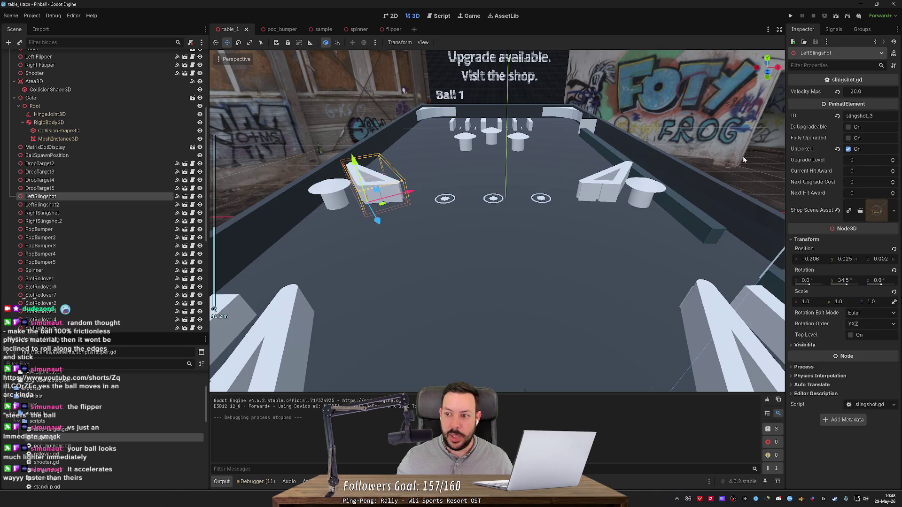
pyautogui.click(866, 94)
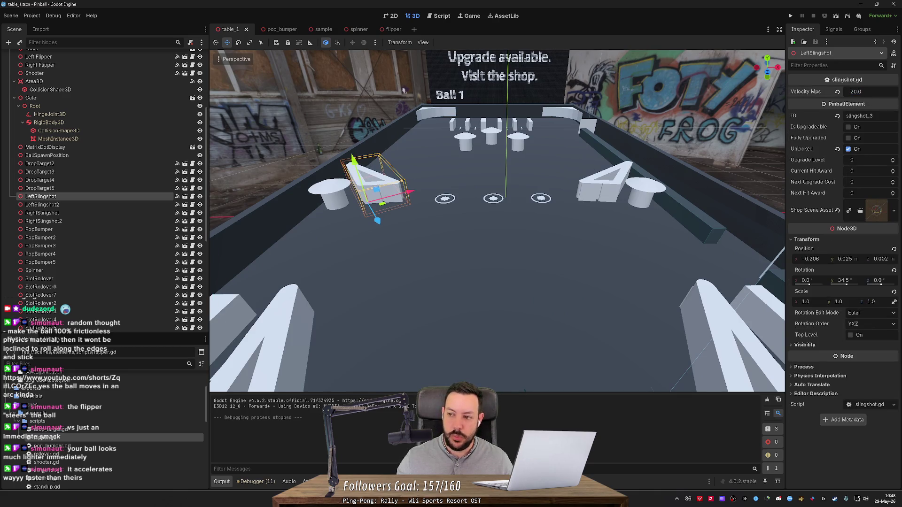
pyautogui.write('10')
pyautogui.press('Return')
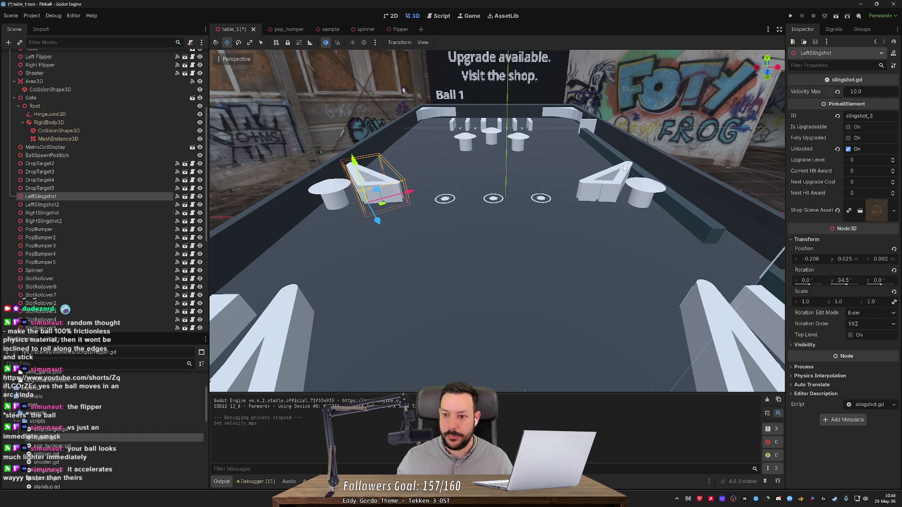
# - Set RightSlingshot's Velocity Mps to 10, save the table scene, and run the game
pyautogui.click(598, 183)
pyautogui.click(855, 92)
pyautogui.write('10')
pyautogui.press('Return')
pyautogui.hotkey('ctrl', 's')
pyautogui.click(791, 15)
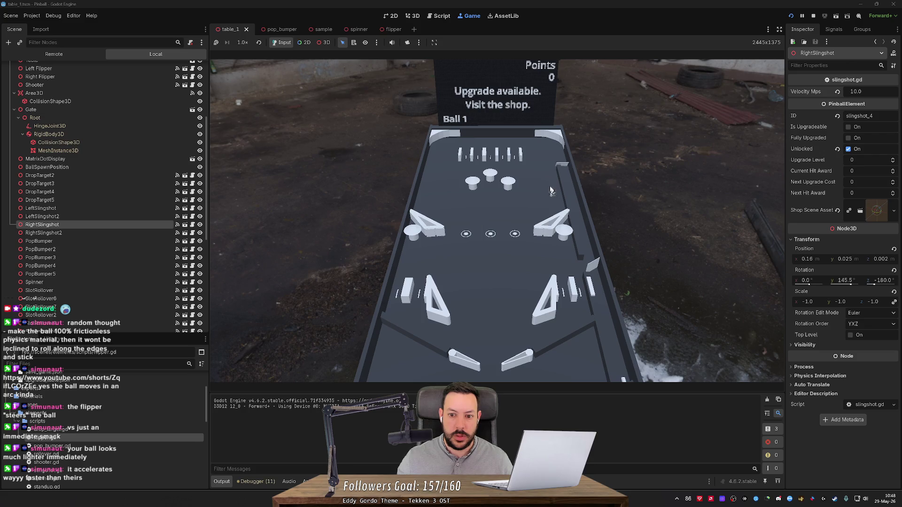
# - Keep the first ball in play using the left and right flippers
pyautogui.press('Left')
pyautogui.press('Left')
pyautogui.press('Left')
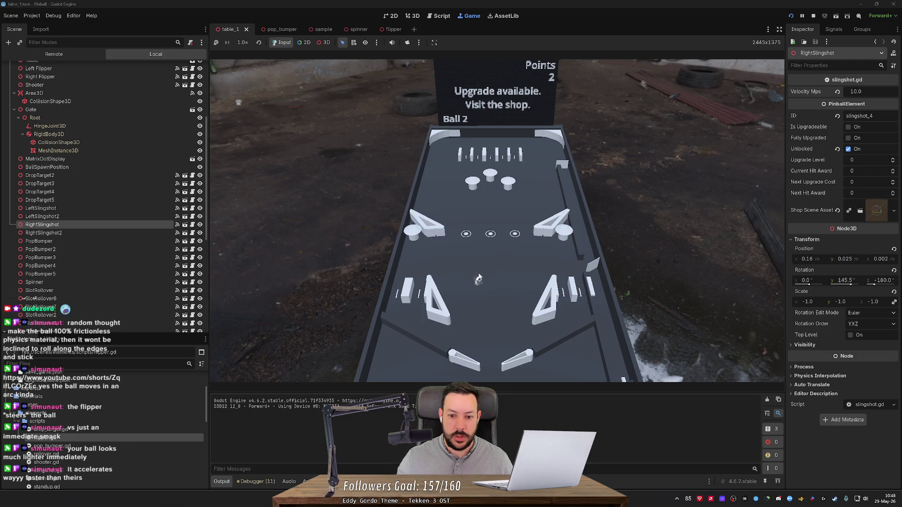
pyautogui.press('Left')
pyautogui.press('Left')
pyautogui.press('Left')
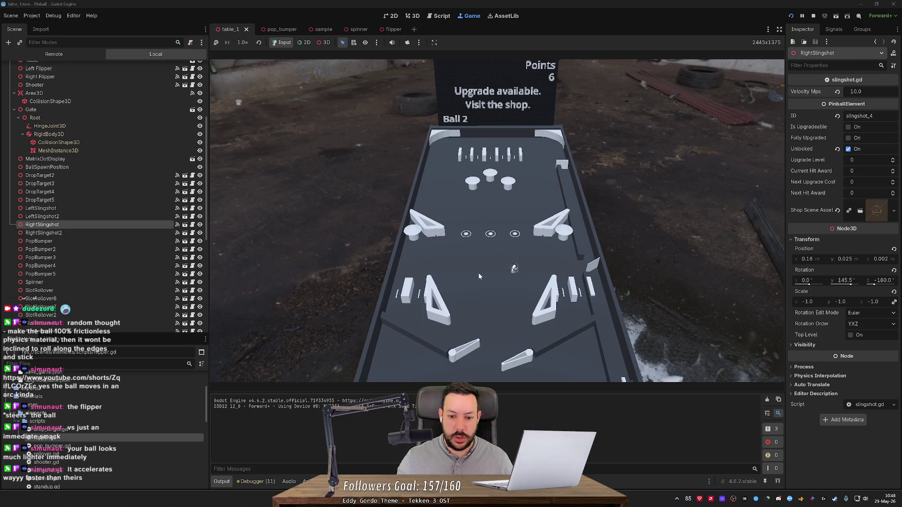
pyautogui.press('Left')
pyautogui.press('Left')
pyautogui.press('Left')
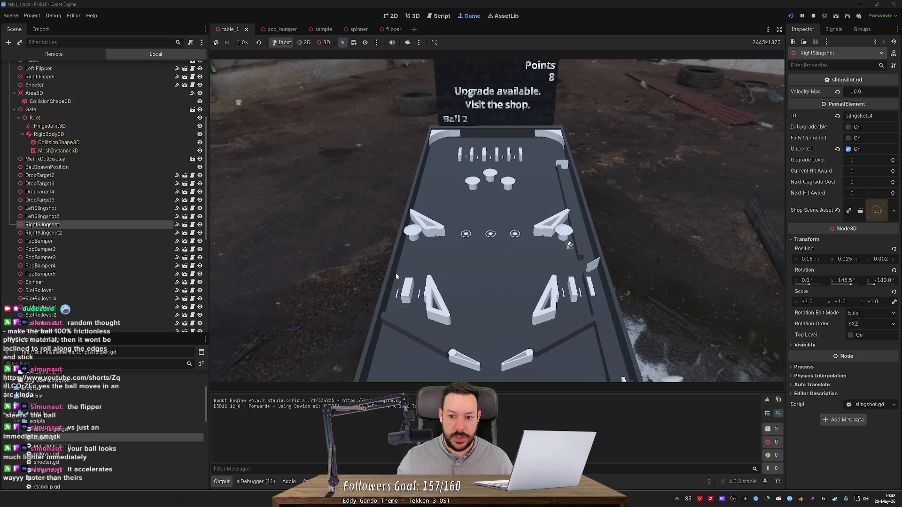
pyautogui.press('Right')
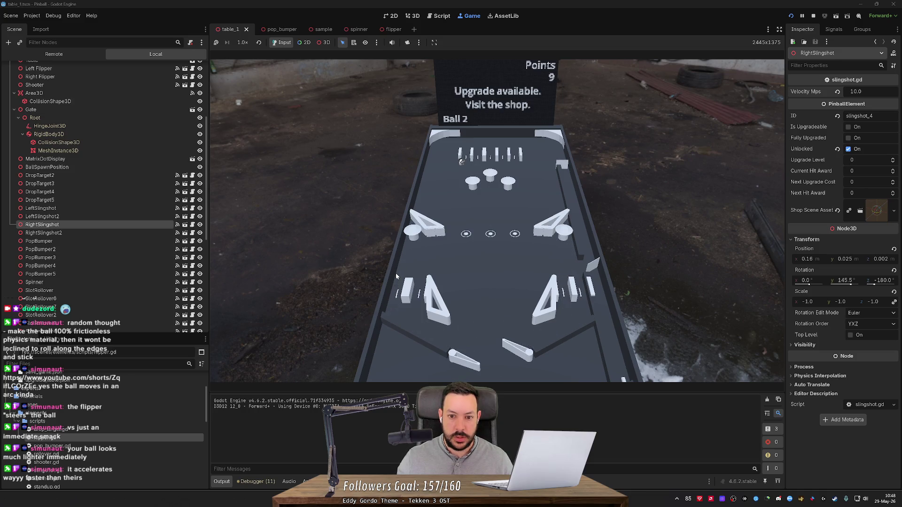
pyautogui.press('Left')
pyautogui.press('Right')
pyautogui.press('Left')
pyautogui.press('Right')
pyautogui.press('Left')
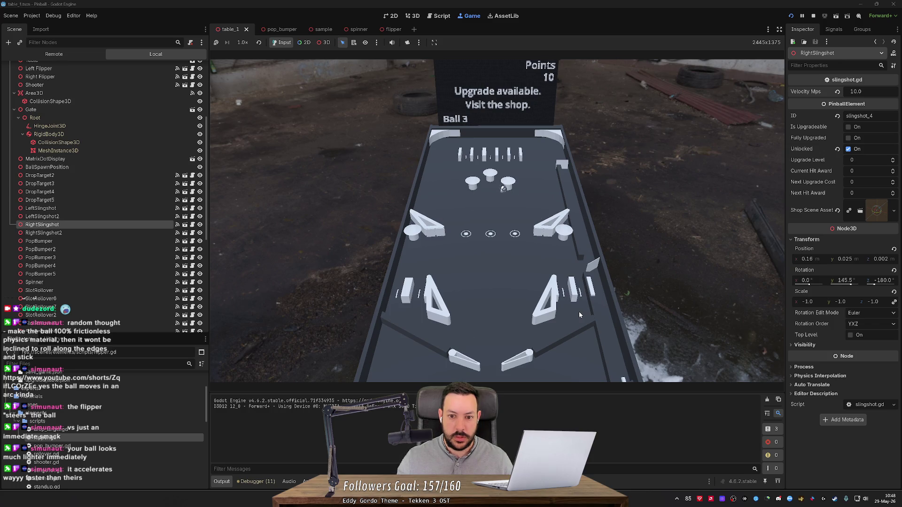
pyautogui.press('Right')
pyautogui.press('Left')
pyautogui.press('Right')
pyautogui.press('Right')
pyautogui.press('Left')
pyautogui.press('Right')
pyautogui.press('Right')
# - Launch a new ball and play it up to 33 points, then stop the game with F8
pyautogui.press('Right')
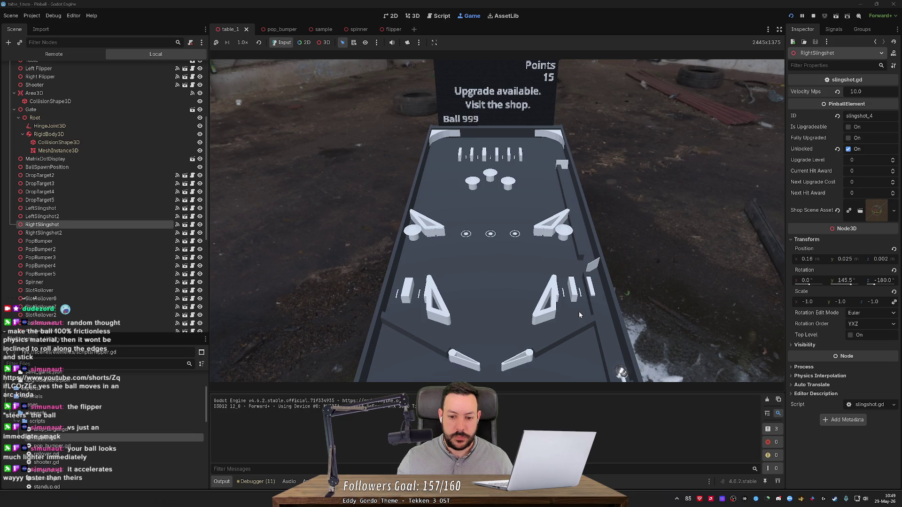
pyautogui.press('space')
pyautogui.press('Right')
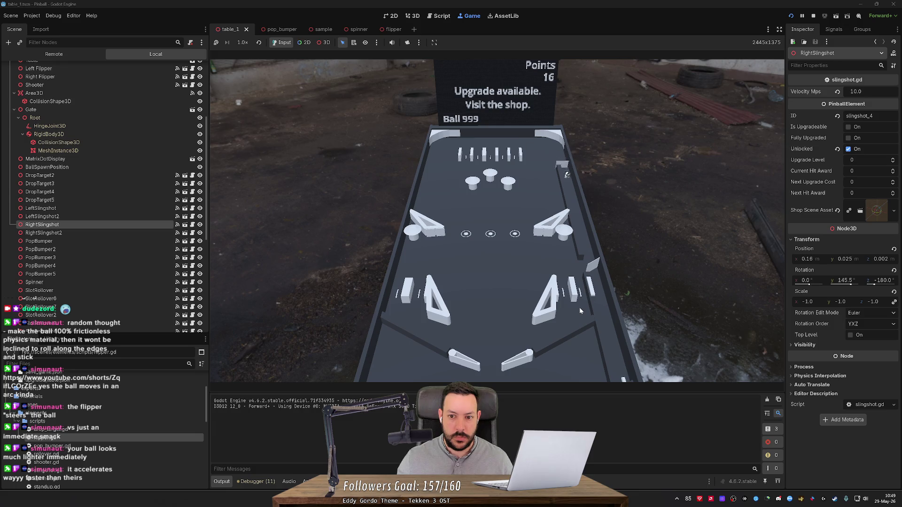
pyautogui.press('Left')
pyautogui.press('Right')
pyautogui.press('Left')
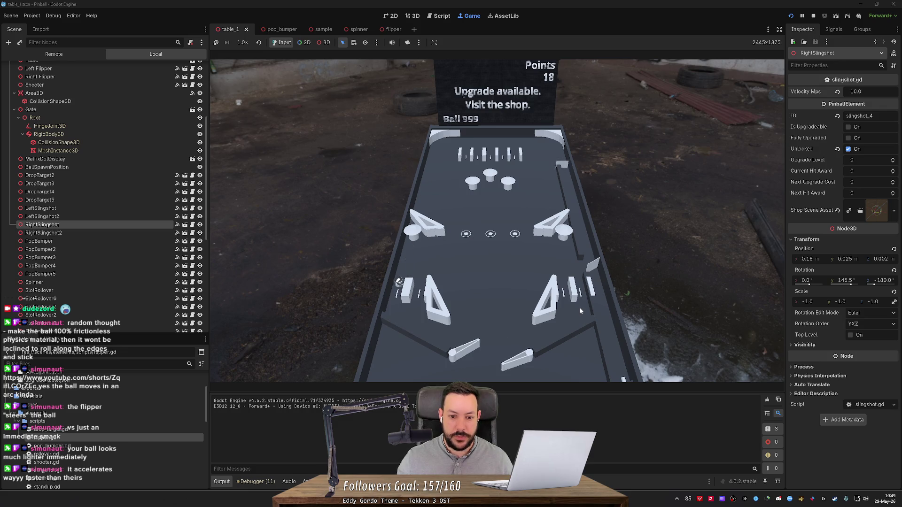
pyautogui.press('Right')
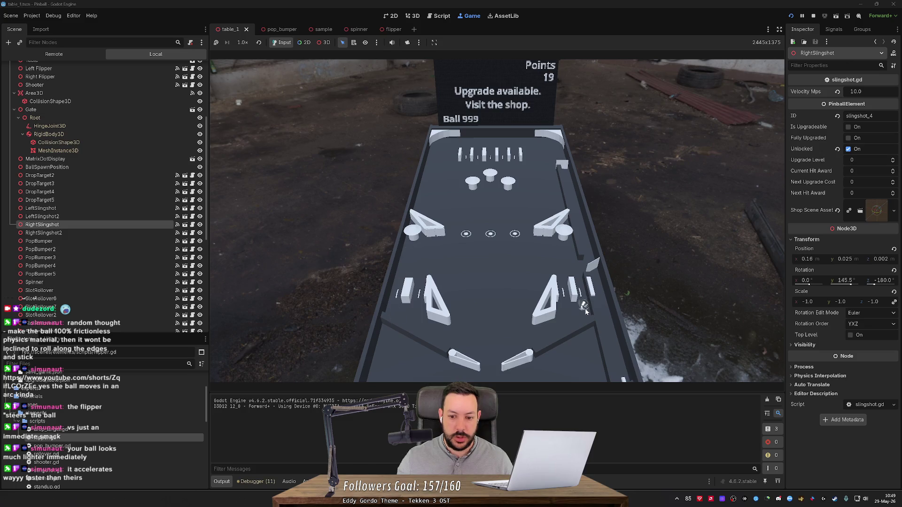
pyautogui.press('Right')
pyautogui.press('Right')
pyautogui.press('Right')
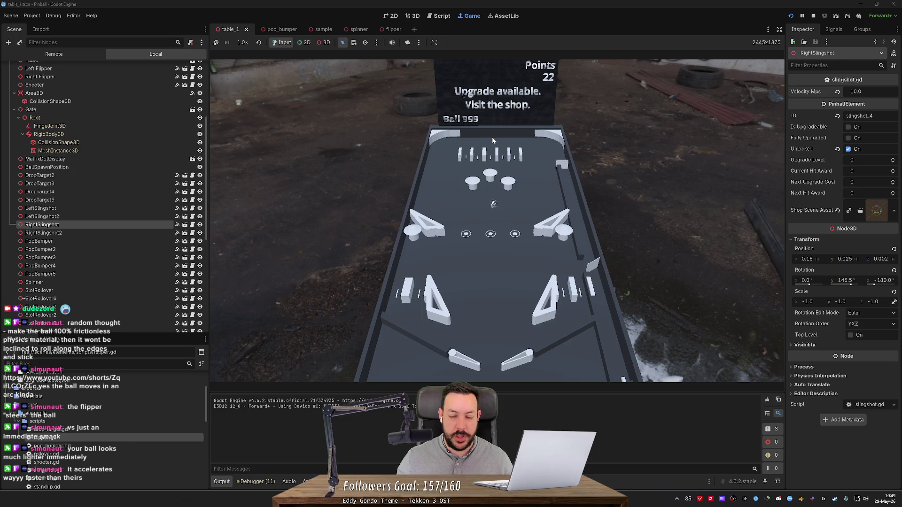
pyautogui.press('Right')
pyautogui.press('Left')
pyautogui.press('Right')
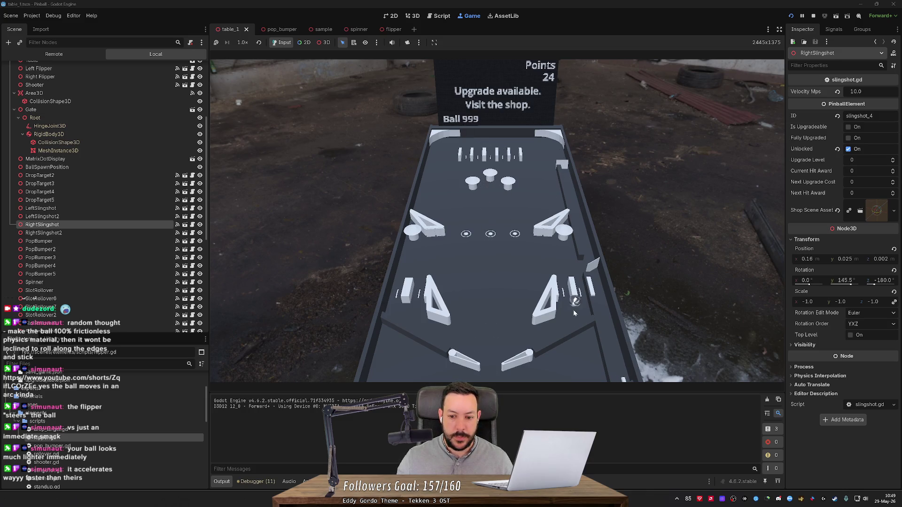
pyautogui.press('Right')
pyautogui.press('Right')
pyautogui.press('Left')
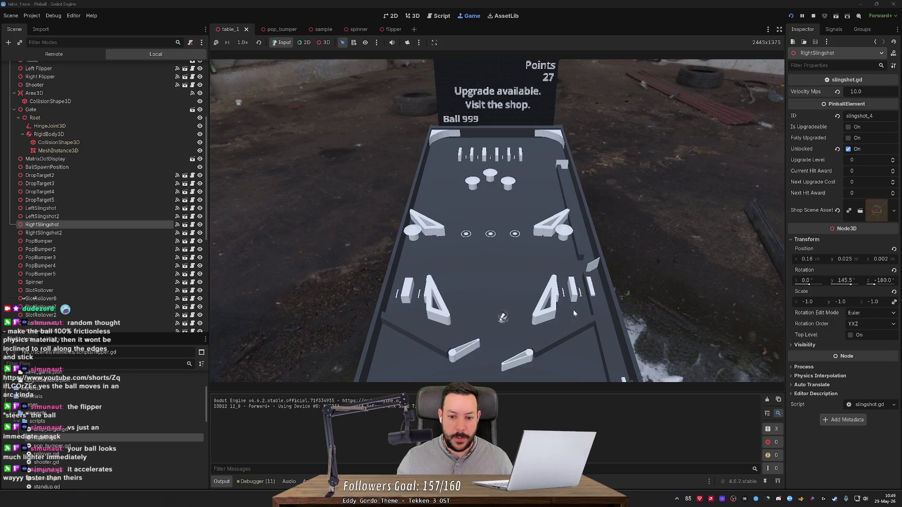
pyautogui.press('Right')
pyautogui.press('Right')
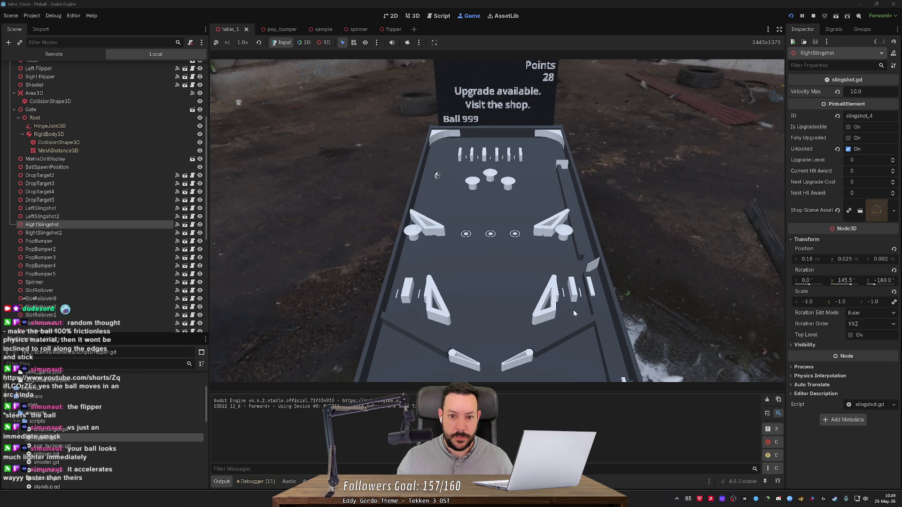
pyautogui.press('Left')
pyautogui.press('Left')
pyautogui.press('Right')
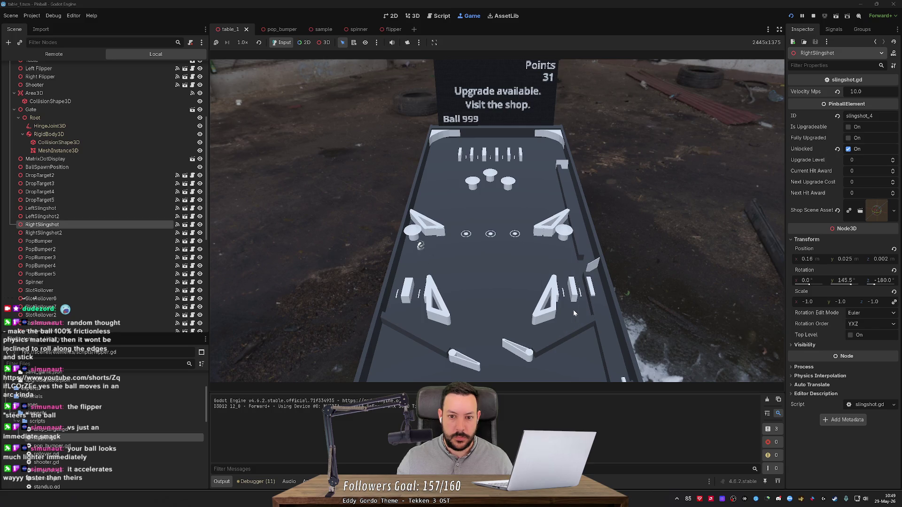
pyautogui.press('Left')
pyautogui.press('Right')
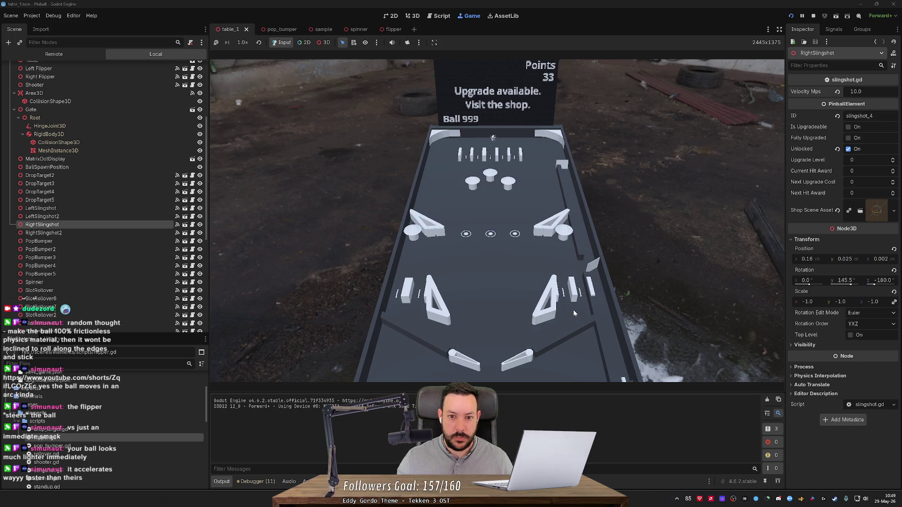
pyautogui.press('F8')
pyautogui.press('w')
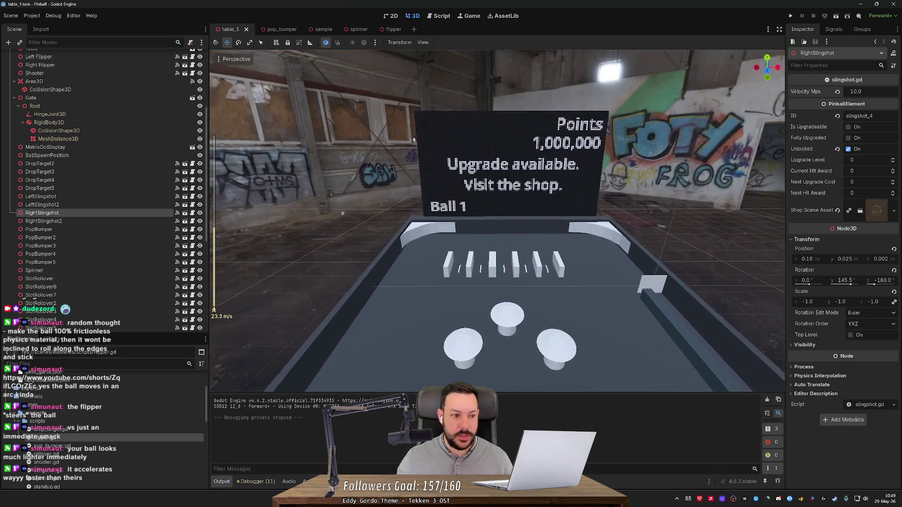
# - Duplicate the curved wall's RigidBody3D with Ctrl+D and frame the copy
pyautogui.click(445, 256)
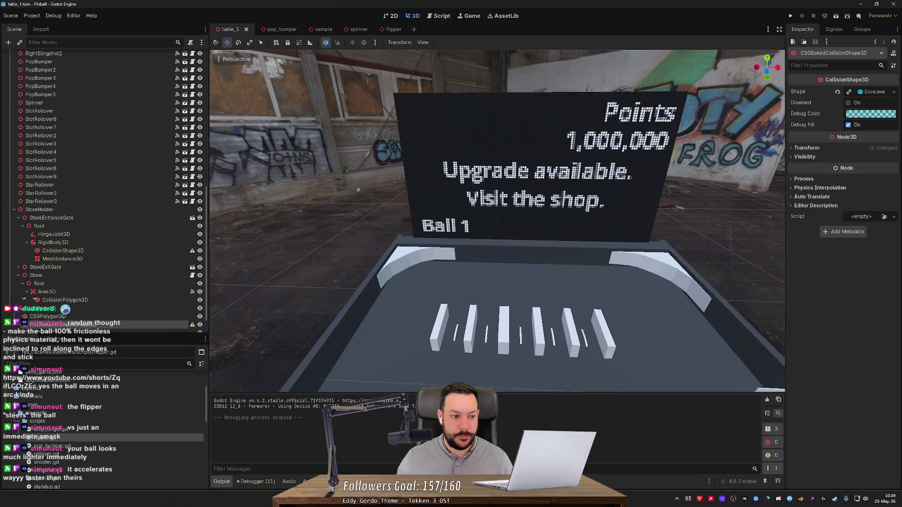
pyautogui.click(101, 309)
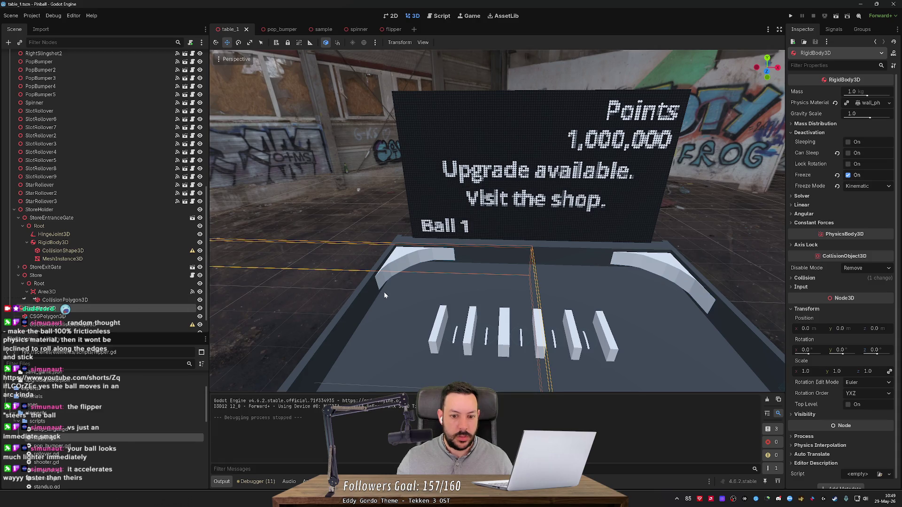
pyautogui.hotkey('ctrl', 'd')
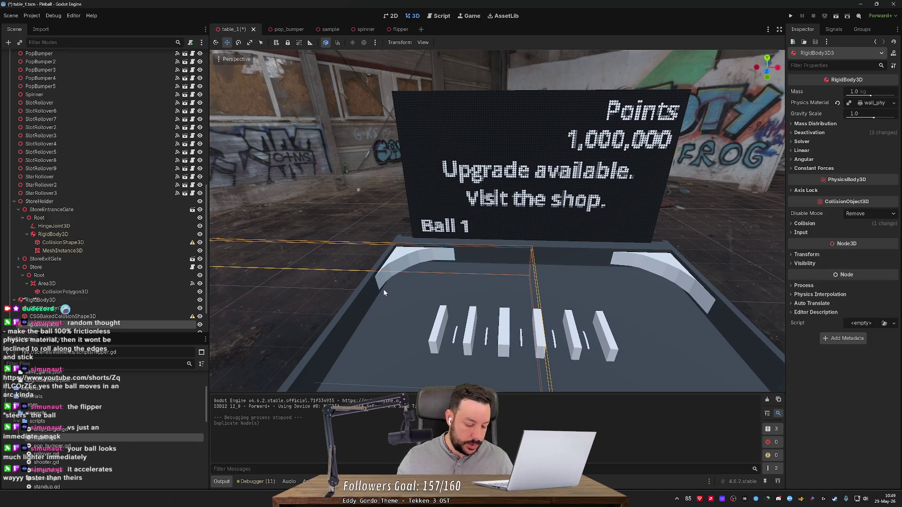
pyautogui.moveTo(386, 288); pyautogui.dragTo(370, 241)
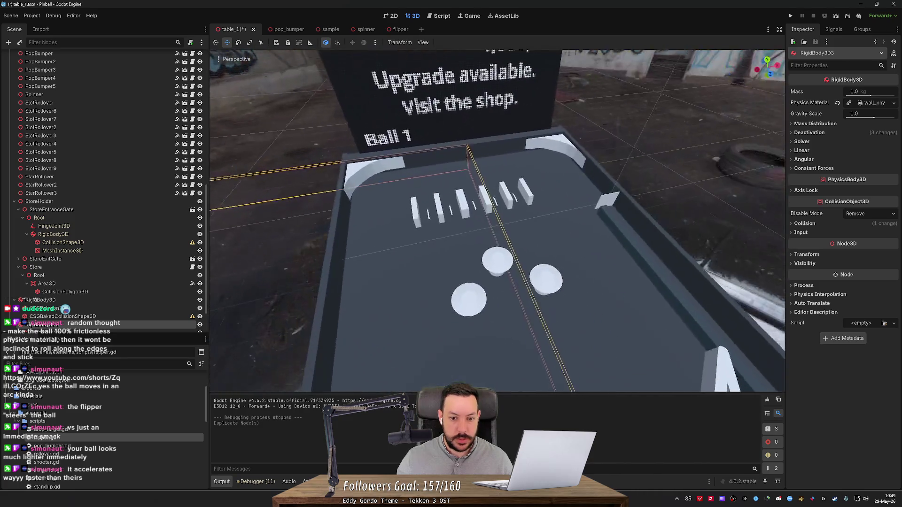
pyautogui.press('f')
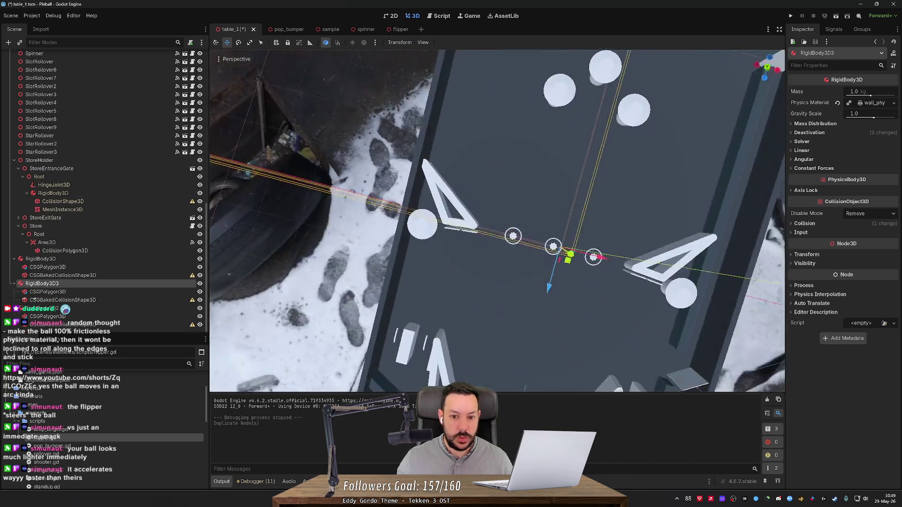
# - With the Scale tool, stretch the duplicated wall body toward the upper-left
pyautogui.scroll(-4, 497, 221)
pyautogui.press('r')
pyautogui.moveTo(611, 350)
pyautogui.mouseDown()
pyautogui.moveTo(375, 282)
pyautogui.moveTo(117, 234)
pyautogui.moveTo(1, 266)
pyautogui.mouseUp()
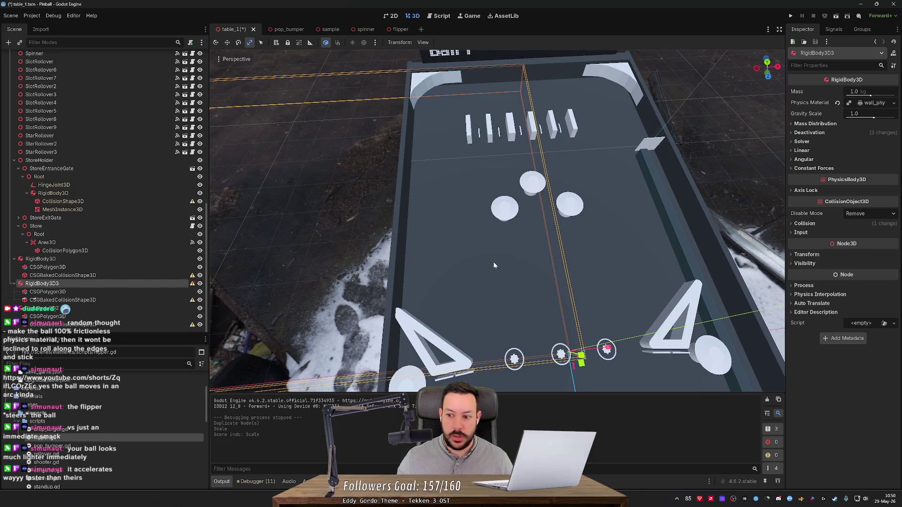
pyautogui.click(798, 254)
pyautogui.click(797, 256)
pyautogui.click(796, 257)
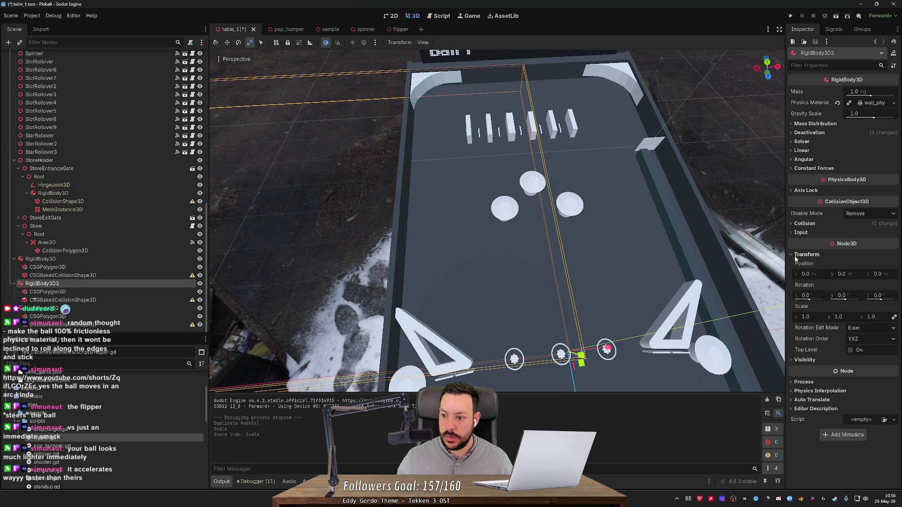
pyautogui.moveTo(810, 320)
pyautogui.mouseDown()
pyautogui.moveTo(834, 324)
pyautogui.moveTo(799, 320)
pyautogui.mouseUp()
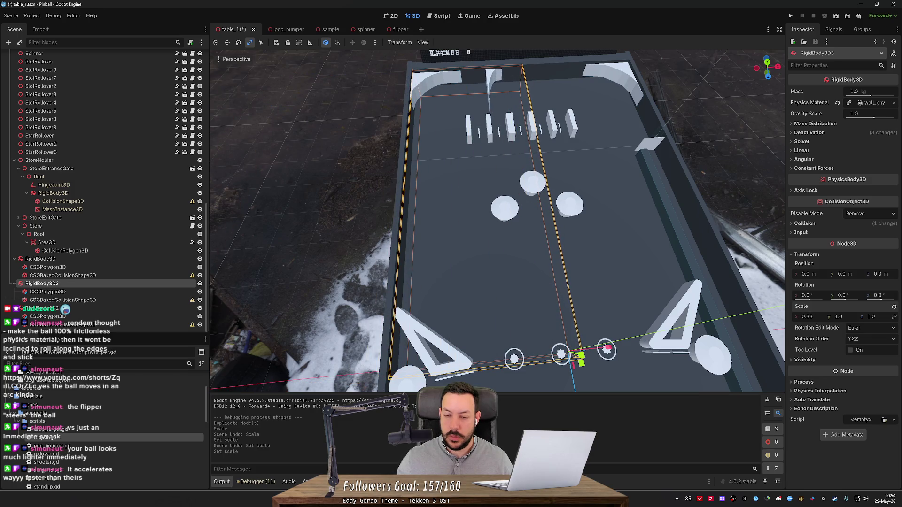
pyautogui.moveTo(878, 319); pyautogui.dragTo(854, 319)
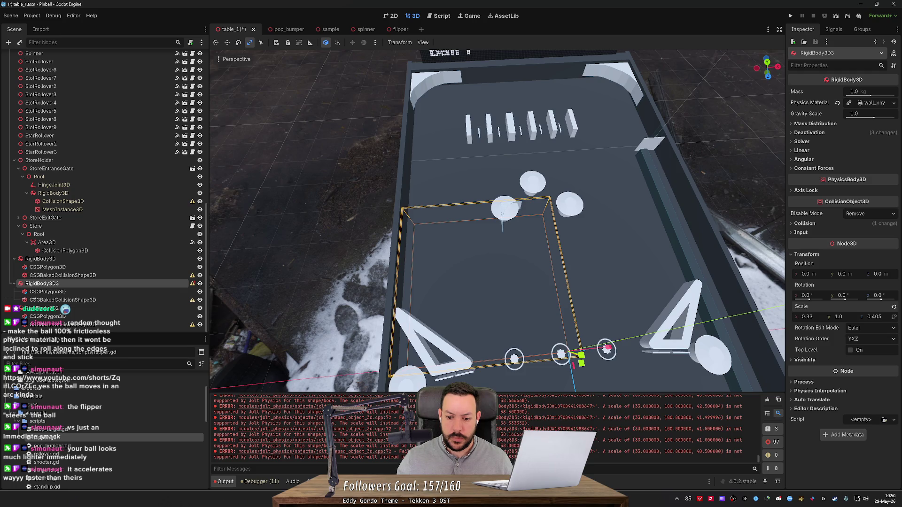
pyautogui.moveTo(853, 319)
pyautogui.mouseDown()
pyautogui.moveTo(864, 319)
pyautogui.moveTo(842, 319)
pyautogui.mouseUp()
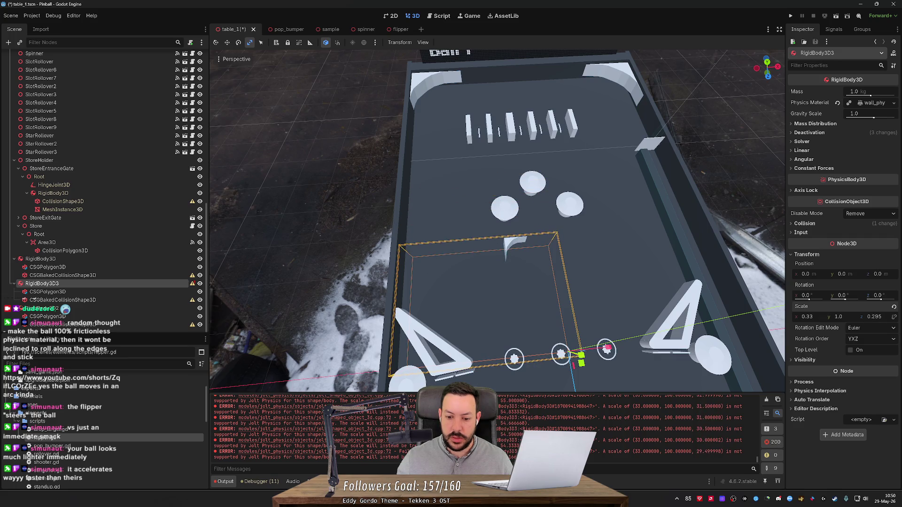
pyautogui.click(820, 320)
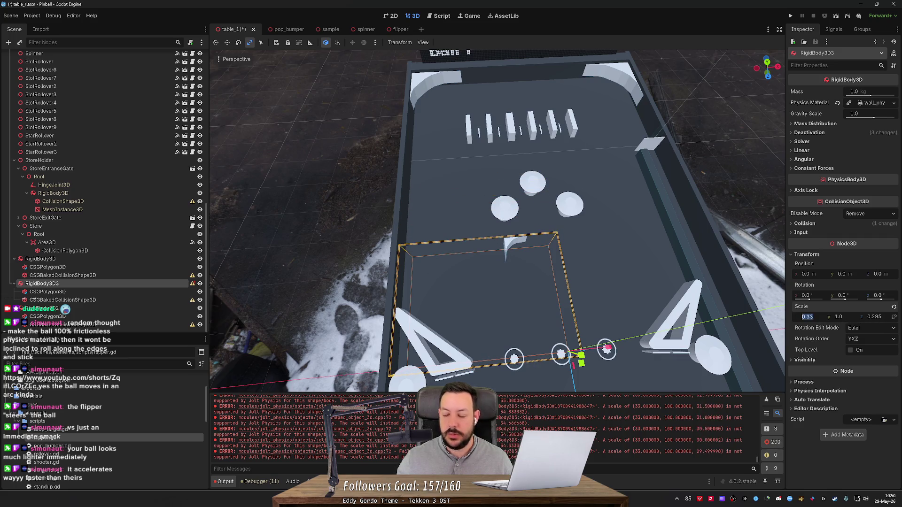
pyautogui.write('1')
pyautogui.press('Tab')
pyautogui.press('Tab')
pyautogui.write('1')
pyautogui.press('Return')
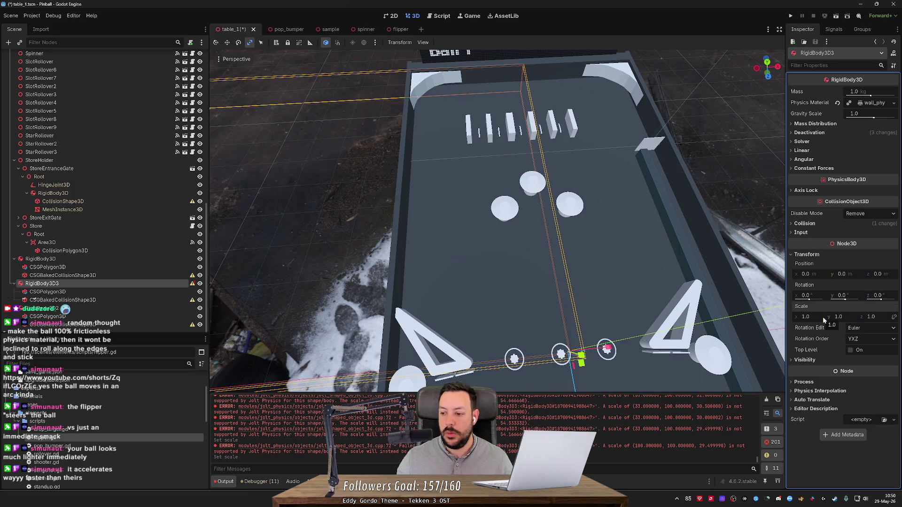
pyautogui.click(113, 290)
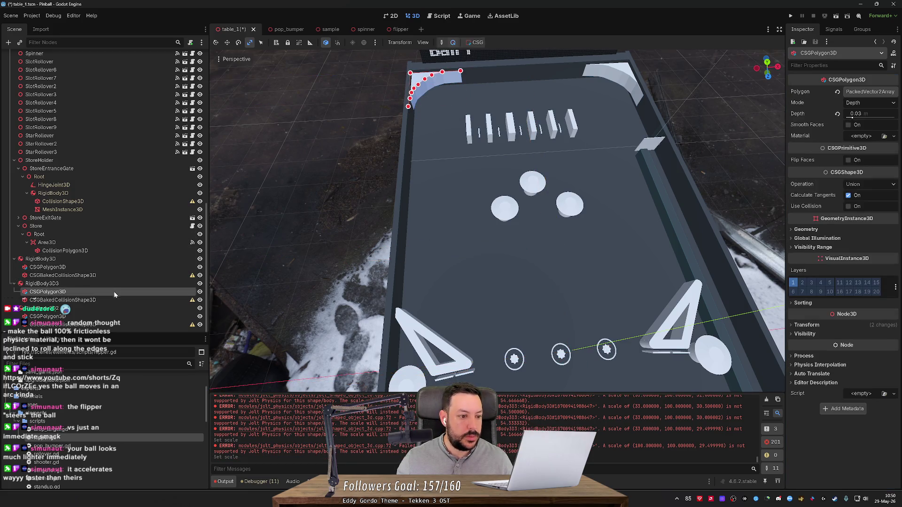
# - Select the duplicate's CSGPolygon3D, clear the scale errors from the log, and undo trial scaling
pyautogui.click(114, 297)
pyautogui.click(114, 292)
pyautogui.rightClick(498, 429)
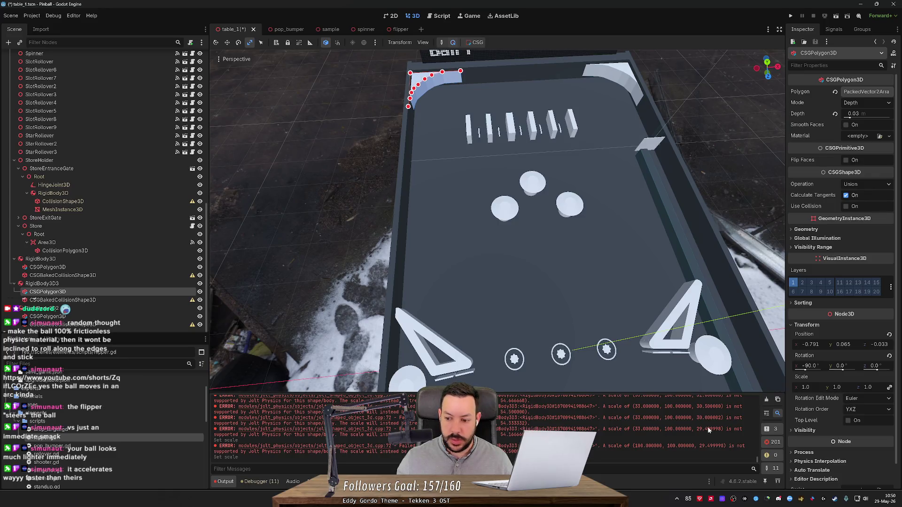
pyautogui.click(766, 399)
pyautogui.moveTo(839, 387); pyautogui.dragTo(820, 387)
pyautogui.moveTo(813, 388); pyautogui.dragTo(765, 388)
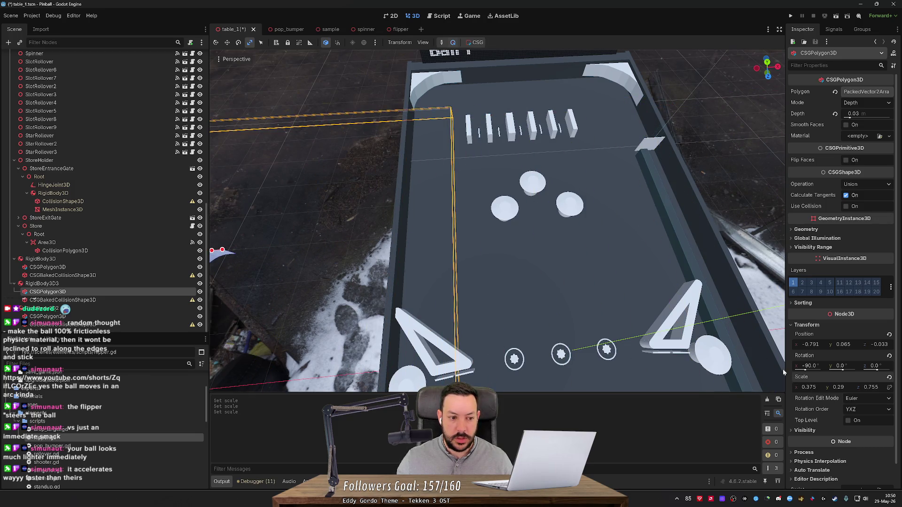
pyautogui.hotkey('ctrl', 'z')
pyautogui.hotkey('ctrl', 'z')
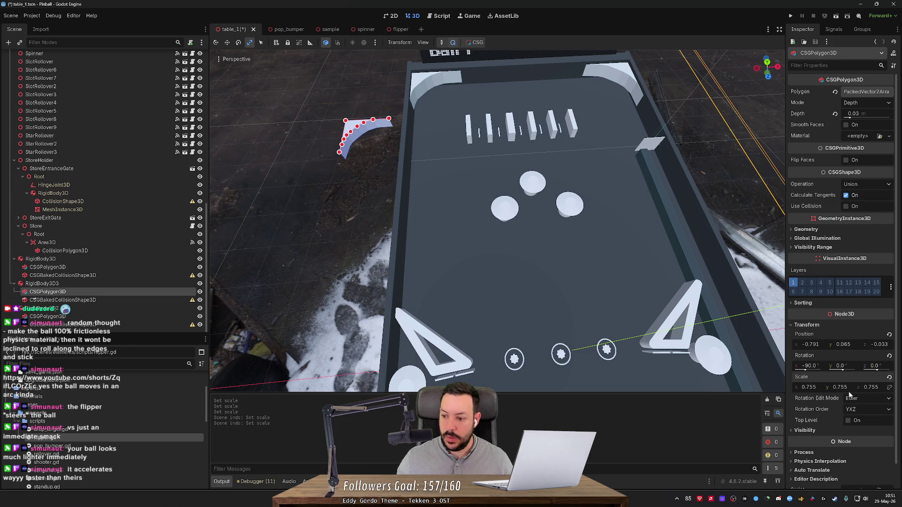
pyautogui.write('1')
# - Set the polygon's X scale to 0.3 and frame it in the view
pyautogui.press('Return')
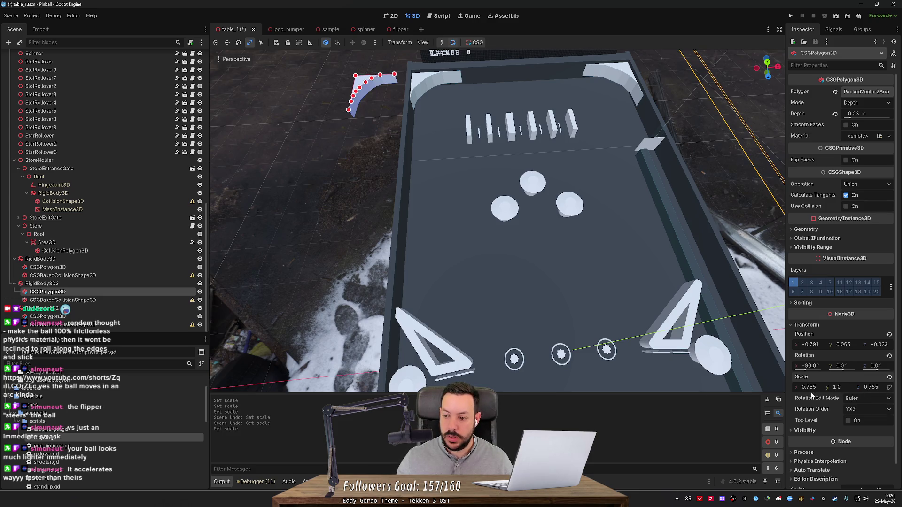
pyautogui.moveTo(809, 390); pyautogui.dragTo(775, 390)
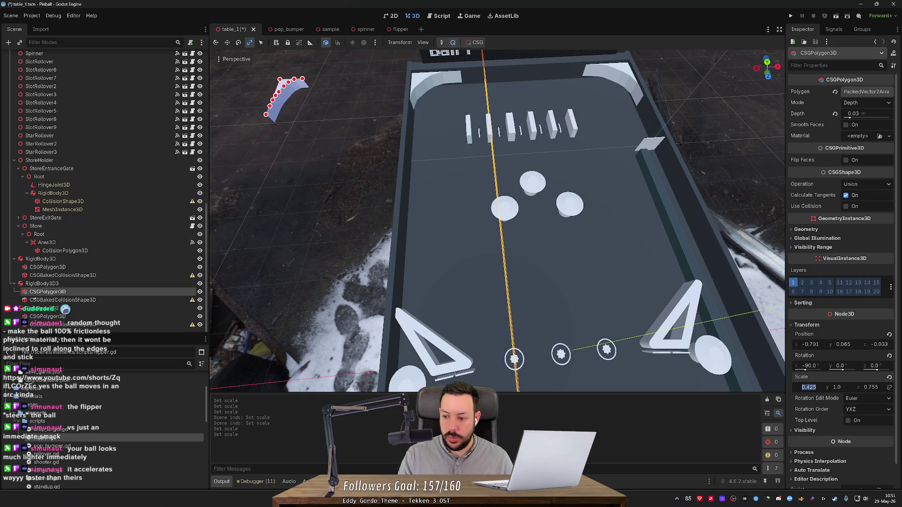
pyautogui.press('Tab')
pyautogui.press('Tab')
pyautogui.write('0.3')
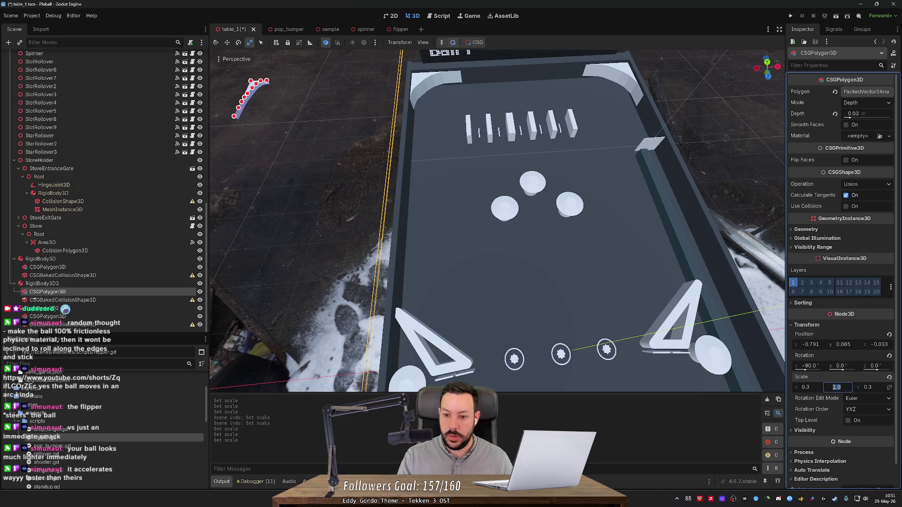
pyautogui.write('0.3')
pyautogui.press('Return')
pyautogui.press('f')
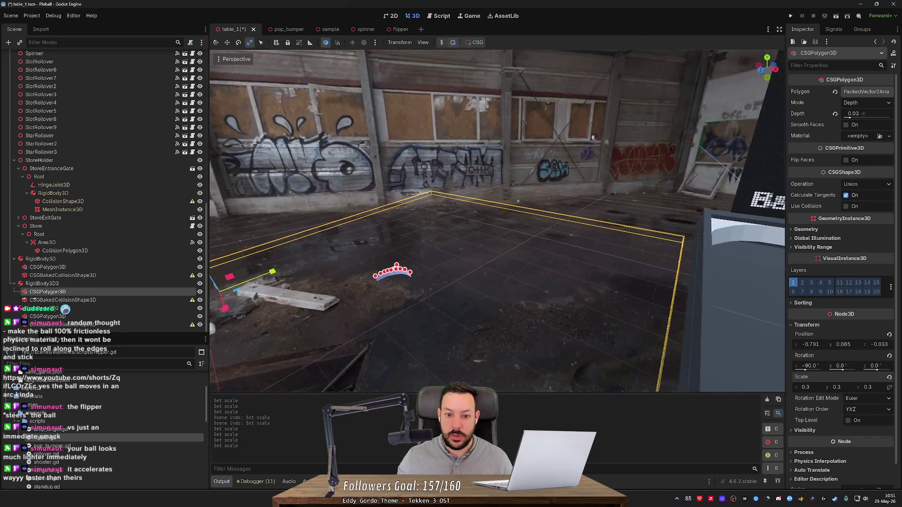
# - Set the polygon's Z scale to 1.0 and Y scale to 0.1, checking it from a side view
pyautogui.moveTo(593, 138)
pyautogui.mouseDown()
pyautogui.moveTo(546, 200)
pyautogui.moveTo(699, 323)
pyautogui.mouseUp()
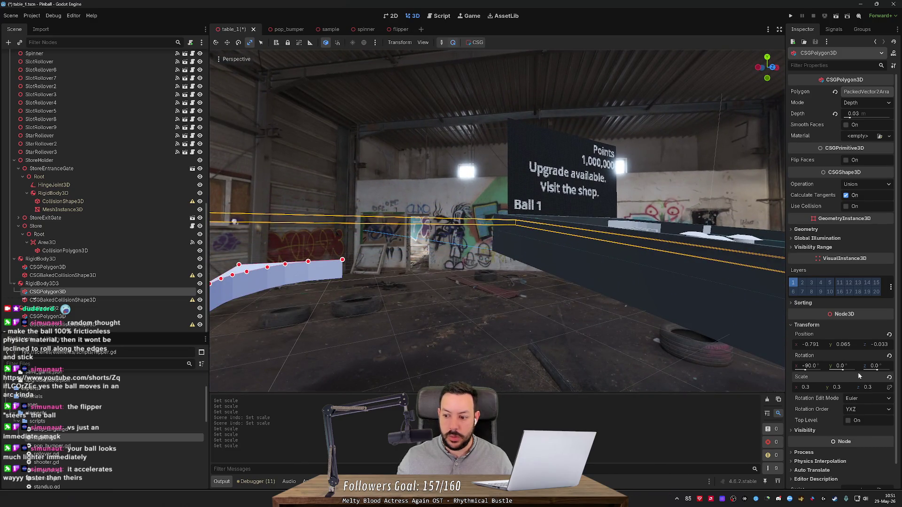
pyautogui.write('1')
pyautogui.press('Return')
pyautogui.moveTo(234, 221); pyautogui.dragTo(399, 193)
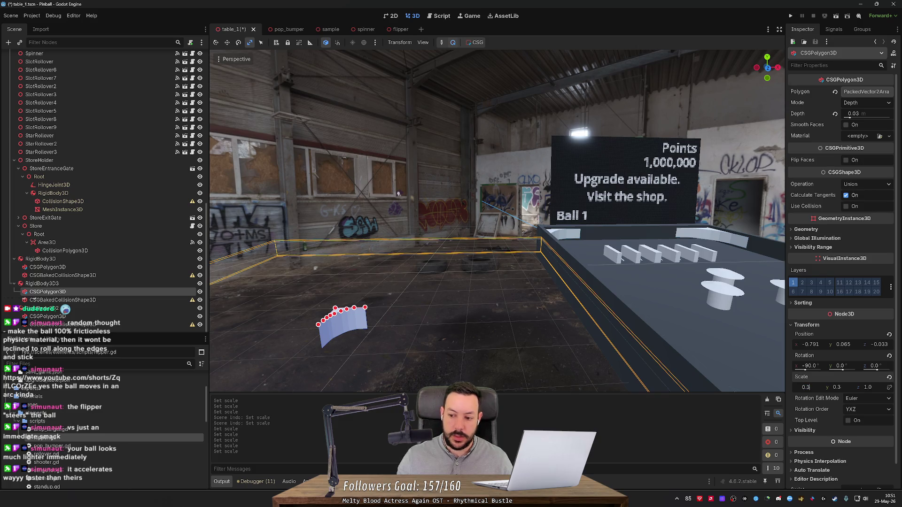
pyautogui.hotkey('shift', 'Tab')
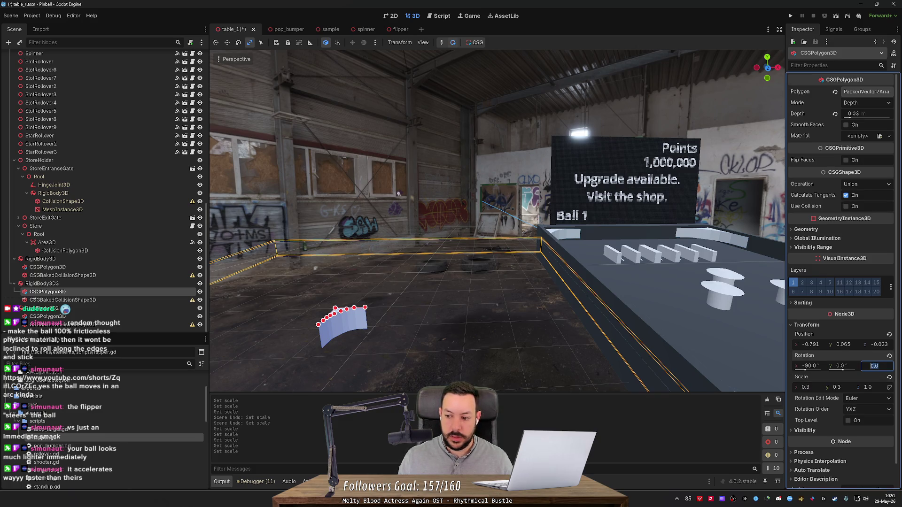
pyautogui.press('Tab')
pyautogui.press('Tab')
pyautogui.write('0.1')
pyautogui.press('Return')
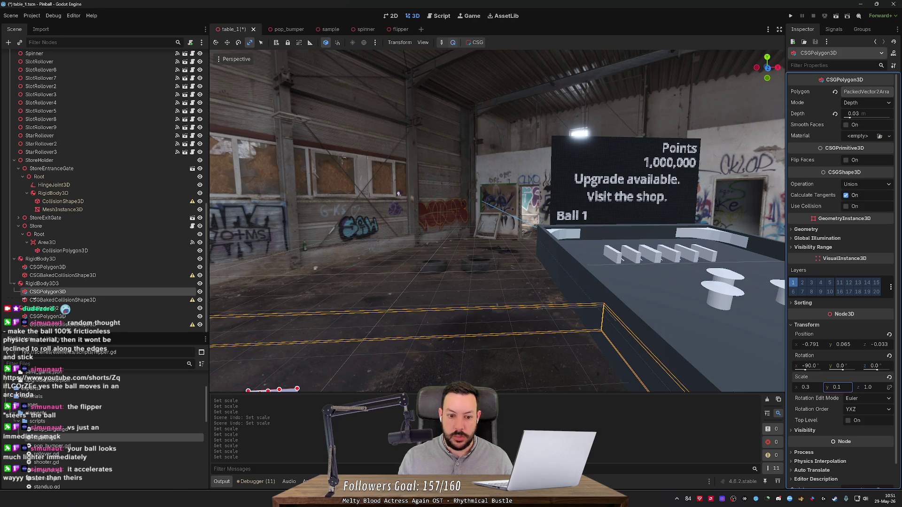
pyautogui.press('f')
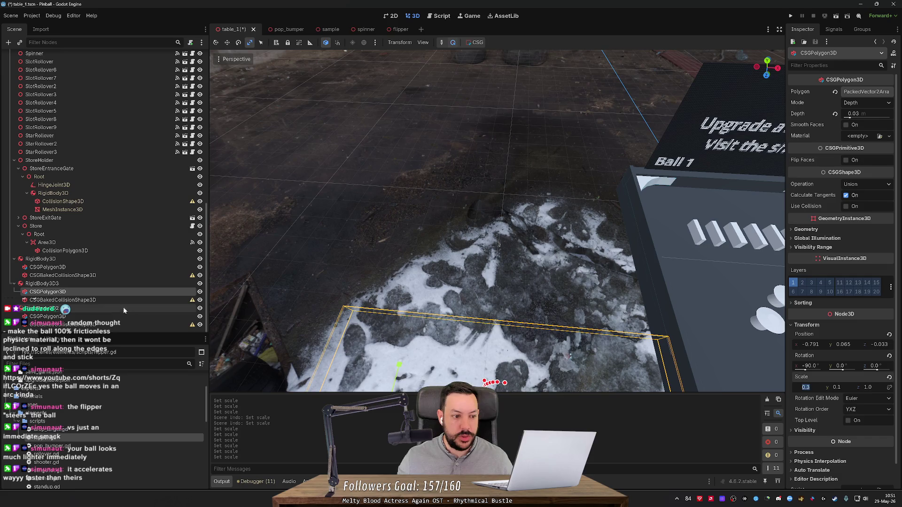
# - Set the CSGBakedCollisionShape3D's Transform Scale to x 0.3, y 0.1
pyautogui.click(137, 302)
pyautogui.click(803, 179)
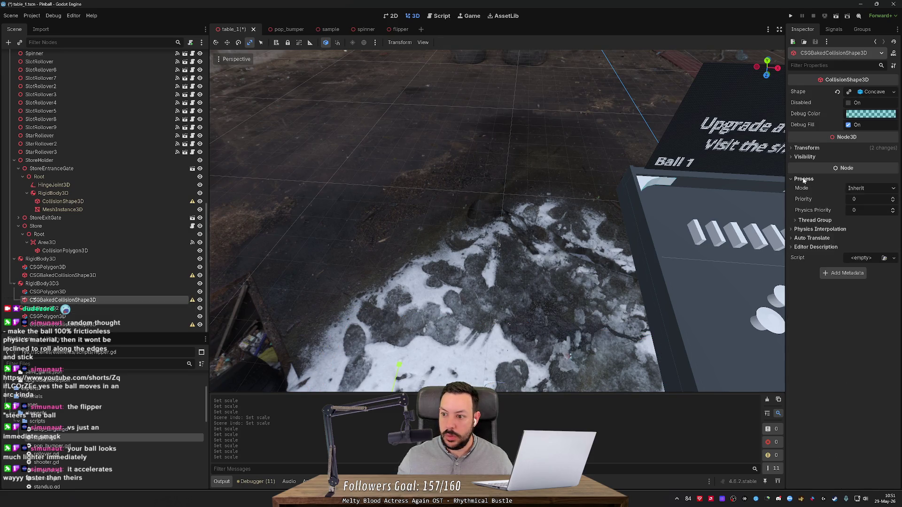
pyautogui.click(805, 149)
pyautogui.click(810, 210)
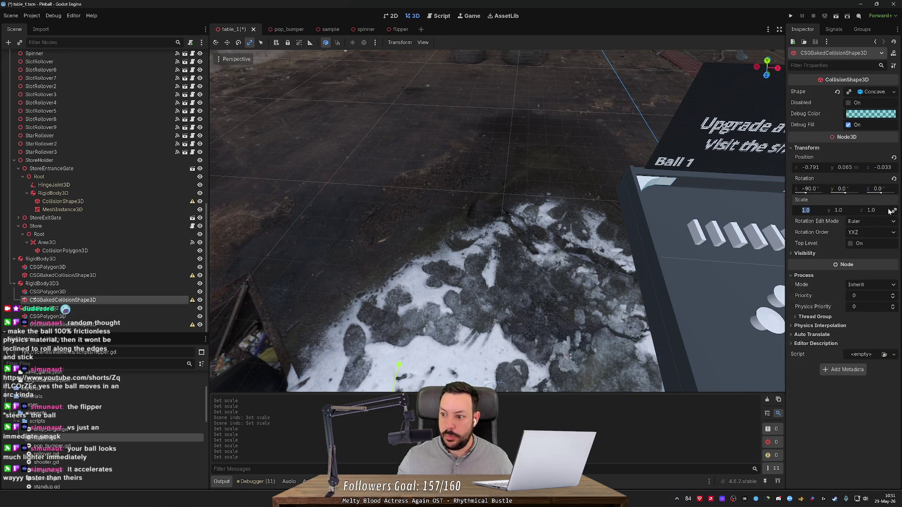
pyautogui.write('0.3')
pyautogui.click(847, 210)
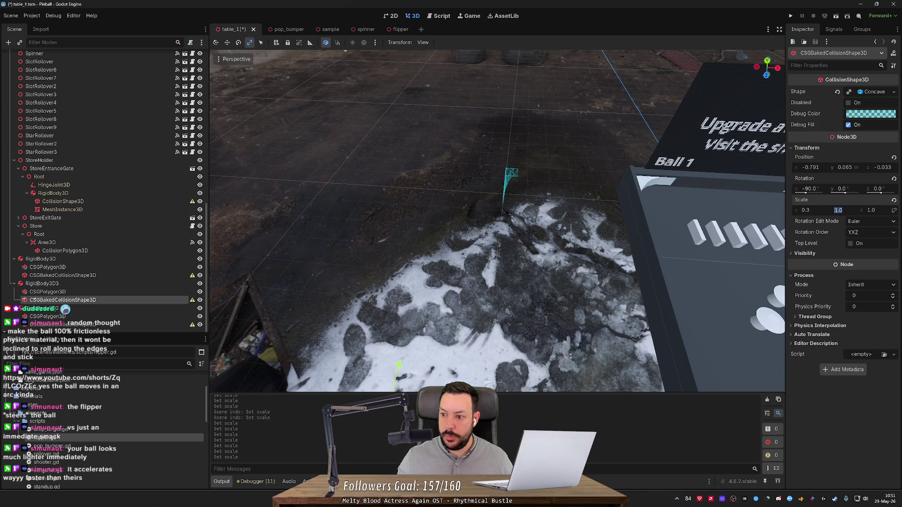
pyautogui.write('0.1')
pyautogui.press('Return')
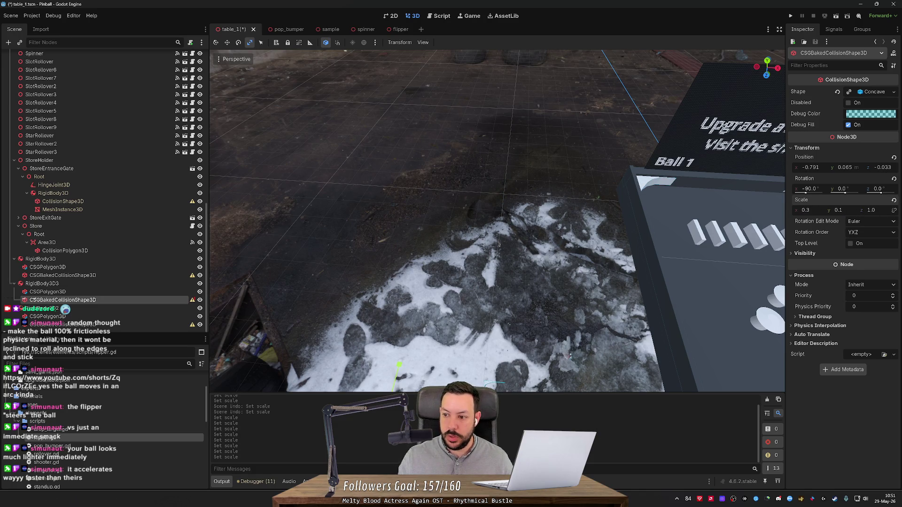
pyautogui.press('f')
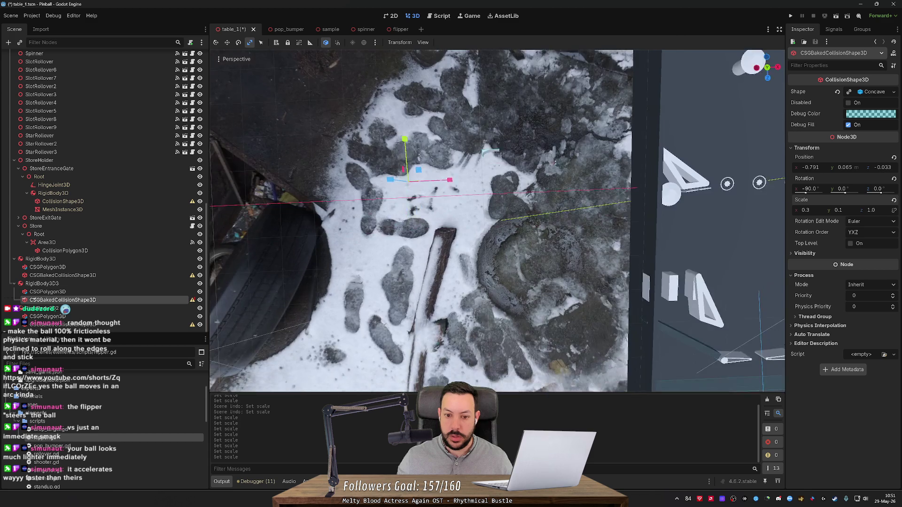
# - Select and frame RigidBody3D3, then move it onto the table at 0.289, 0.0, -0.294
pyautogui.click(47, 292)
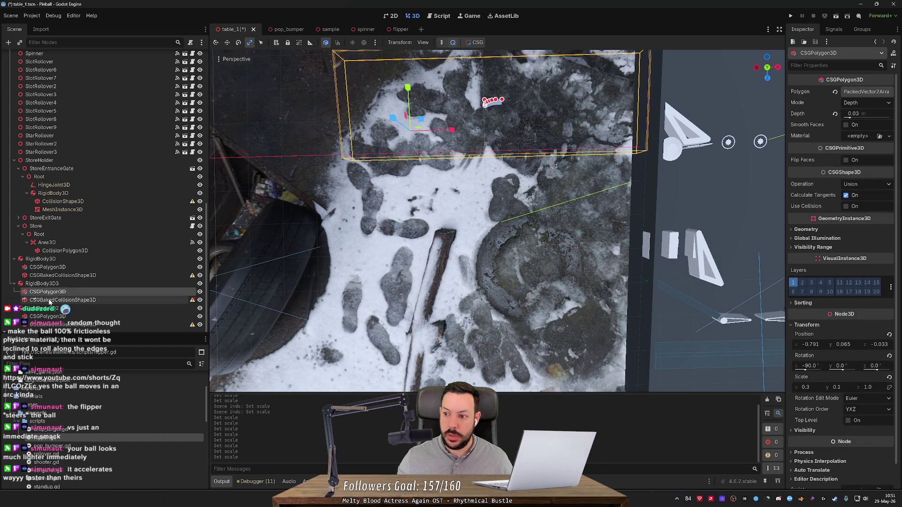
pyautogui.click(50, 301)
pyautogui.press('f')
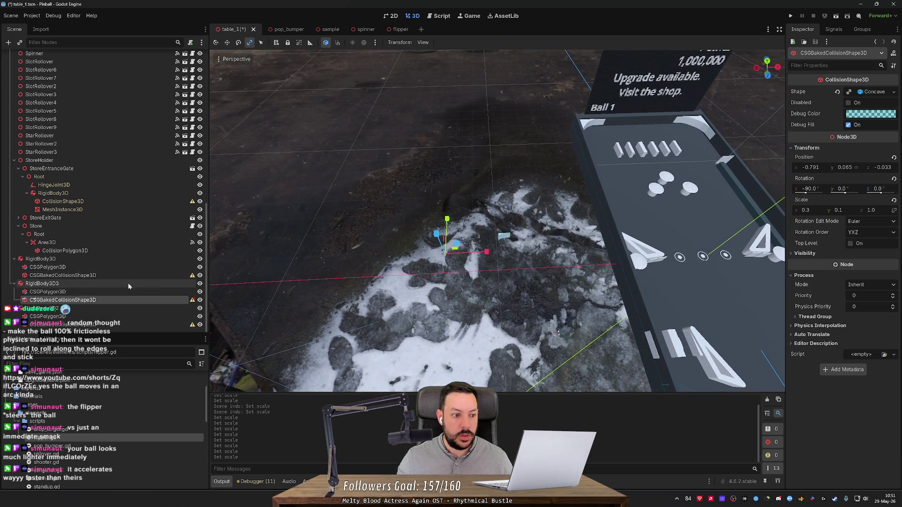
pyautogui.click(128, 283)
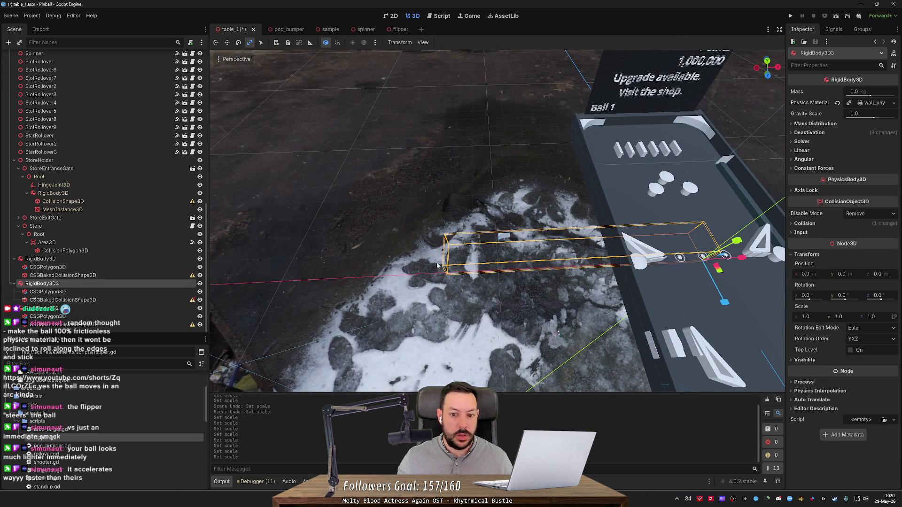
pyautogui.press('f')
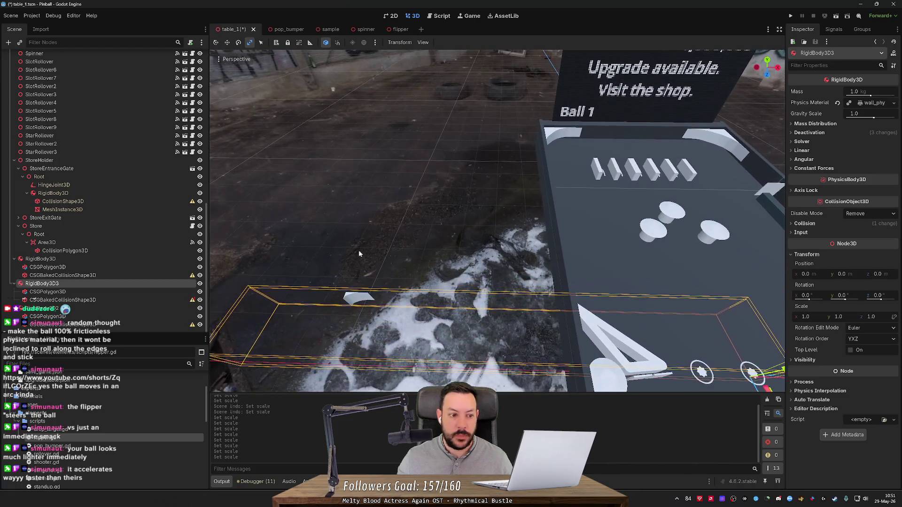
pyautogui.click(117, 298)
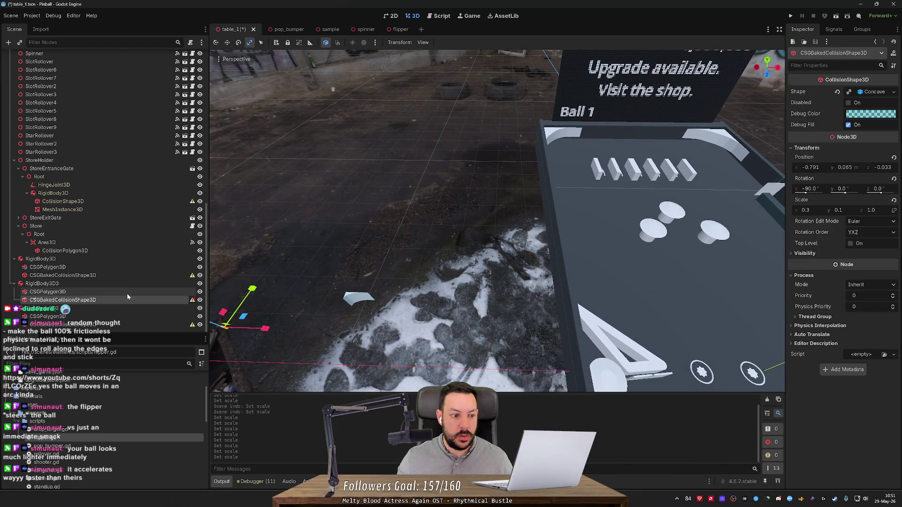
pyautogui.click(127, 283)
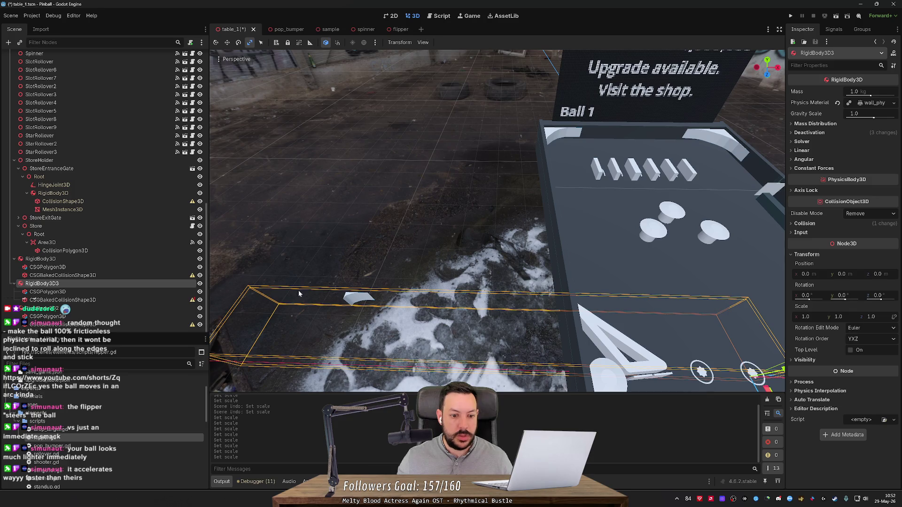
pyautogui.press('f')
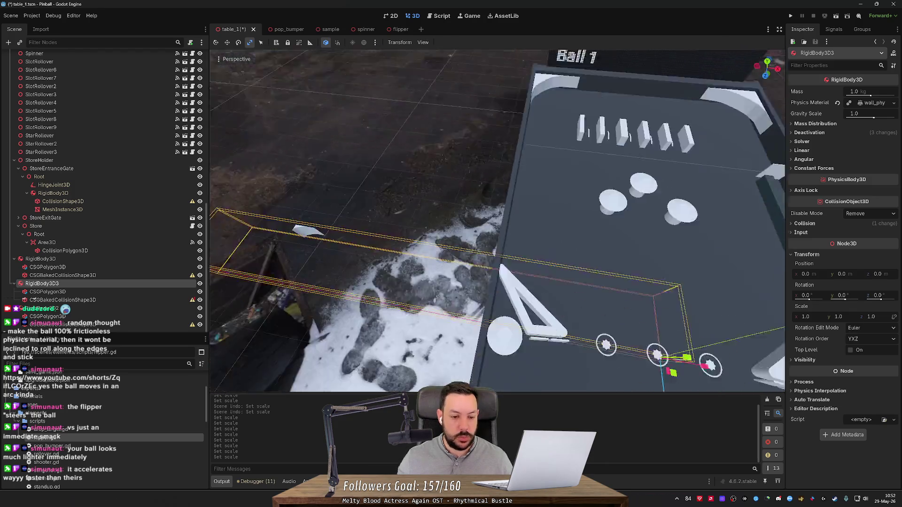
pyautogui.moveTo(639, 259); pyautogui.dragTo(571, 142)
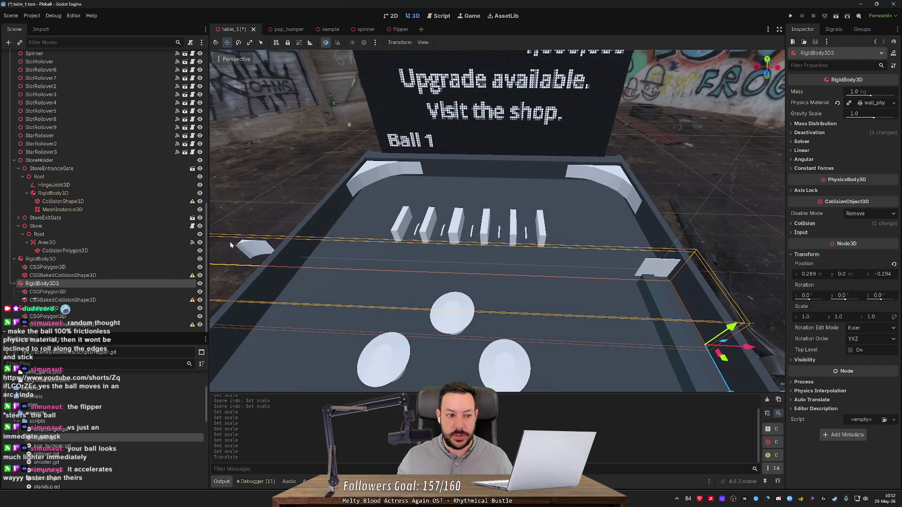
# - Adjust the wall polygon's Custom AABB x value, then reset it to zero
pyautogui.click(75, 291)
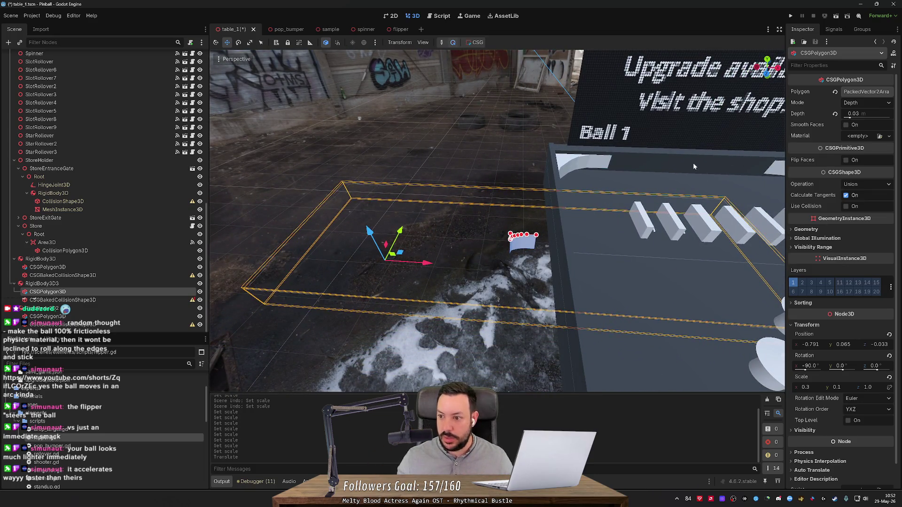
pyautogui.click(795, 230)
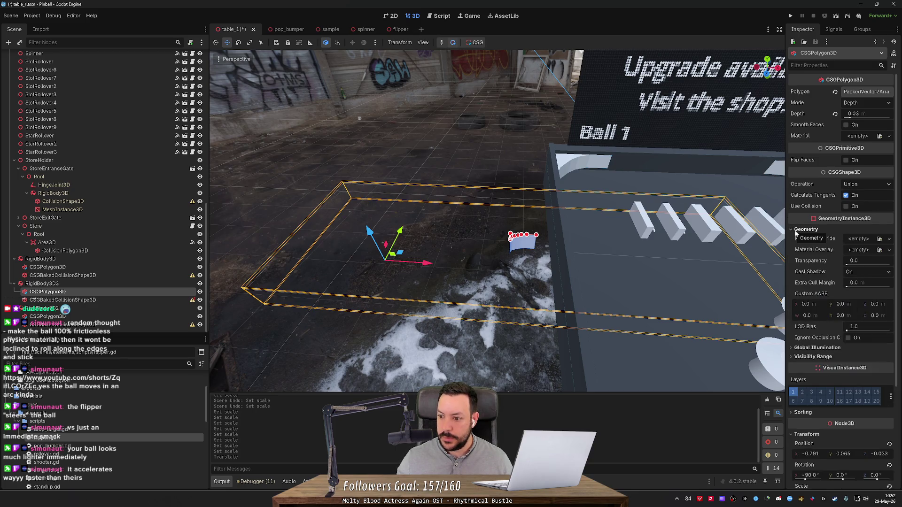
pyautogui.moveTo(809, 304); pyautogui.dragTo(861, 318)
pyautogui.click(888, 293)
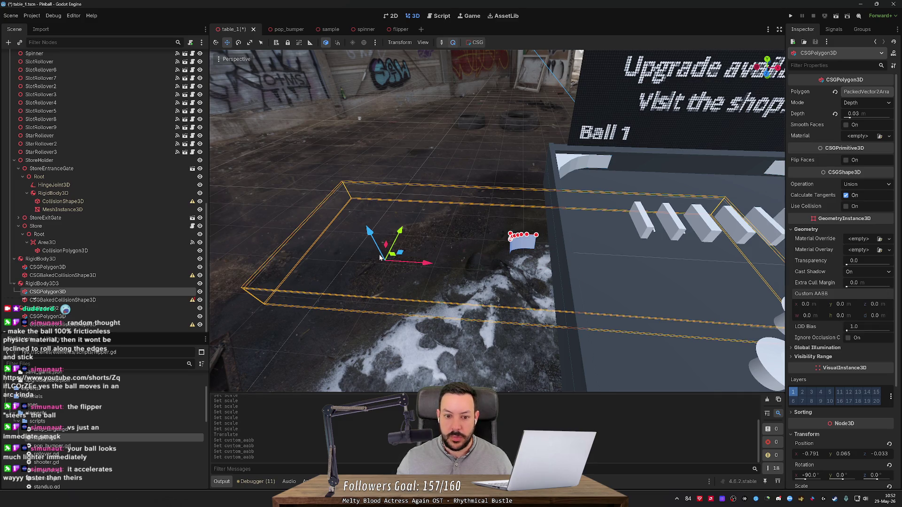
# - Move RigidBody3D3 up near the top lanes, to position 0.656, 0.0, -0.528
pyautogui.click(131, 284)
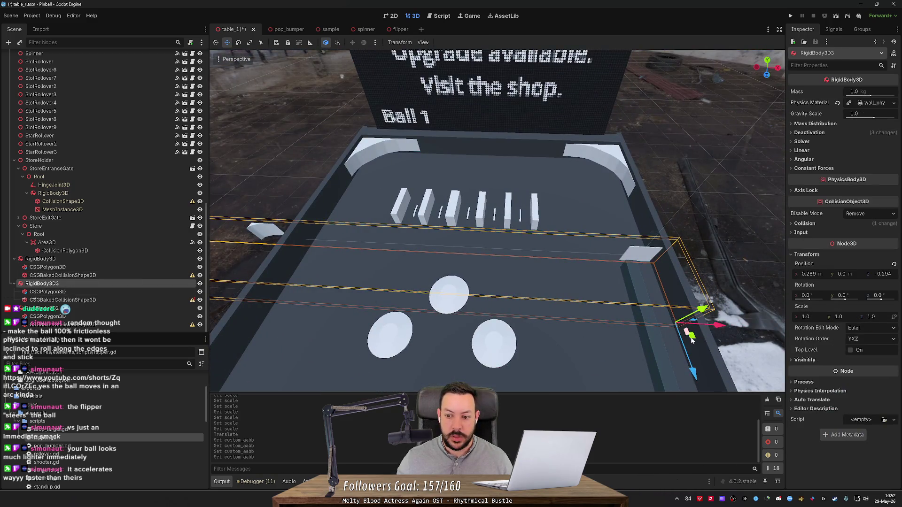
pyautogui.moveTo(697, 337)
pyautogui.mouseDown()
pyautogui.moveTo(848, 220)
pyautogui.moveTo(835, 215)
pyautogui.mouseUp()
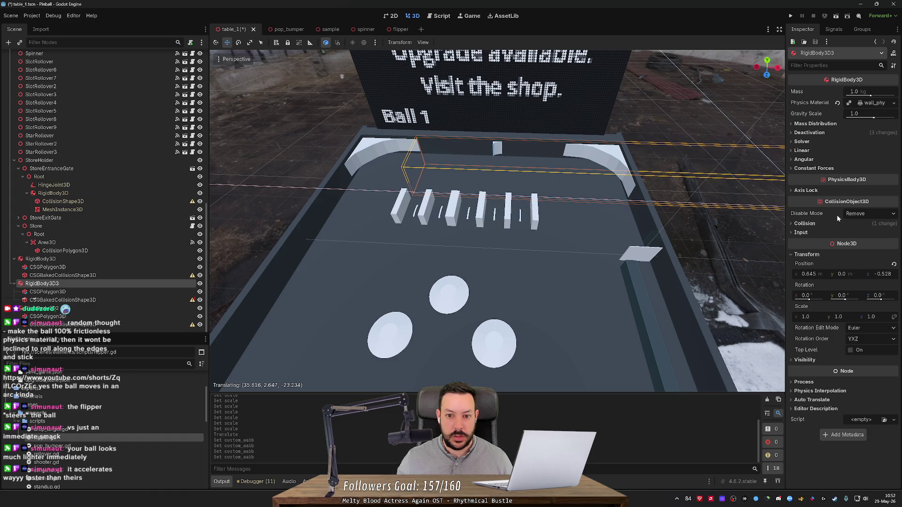
pyautogui.moveTo(836, 215)
pyautogui.mouseDown()
pyautogui.moveTo(858, 215)
pyautogui.moveTo(842, 215)
pyautogui.mouseUp()
# - Place RigidBody3D3 at 0.761, 0.0, -0.527 beside the upper guide, undoing a stray move
pyautogui.press('f')
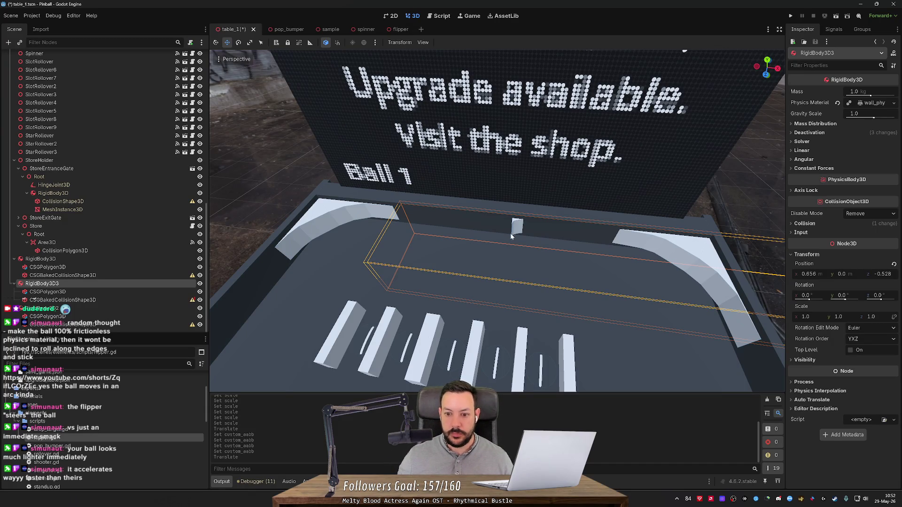
pyautogui.moveTo(532, 236); pyautogui.dragTo(484, 239)
pyautogui.moveTo(658, 282)
pyautogui.mouseDown()
pyautogui.moveTo(702, 299)
pyautogui.moveTo(740, 303)
pyautogui.moveTo(737, 295)
pyautogui.mouseUp()
pyautogui.hotkey('ctrl', 'z')
pyautogui.scroll(5, 737, 295)
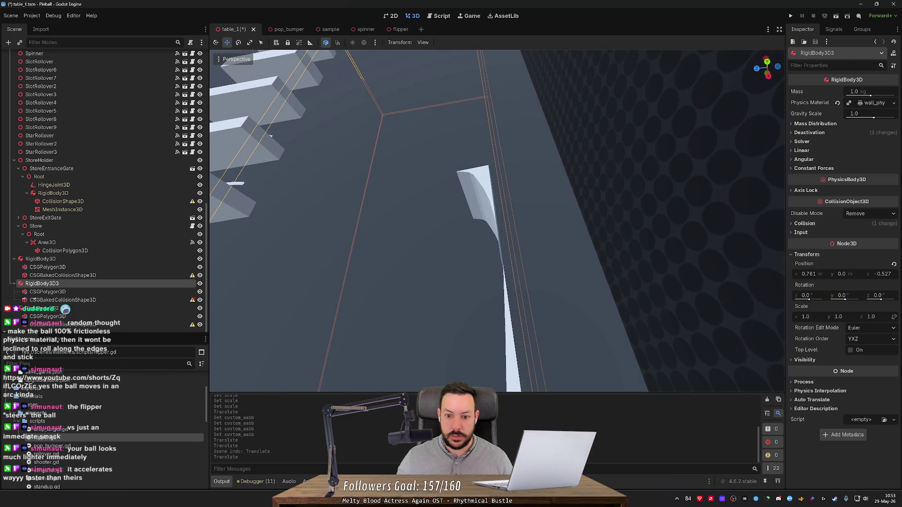
pyautogui.click(478, 191)
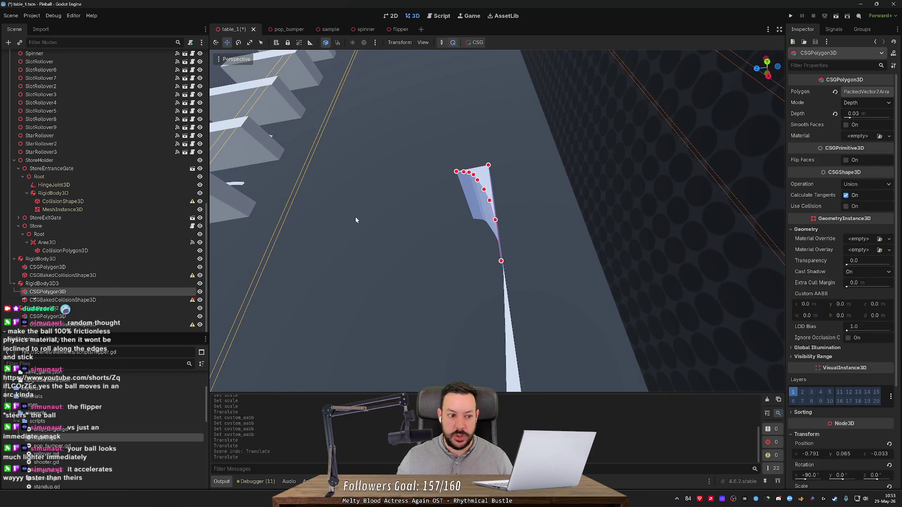
pyautogui.click(118, 283)
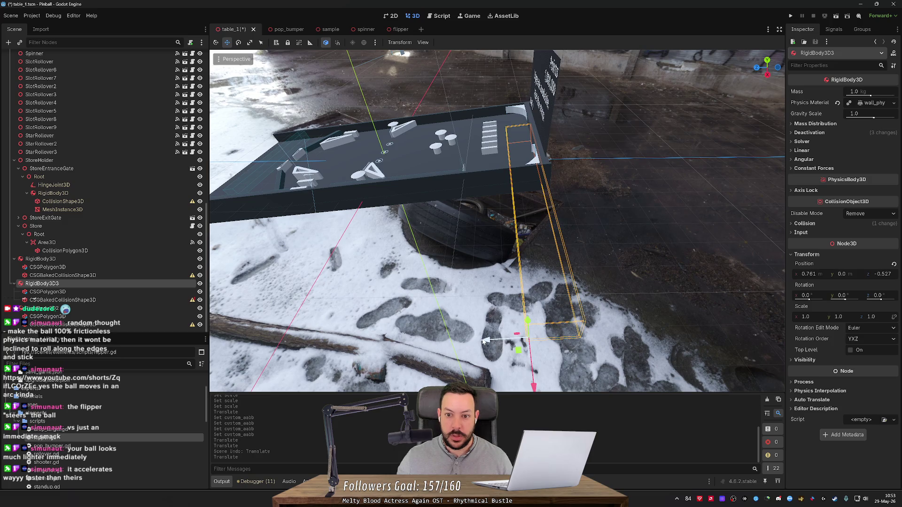
pyautogui.scroll(3, 485, 341)
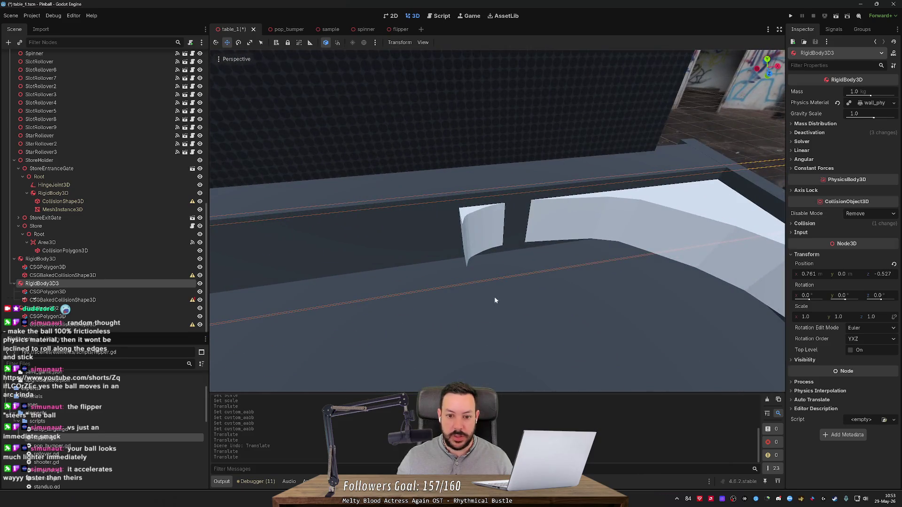
pyautogui.click(103, 300)
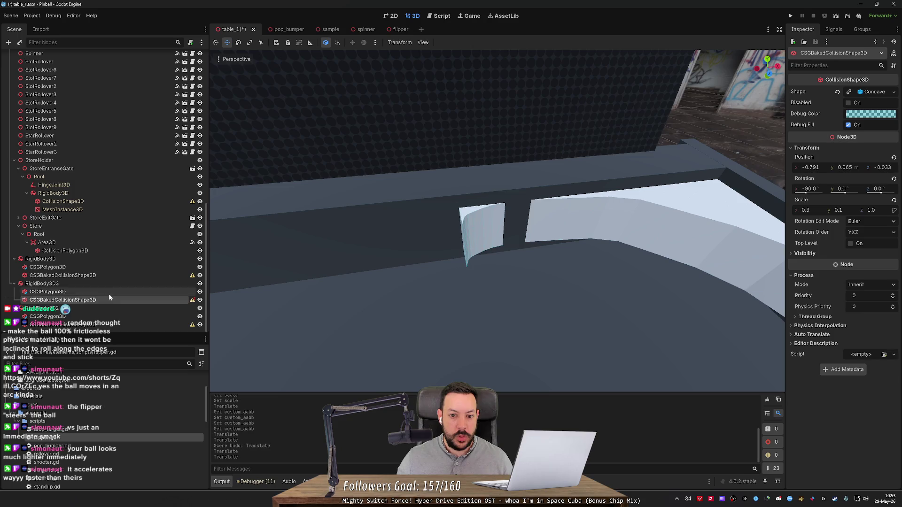
pyautogui.click(107, 292)
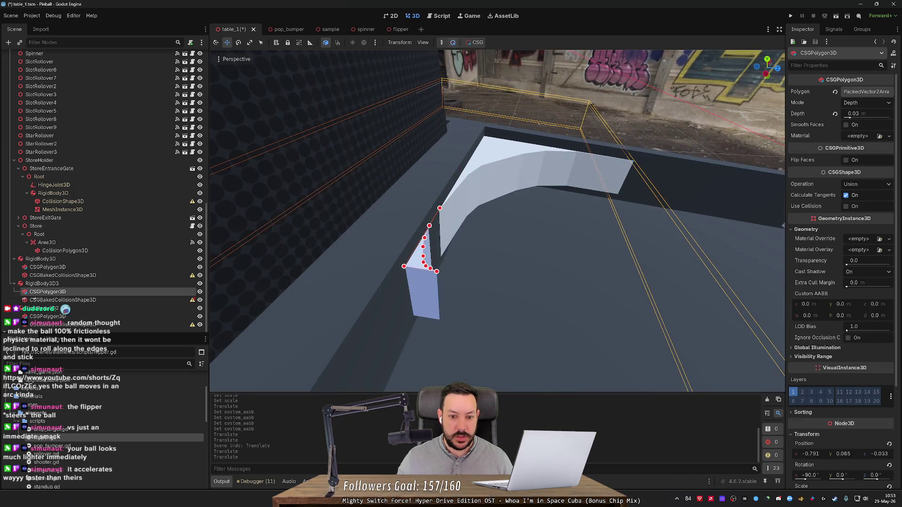
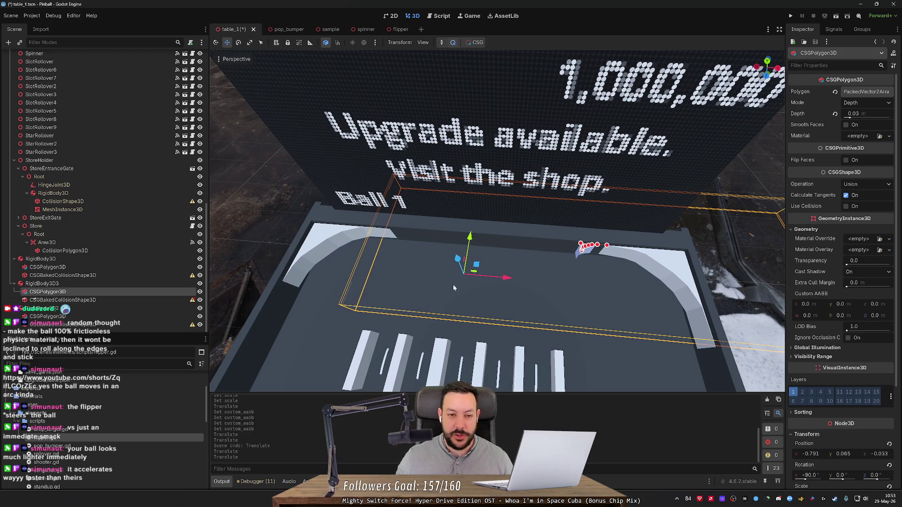
# - Frame the CSGPolygon3D rail and delete three points from its end
pyautogui.press('f')
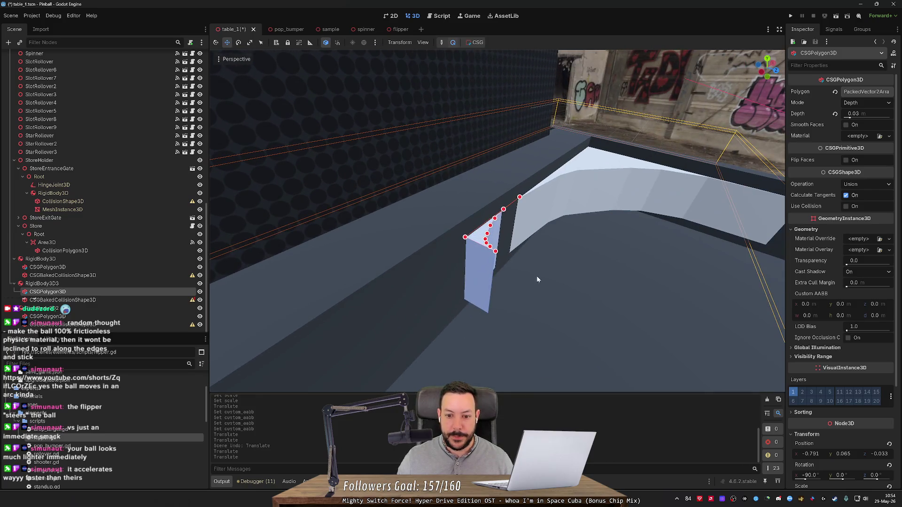
pyautogui.rightClick(494, 301)
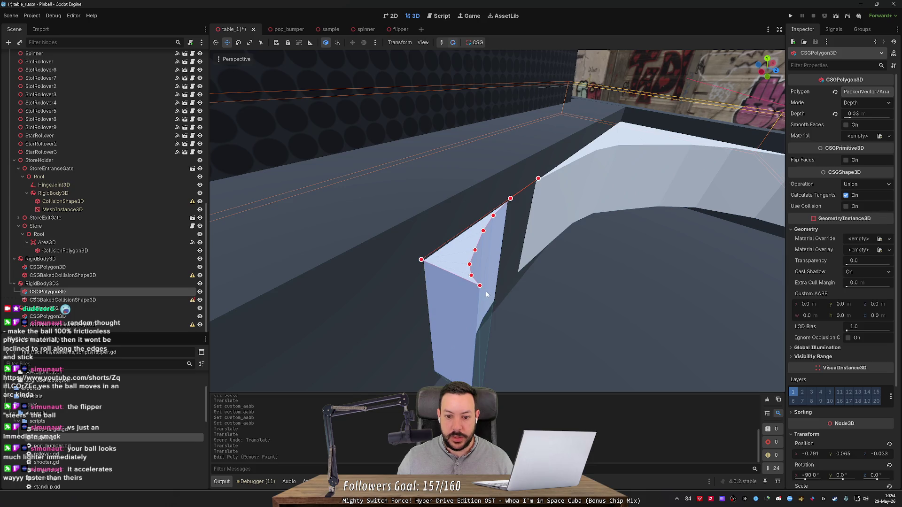
pyautogui.rightClick(480, 286)
pyautogui.rightClick(471, 276)
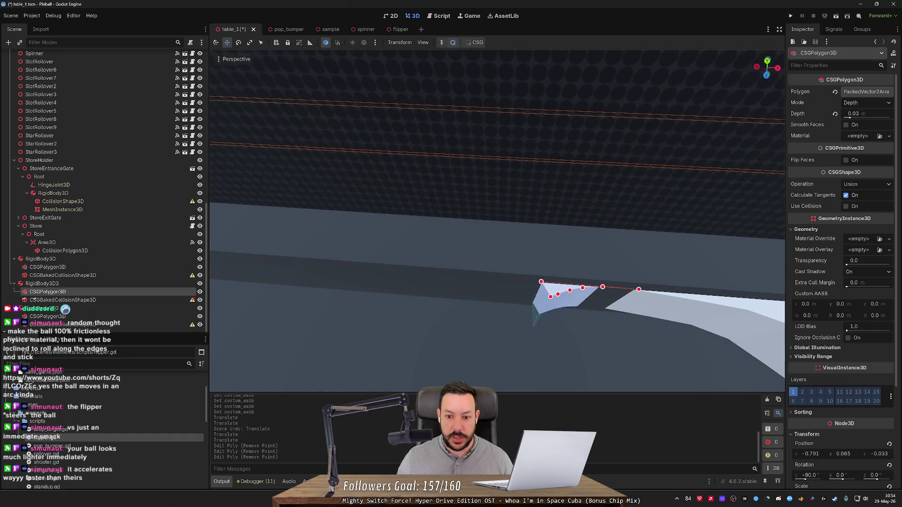
# - Bake a collision shape from the trimmed rail through the CSG menu
pyautogui.click(399, 42)
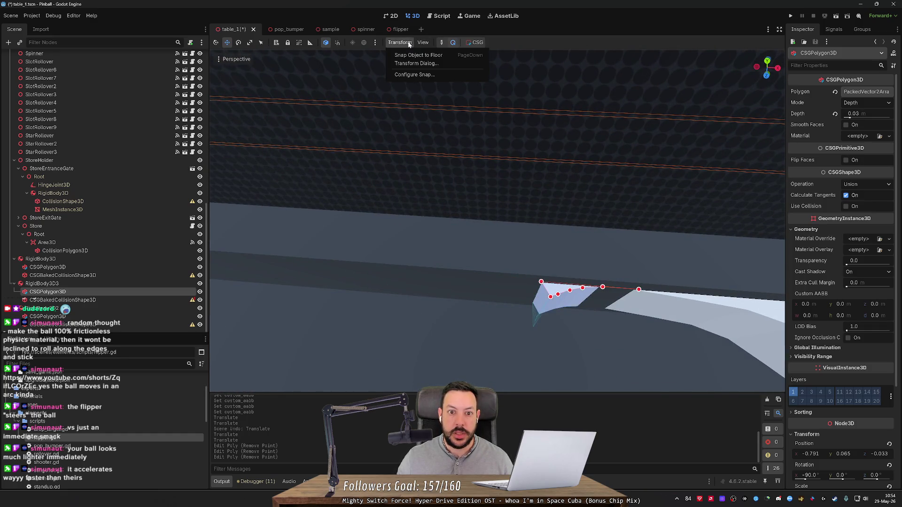
pyautogui.click(478, 43)
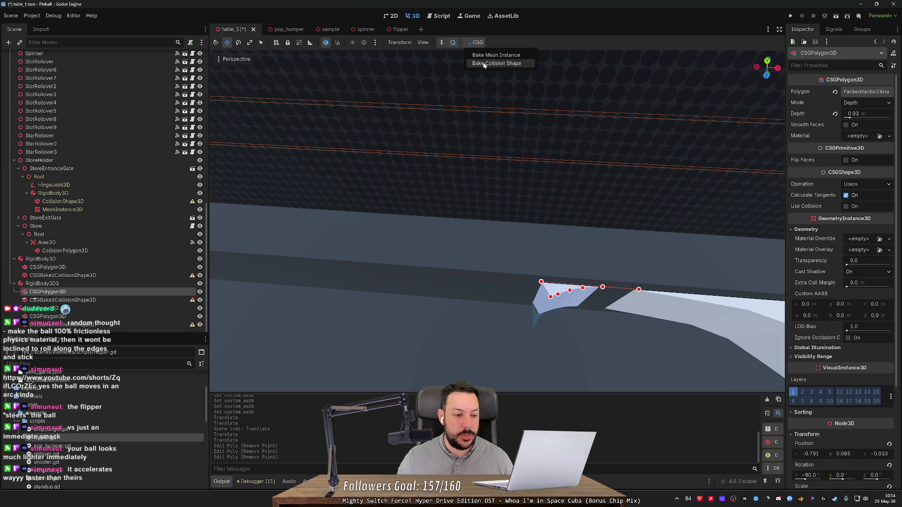
pyautogui.click(484, 65)
# - Delete the outdated CSGBakedCollisionShape3D node after confirming, then select the RigidBody3D2 rail body
pyautogui.click(121, 305)
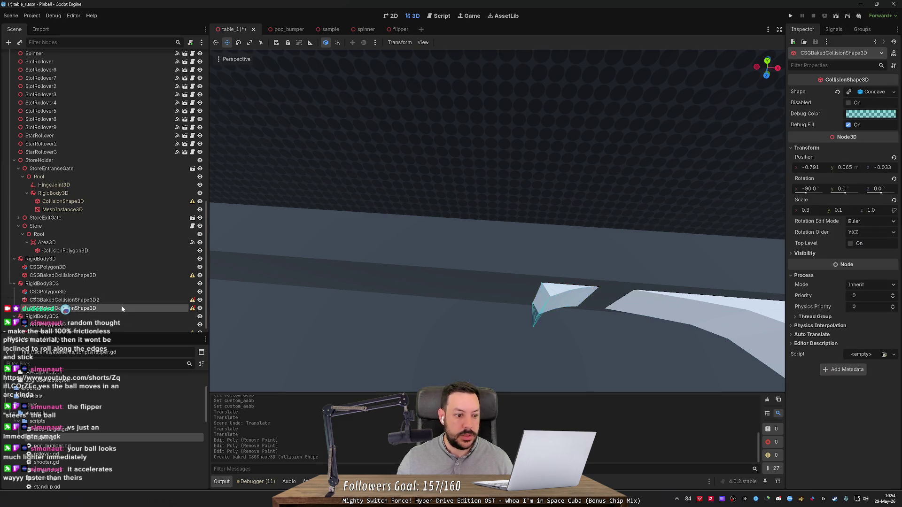
pyautogui.press('Delete')
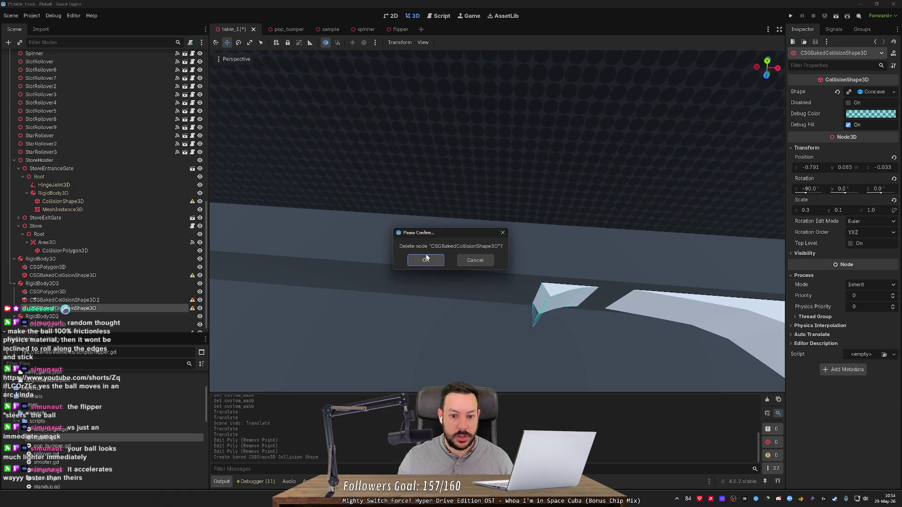
pyautogui.click(424, 260)
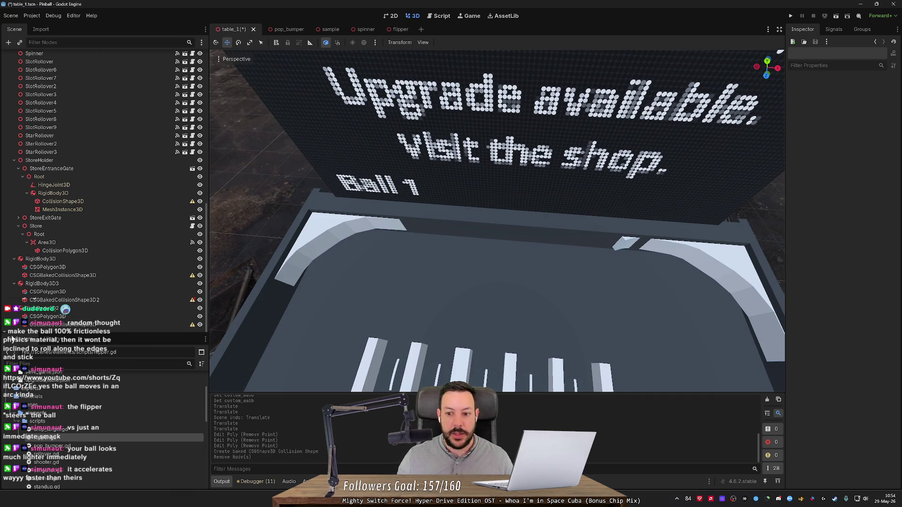
pyautogui.click(67, 309)
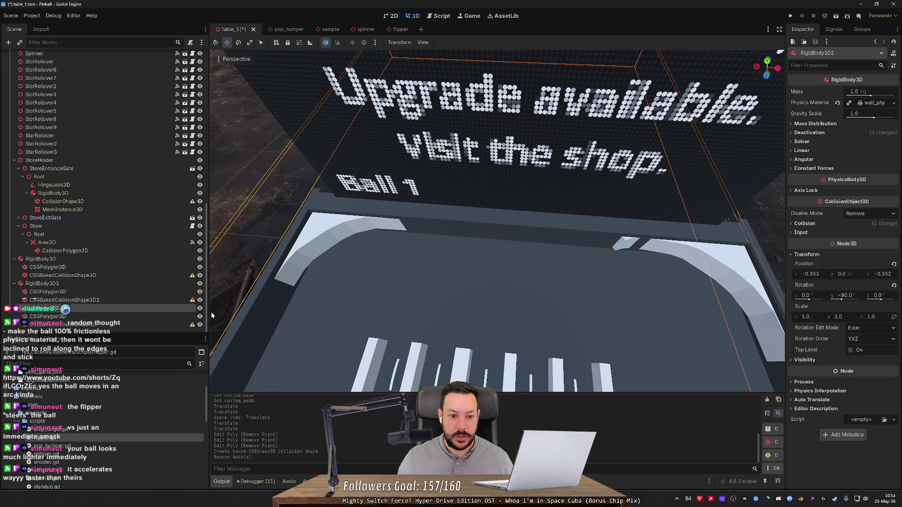
# - Duplicate RigidBody3D2 and slide the copy sideways, then undo both changes
pyautogui.hotkey('ctrl', 'd')
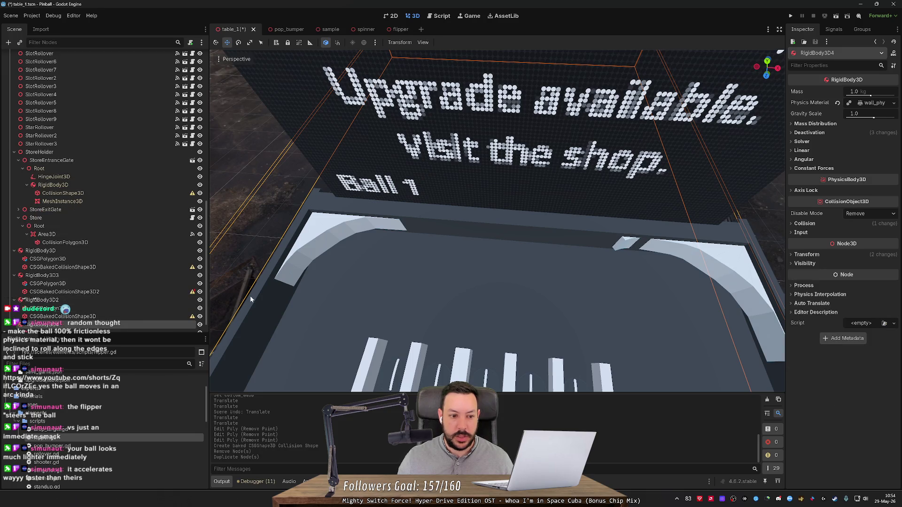
pyautogui.scroll(-8, 339, 309)
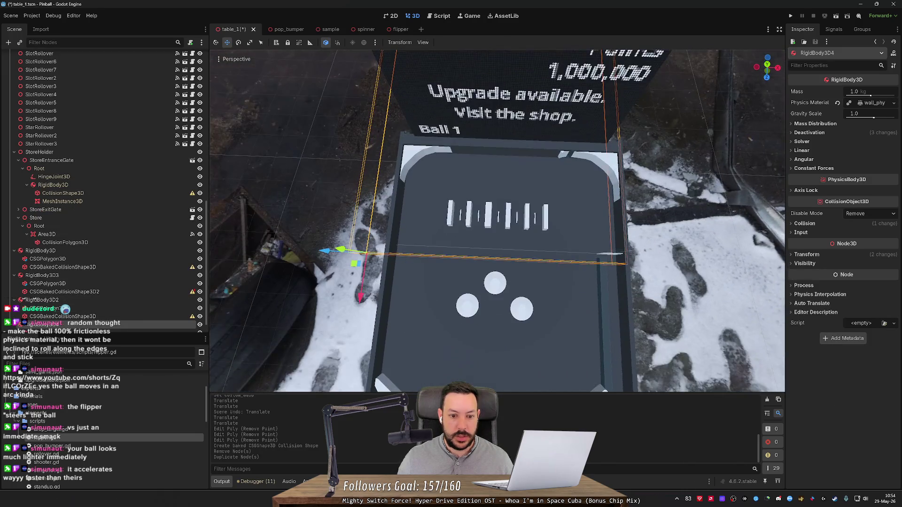
pyautogui.moveTo(326, 255); pyautogui.dragTo(208, 254)
pyautogui.hotkey('ctrl', 'z')
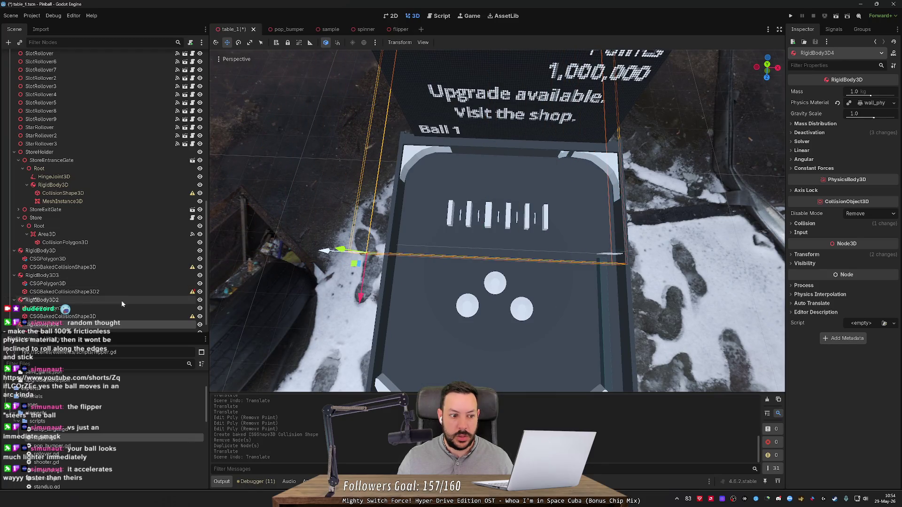
pyautogui.hotkey('ctrl', 'z')
pyautogui.scroll(3, 406, 241)
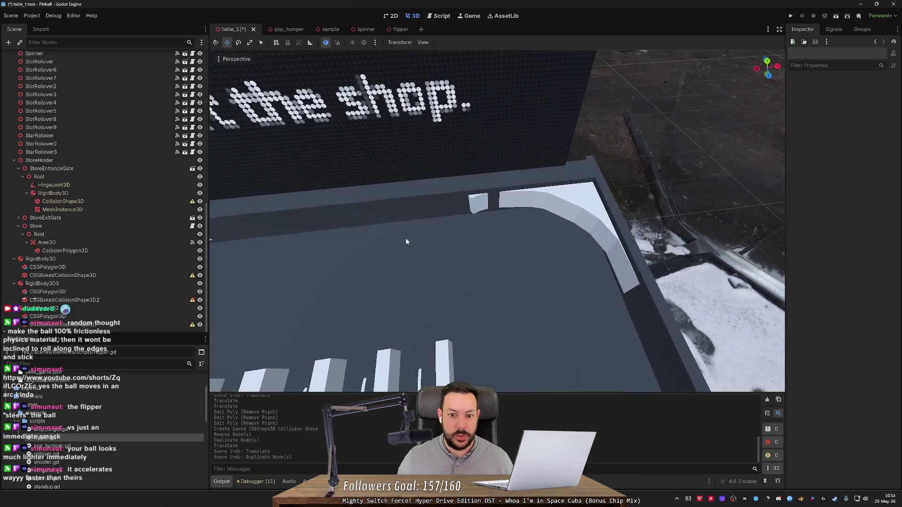
# - Select RigidBody3D3, duplicate it and drag the copy left along X
pyautogui.click(474, 201)
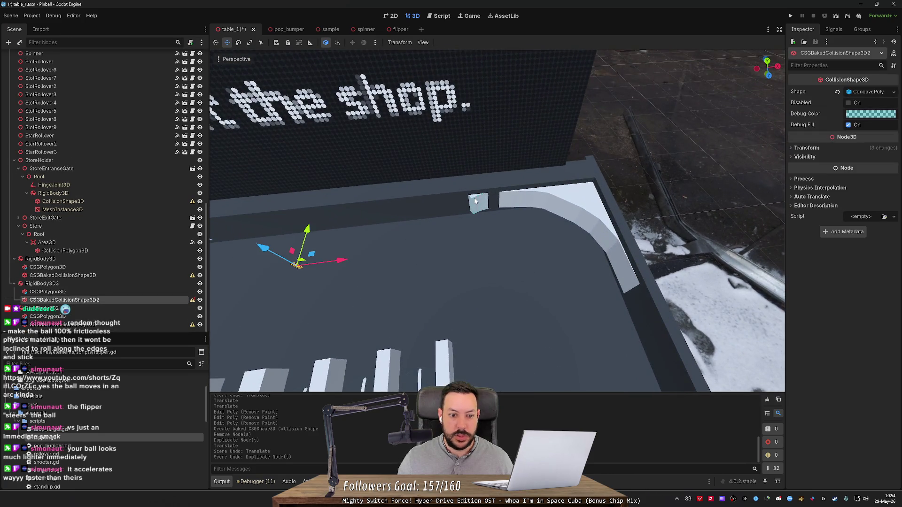
pyautogui.click(127, 292)
pyautogui.click(128, 284)
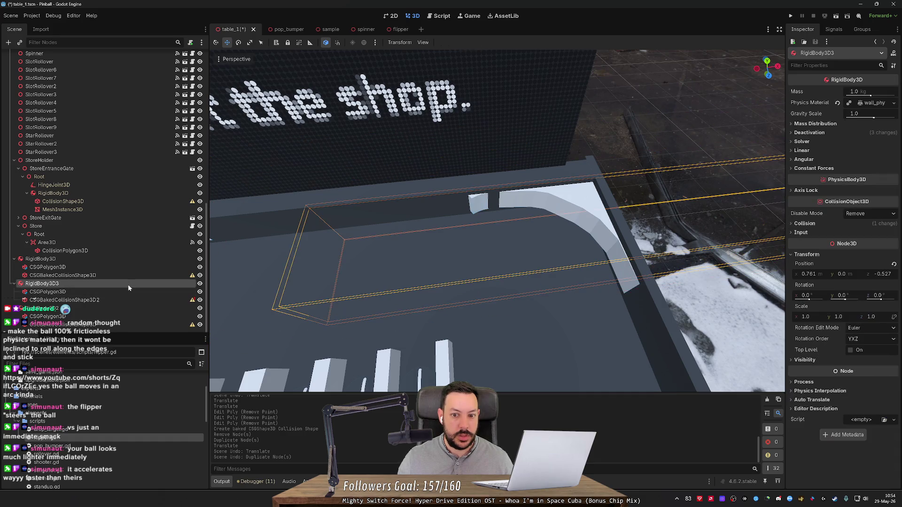
pyautogui.scroll(-5, 296, 314)
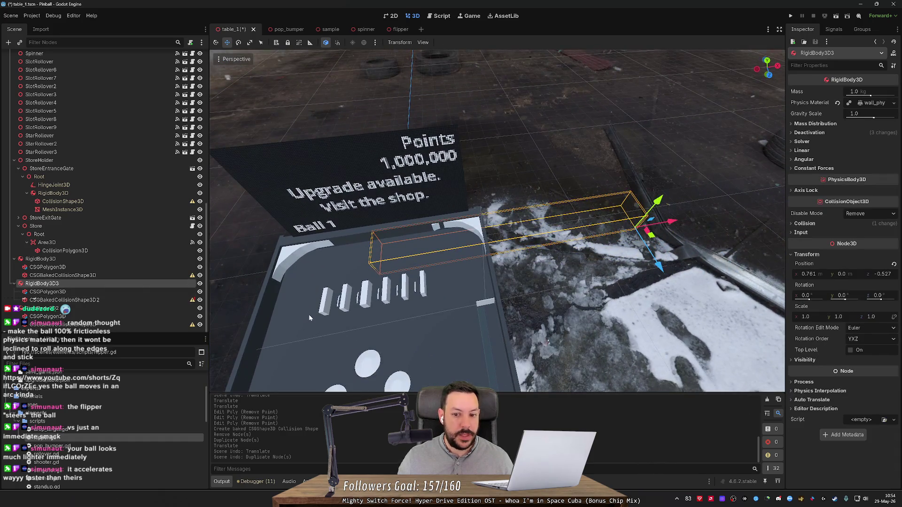
pyautogui.hotkey('ctrl', 'd')
pyautogui.moveTo(676, 223); pyautogui.dragTo(602, 249)
pyautogui.scroll(6, 602, 249)
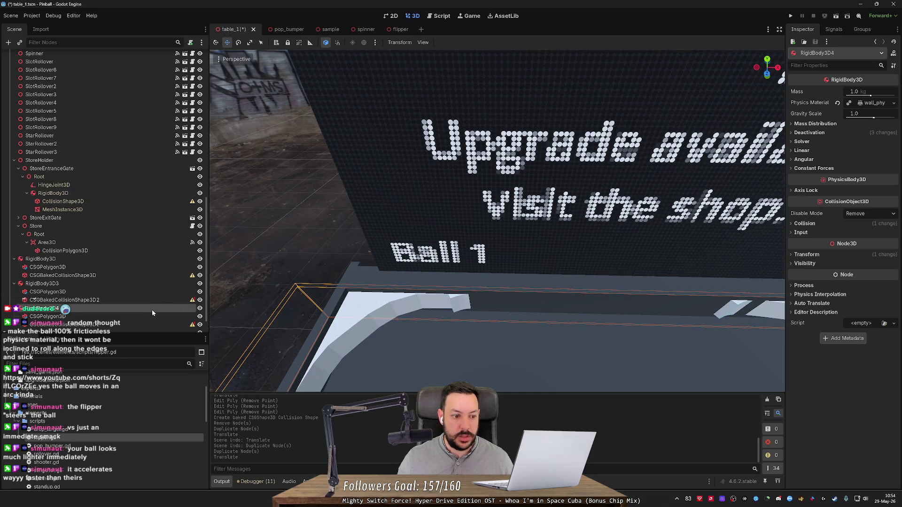
# - Mirror the copied rail RigidBody3D4 by setting its X scale to -1, then frame the table
pyautogui.click(804, 258)
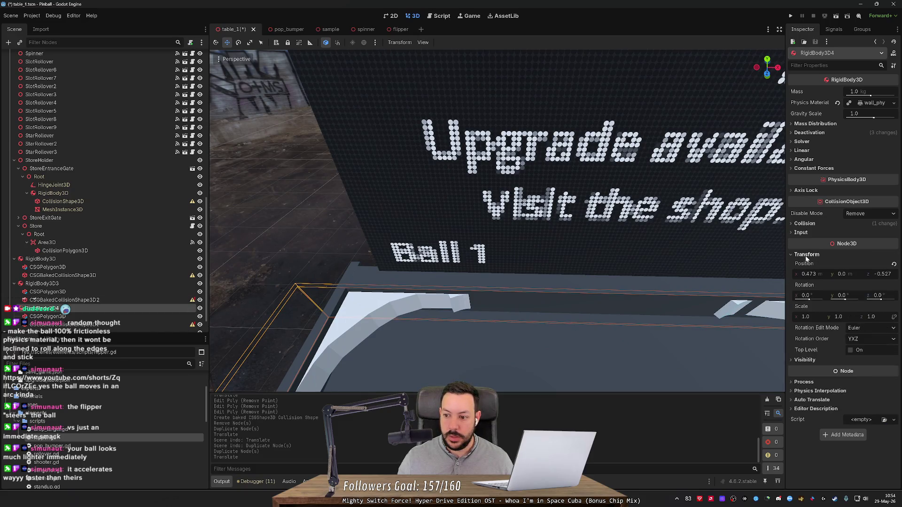
pyautogui.click(811, 315)
pyautogui.write('-1')
pyautogui.press('Return')
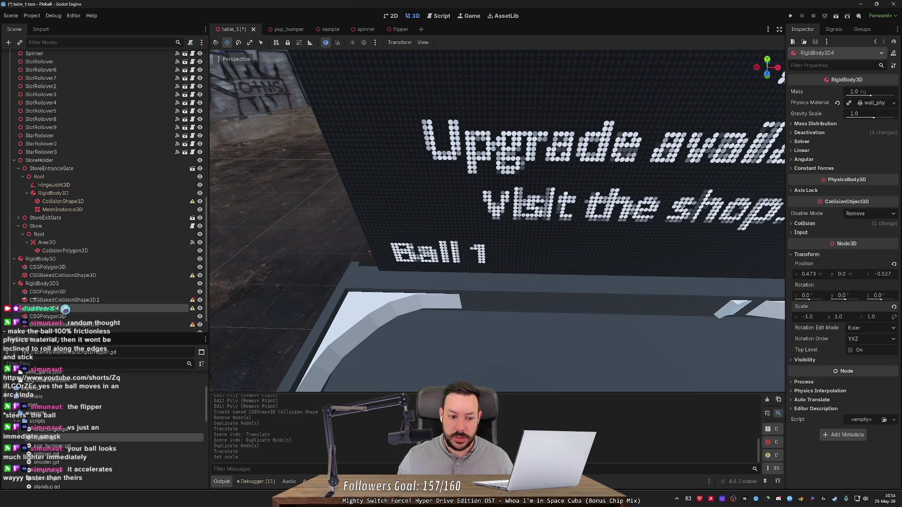
pyautogui.press('f')
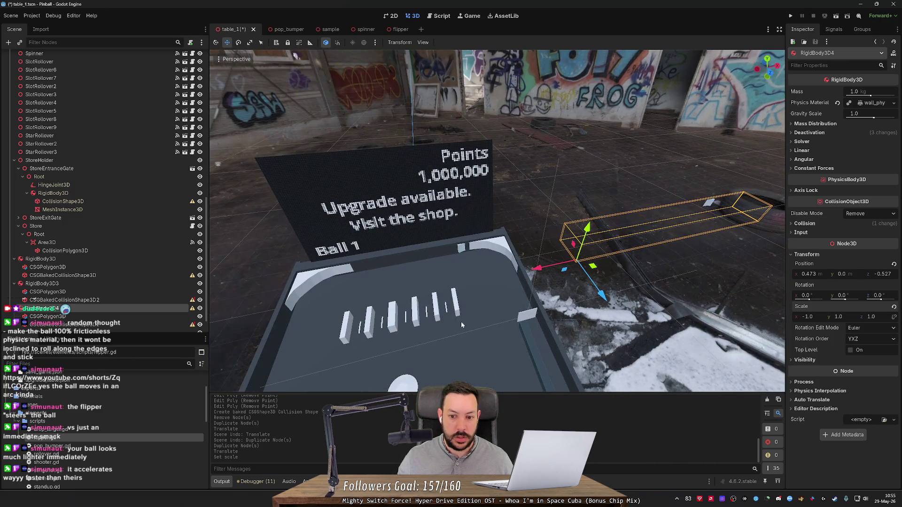
pyautogui.click(309, 281)
pyautogui.scroll(-1, 87, 122)
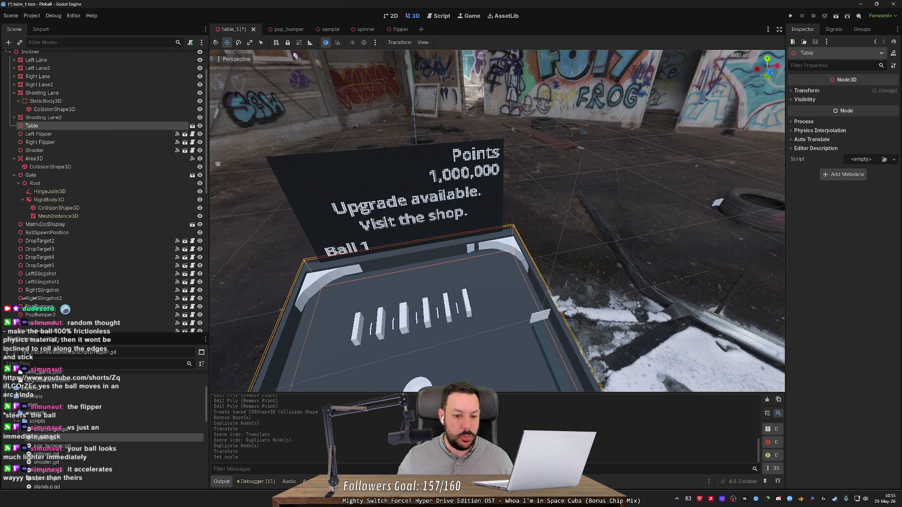
pyautogui.press('f')
pyautogui.scroll(-10, 157, 219)
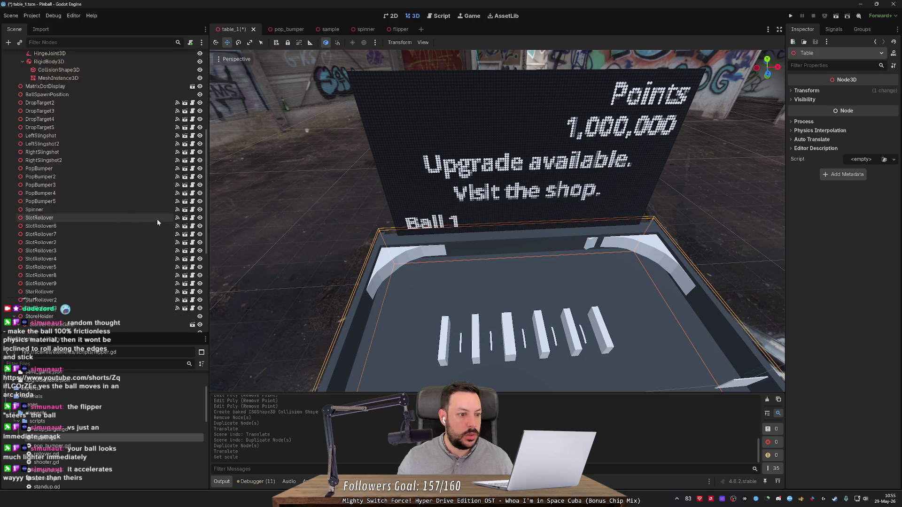
pyautogui.click(134, 234)
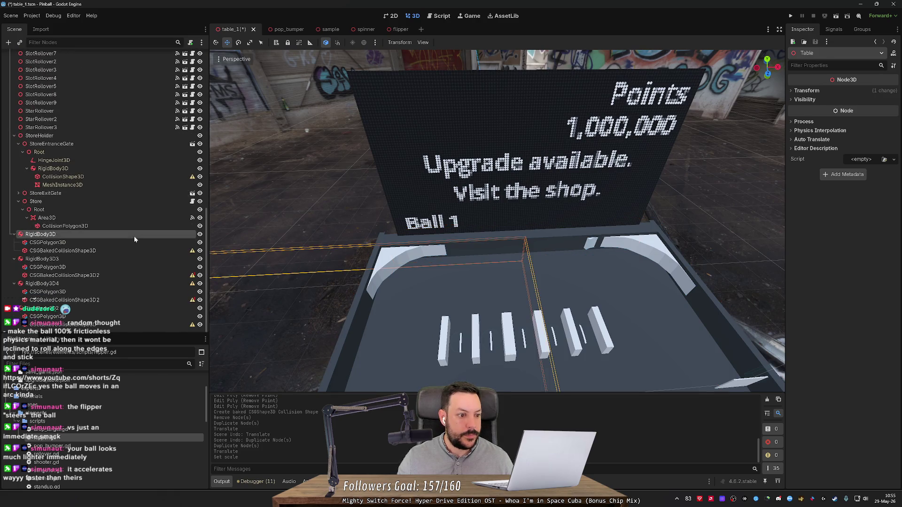
pyautogui.click(123, 260)
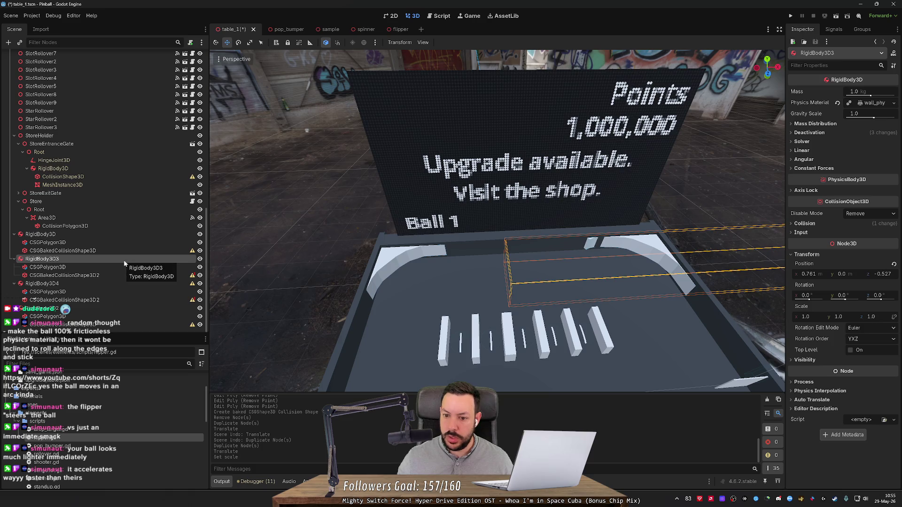
pyautogui.click(122, 234)
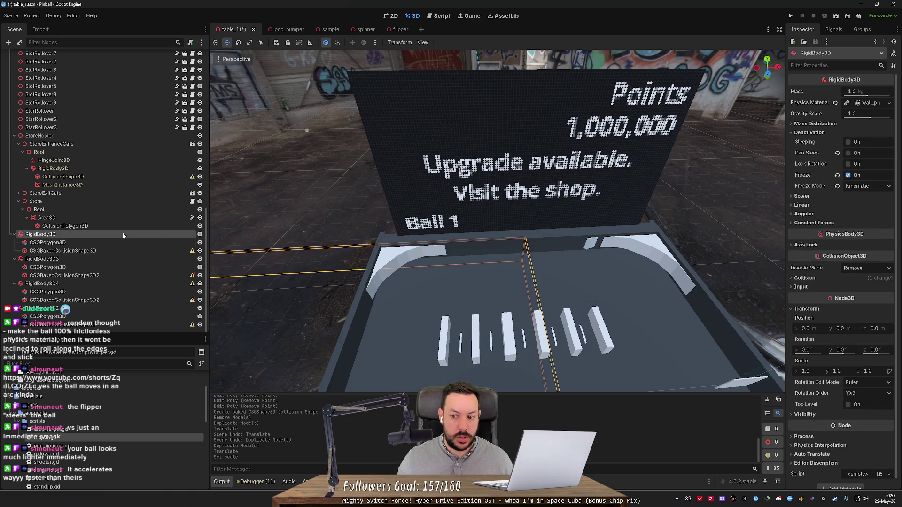
pyautogui.press('f')
pyautogui.moveTo(238, 218); pyautogui.dragTo(237, 219)
pyautogui.click(200, 234)
pyautogui.click(200, 234)
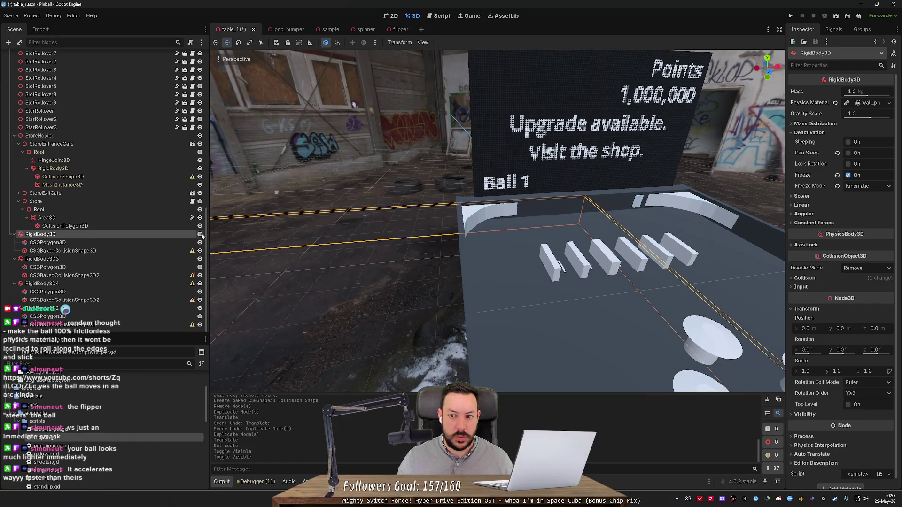
pyautogui.scroll(3, 497, 221)
pyautogui.scroll(5, 343, 111)
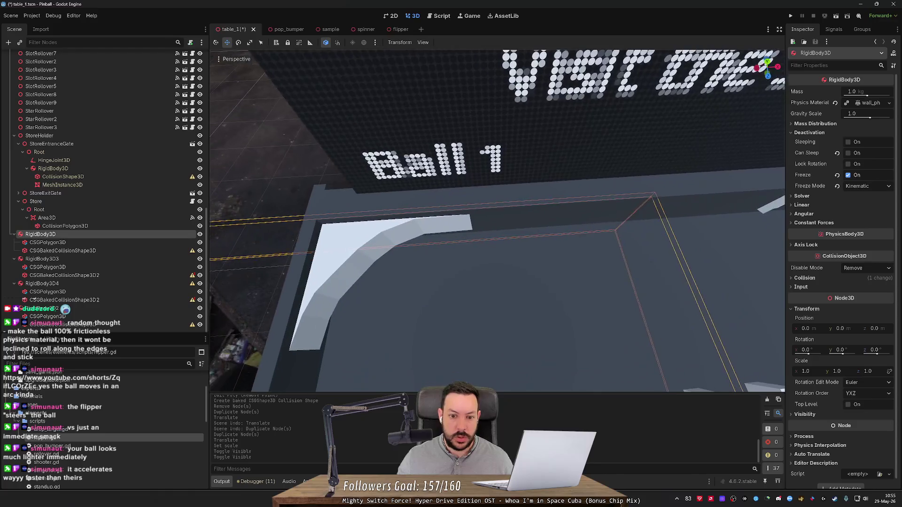
pyautogui.scroll(2, 344, 112)
pyautogui.moveTo(237, 218); pyautogui.dragTo(237, 219)
pyautogui.moveTo(497, 221); pyautogui.dragTo(497, 221)
pyautogui.scroll(1, 437, 249)
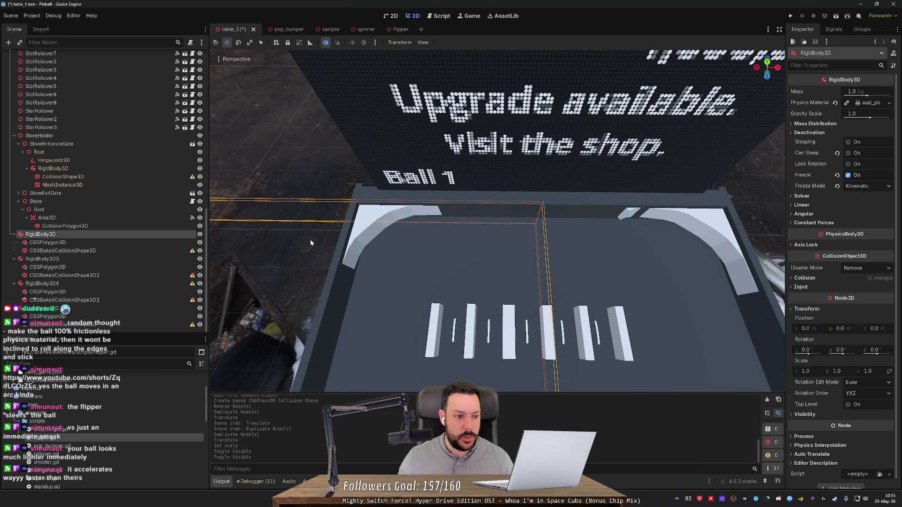
pyautogui.moveTo(194, 253)
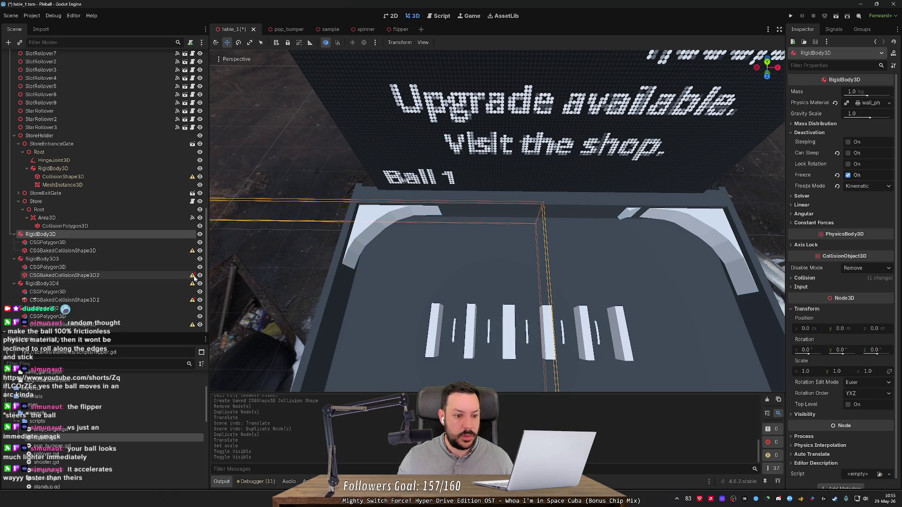
pyautogui.moveTo(194, 278)
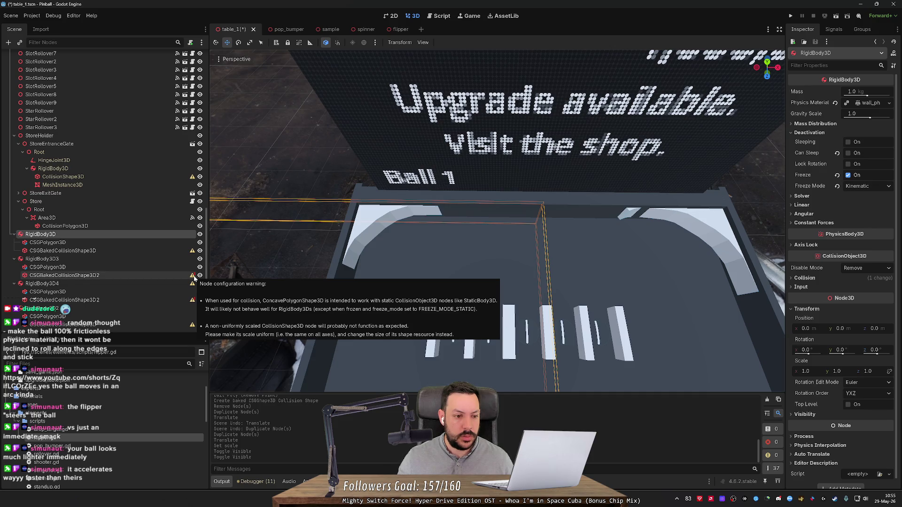
pyautogui.click(170, 276)
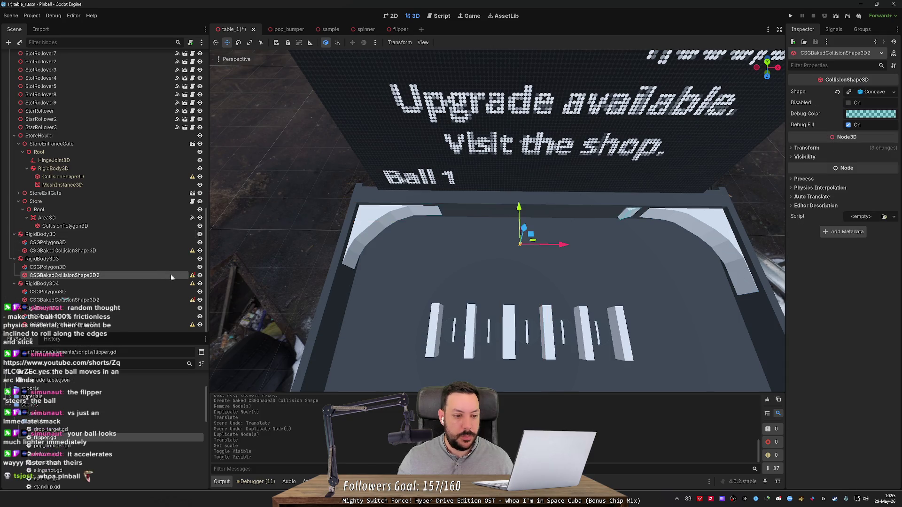
# - Read and dismiss CSGBakedCollisionShape3D2's configuration warning, then expand its Transform properties
pyautogui.click(191, 276)
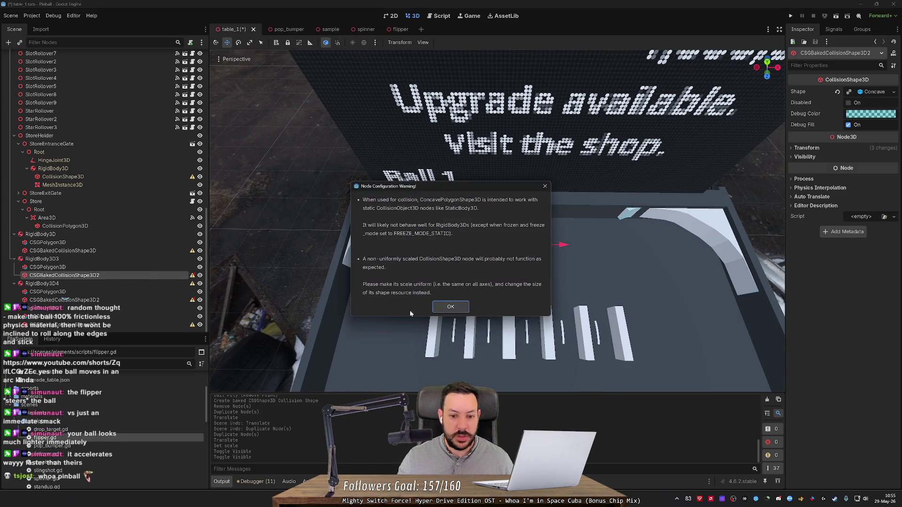
pyautogui.click(454, 309)
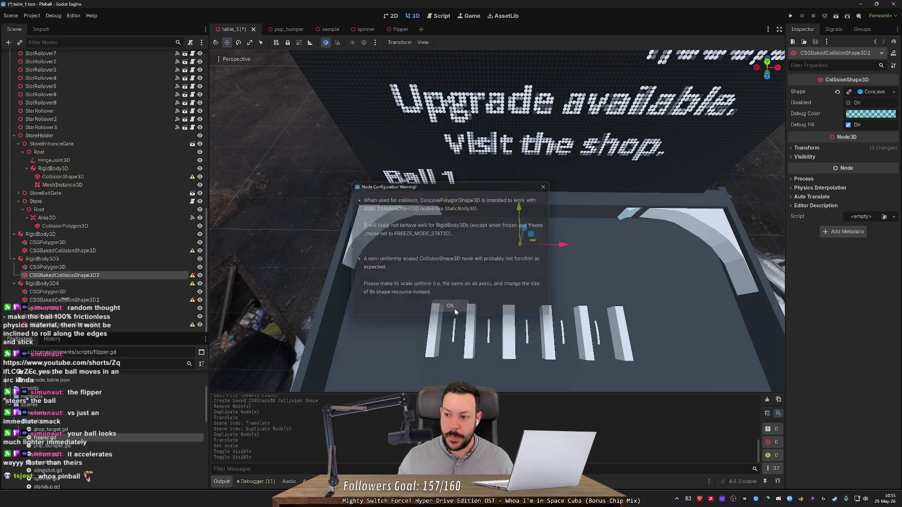
pyautogui.click(804, 179)
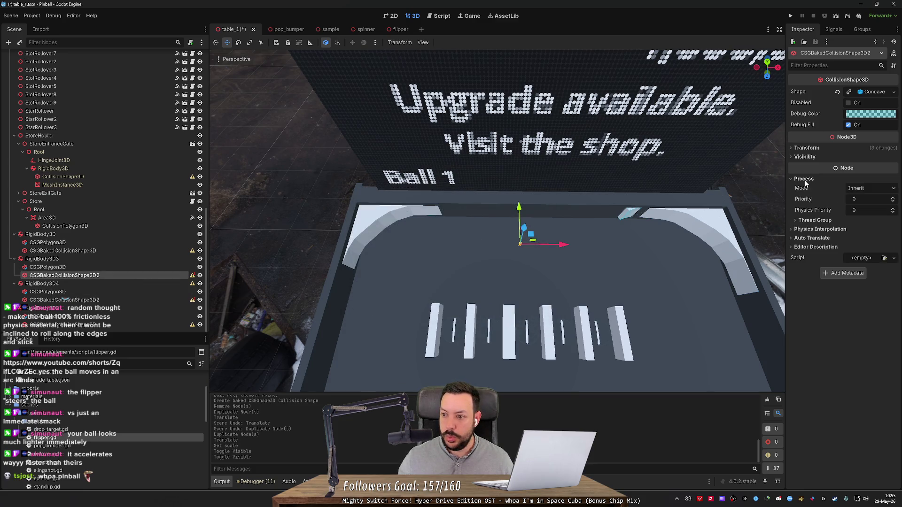
pyautogui.click(807, 148)
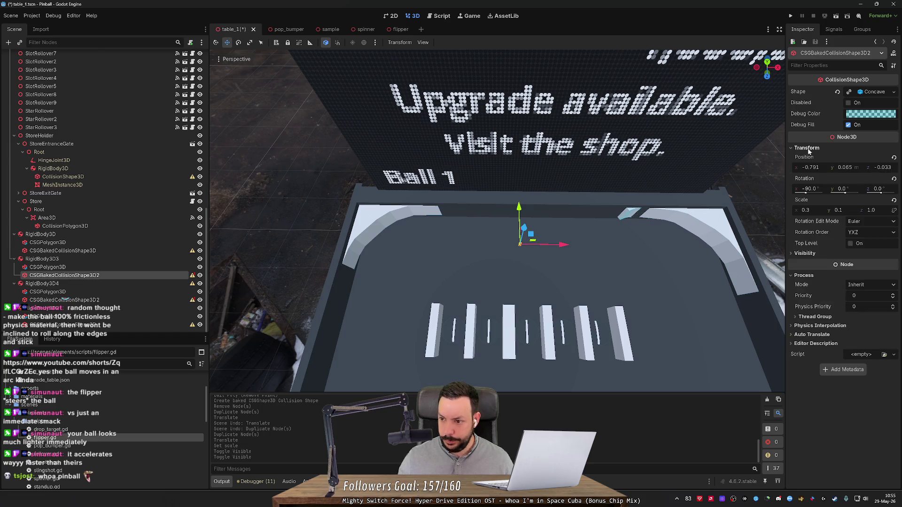
# - Select the RigidBody3D3 rail body and frame it in the 3D view
pyautogui.click(153, 265)
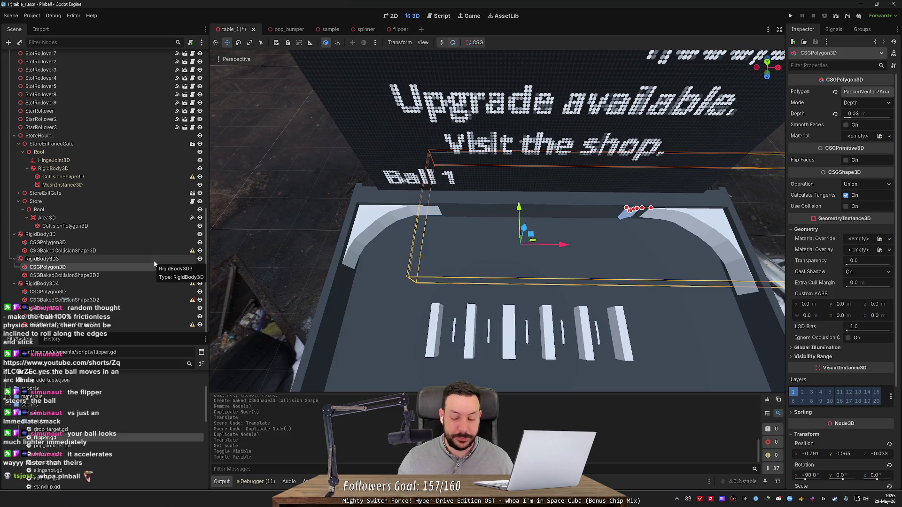
pyautogui.click(154, 264)
pyautogui.press('f')
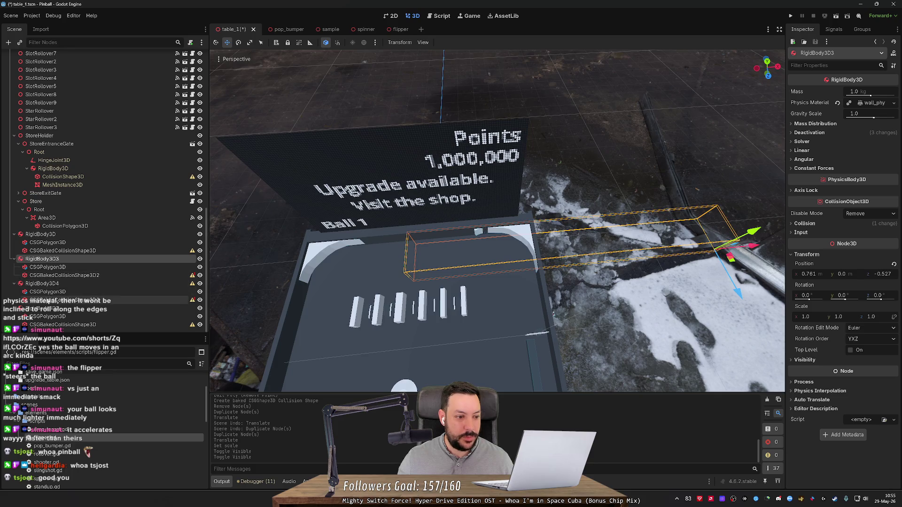
# - Duplicate RigidBody3D3 and mirror the copy by setting its X scale to -1
pyautogui.click(199, 259)
pyautogui.click(200, 258)
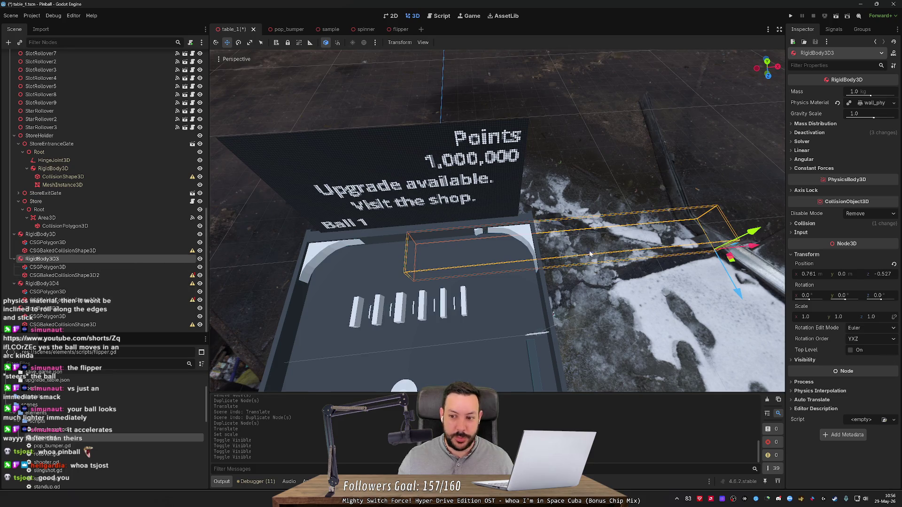
pyautogui.hotkey('ctrl', 'd')
pyautogui.moveTo(751, 245); pyautogui.dragTo(648, 260)
pyautogui.scroll(5, 611, 254)
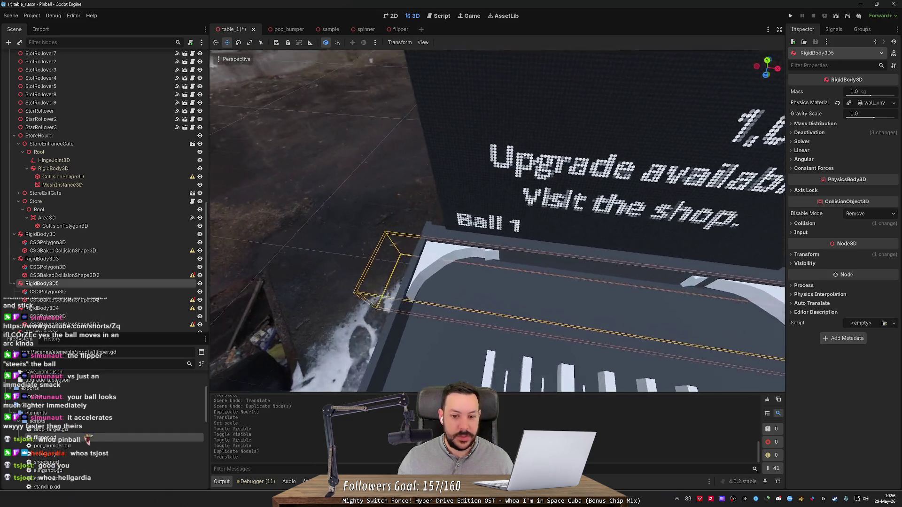
pyautogui.click(806, 254)
pyautogui.click(810, 317)
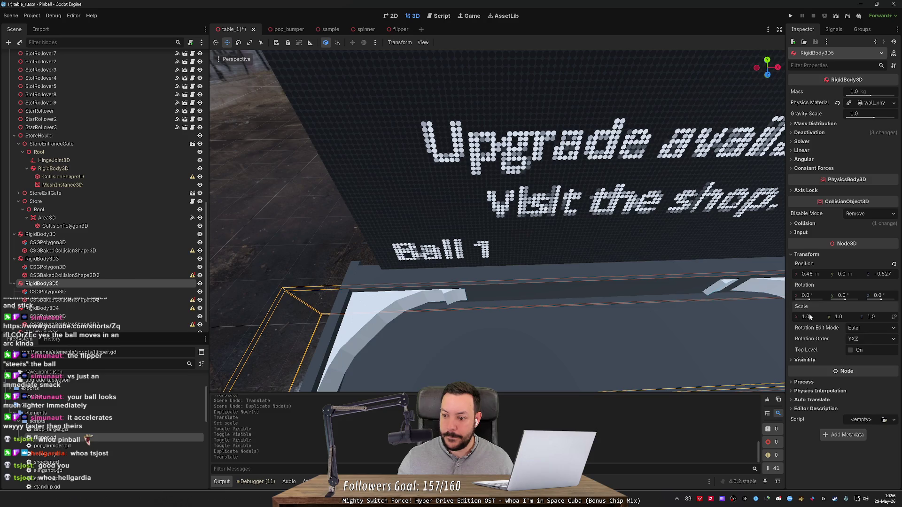
pyautogui.write('-1')
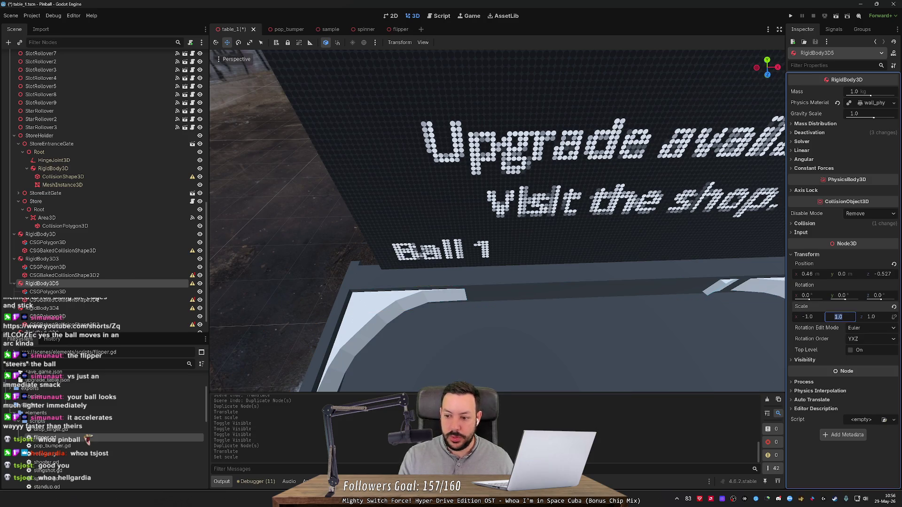
pyautogui.press('Return')
# - Move the mirrored RigidBody3D5 along X to -0.764, 0.0, -0.527 and run the project
pyautogui.press('g')
pyautogui.press('x')
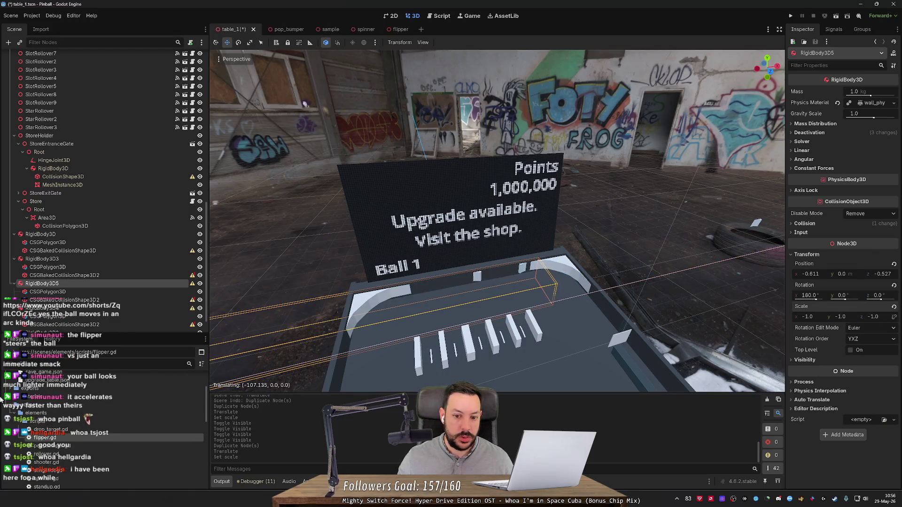
pyautogui.press('Return')
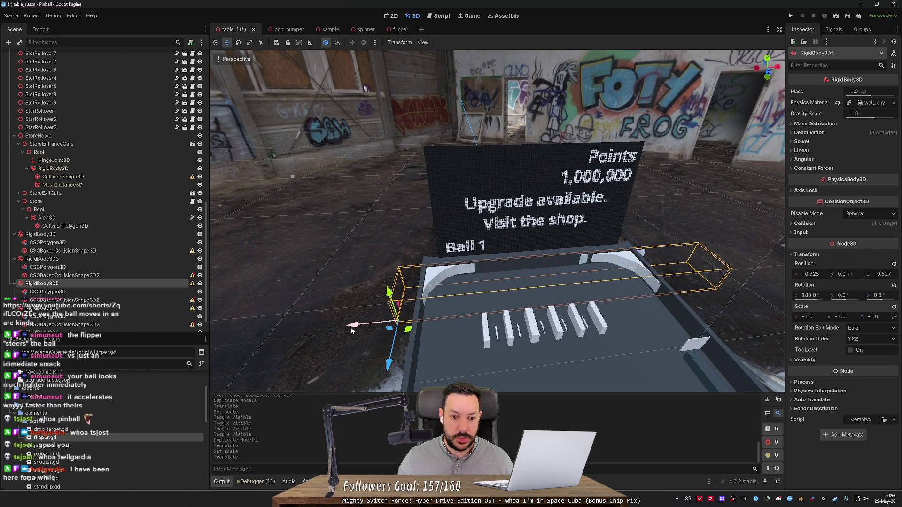
pyautogui.press('g')
pyautogui.press('x')
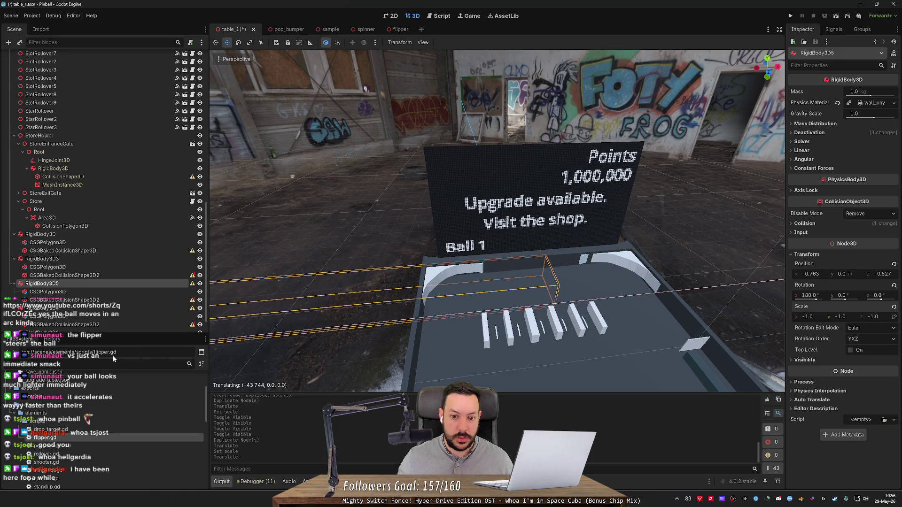
pyautogui.press('Return')
pyautogui.scroll(5, 497, 221)
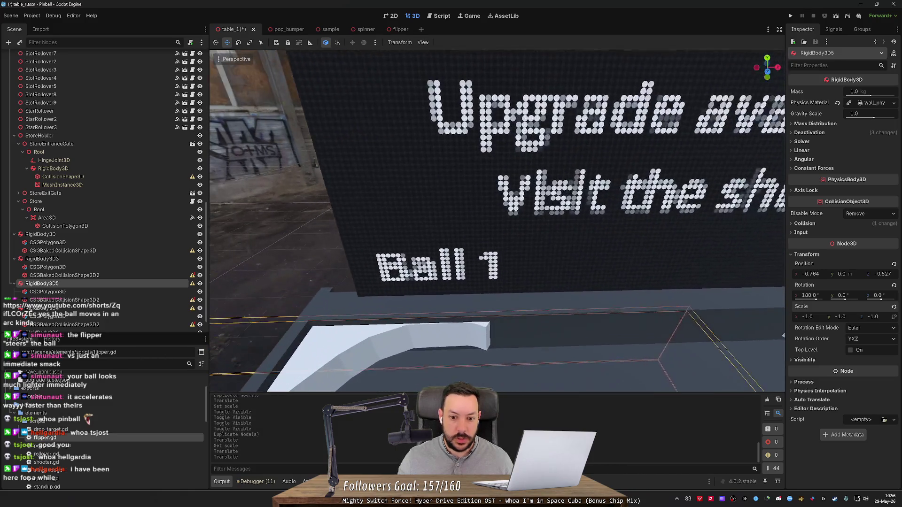
pyautogui.scroll(-5, 497, 221)
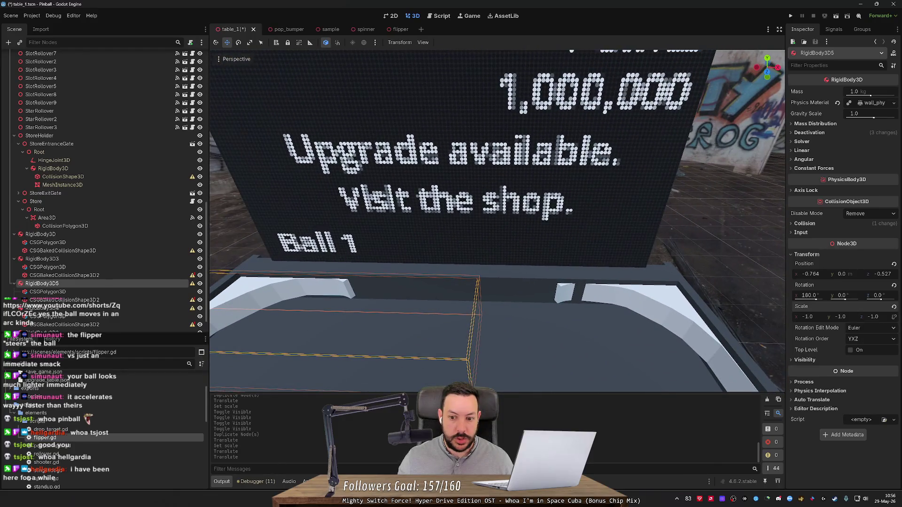
pyautogui.scroll(2, 496, 221)
pyautogui.scroll(-6, 570, 55)
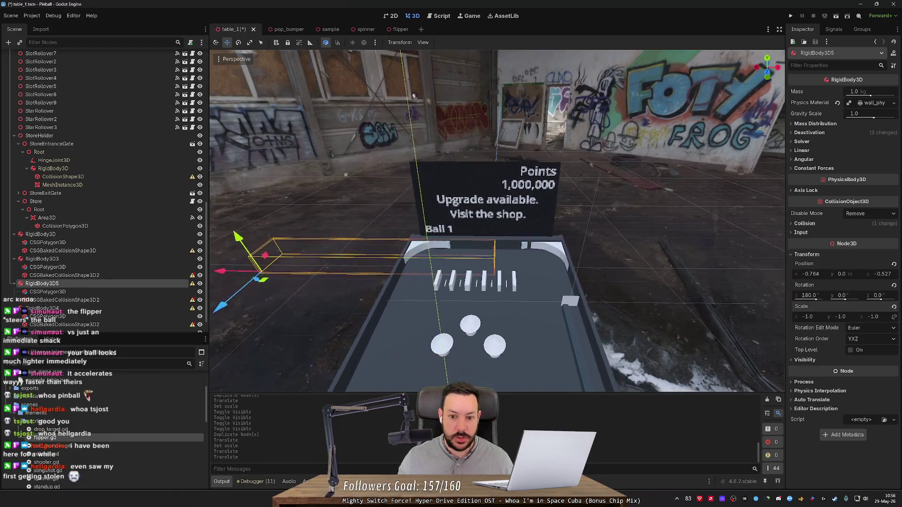
pyautogui.click(789, 16)
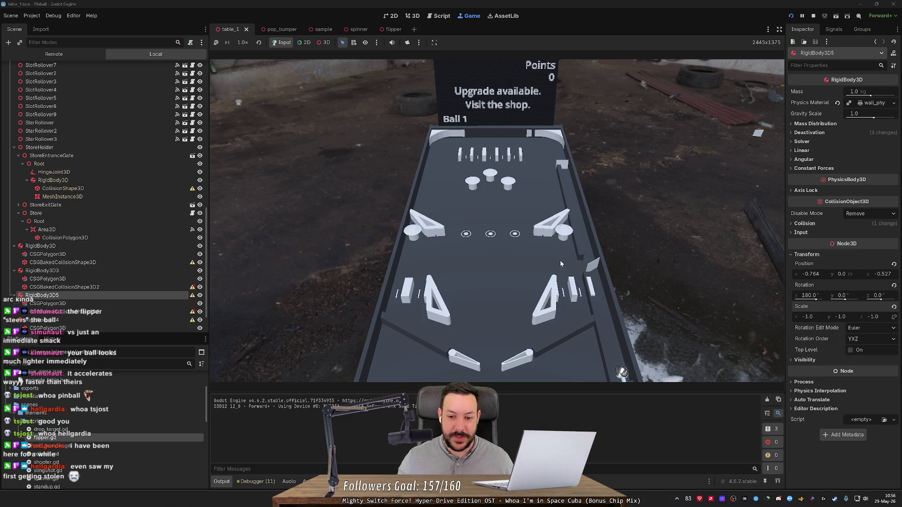
# - Launch the ball three times to test the new rail, then stop the game
pyautogui.press('space')
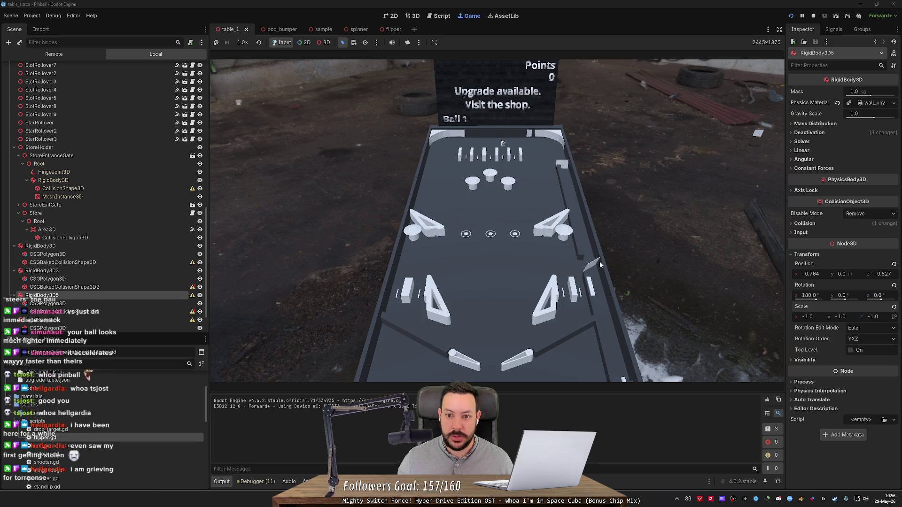
pyautogui.press('space')
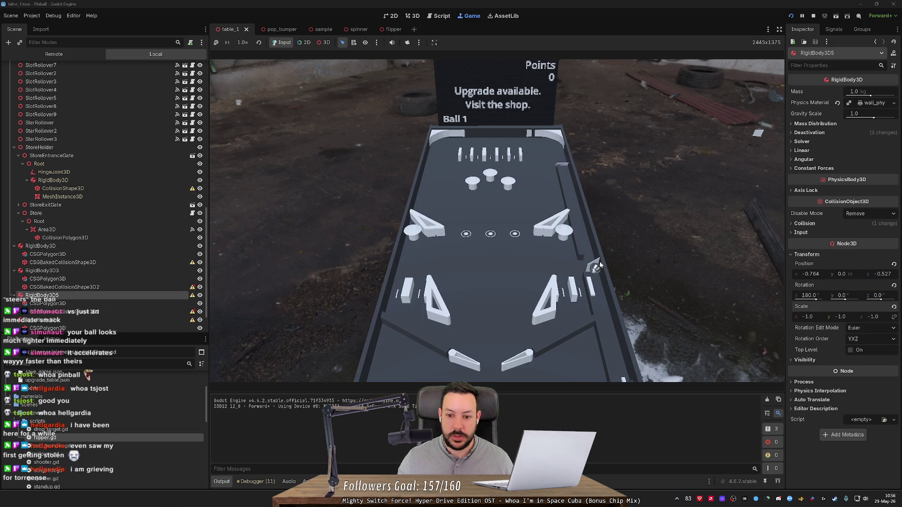
pyautogui.press('space')
pyautogui.press('space')
pyautogui.press('space')
pyautogui.press('space')
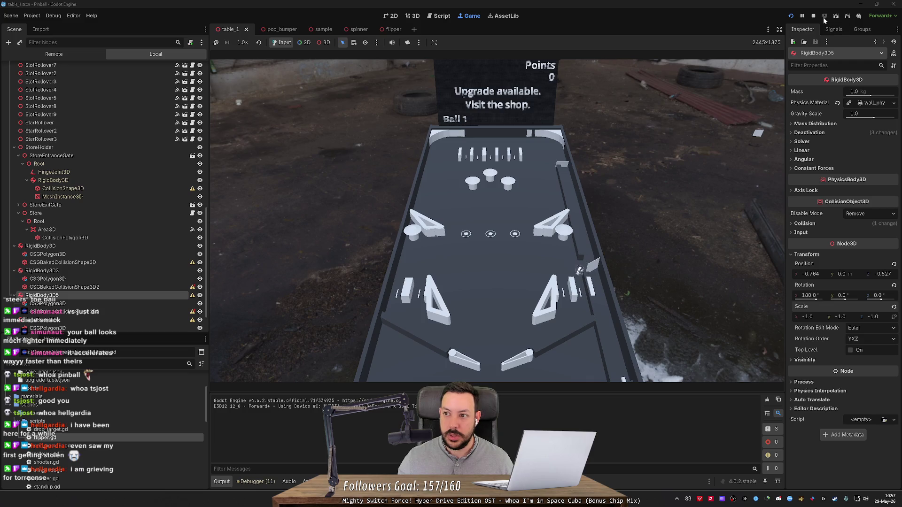
pyautogui.click(813, 16)
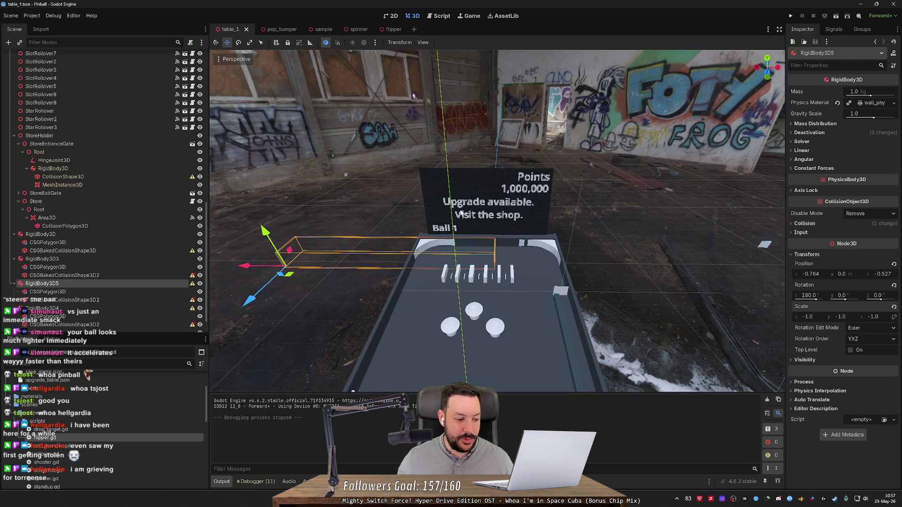
# - Undo a trial Shooter Release Duration of 0.1, set Prepare Duration to 0.5, and run
pyautogui.moveTo(452, 220)
pyautogui.mouseDown()
pyautogui.moveTo(464, 282)
pyautogui.moveTo(507, 235)
pyautogui.moveTo(445, 245)
pyautogui.mouseUp()
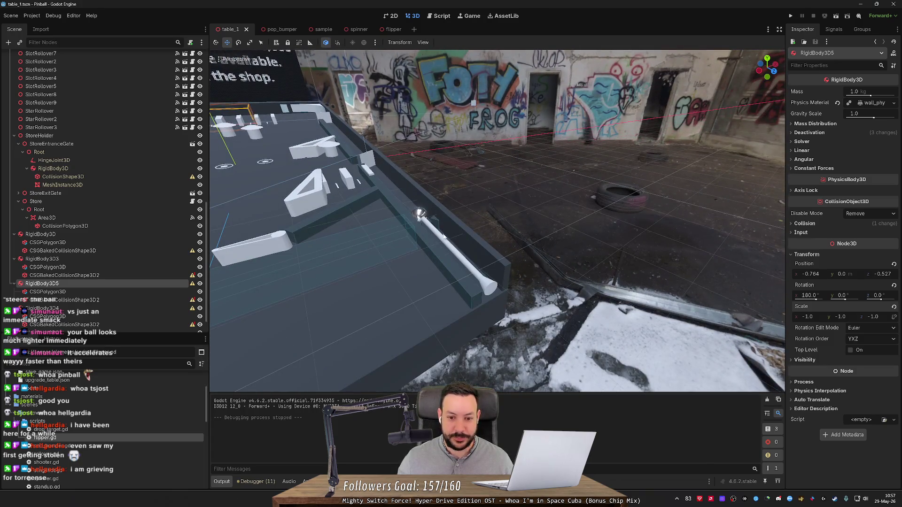
pyautogui.click(446, 245)
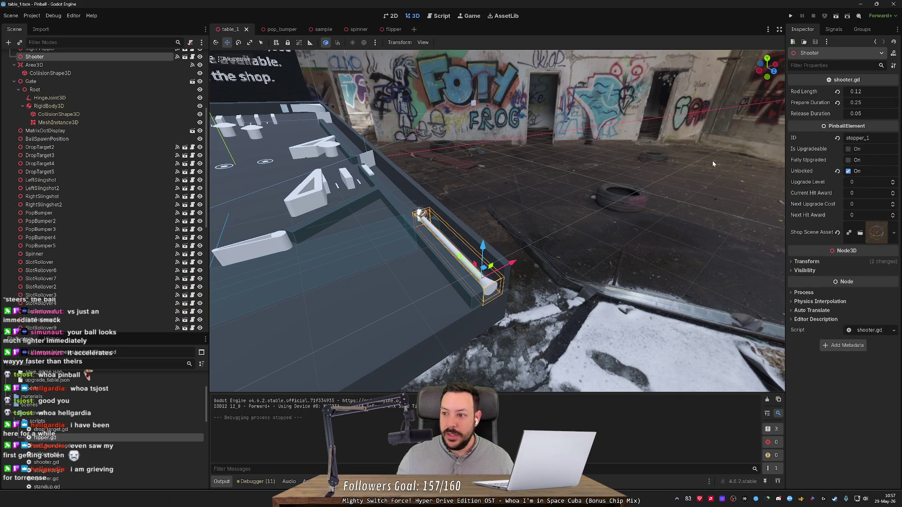
pyautogui.click(866, 114)
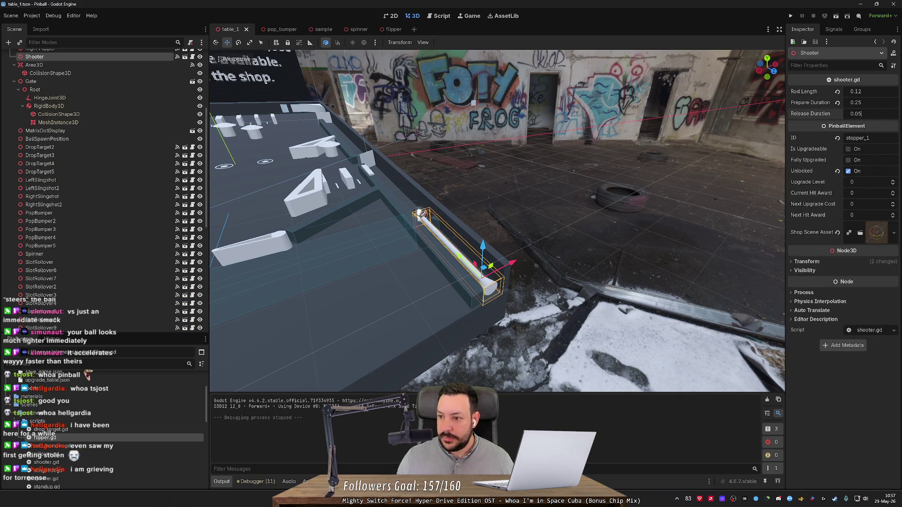
pyautogui.write('0.1')
pyautogui.press('Return')
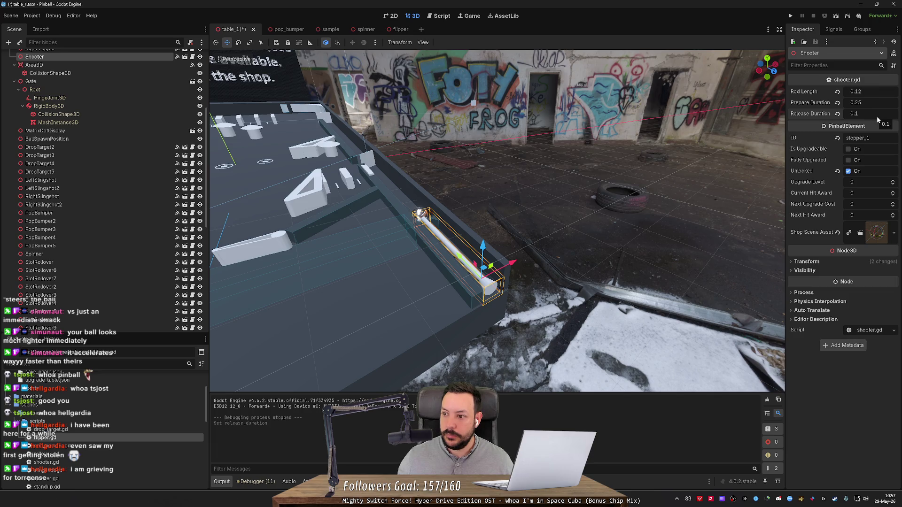
pyautogui.hotkey('ctrl', 'z')
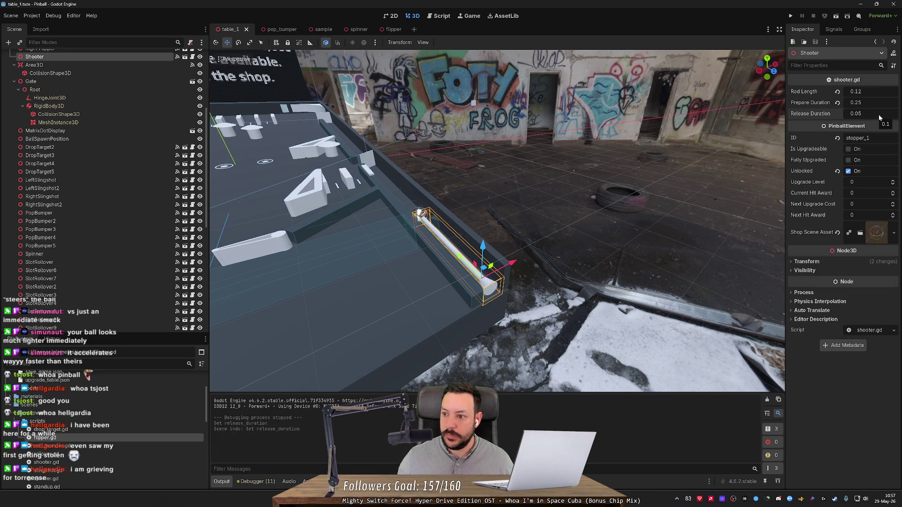
pyautogui.click(874, 103)
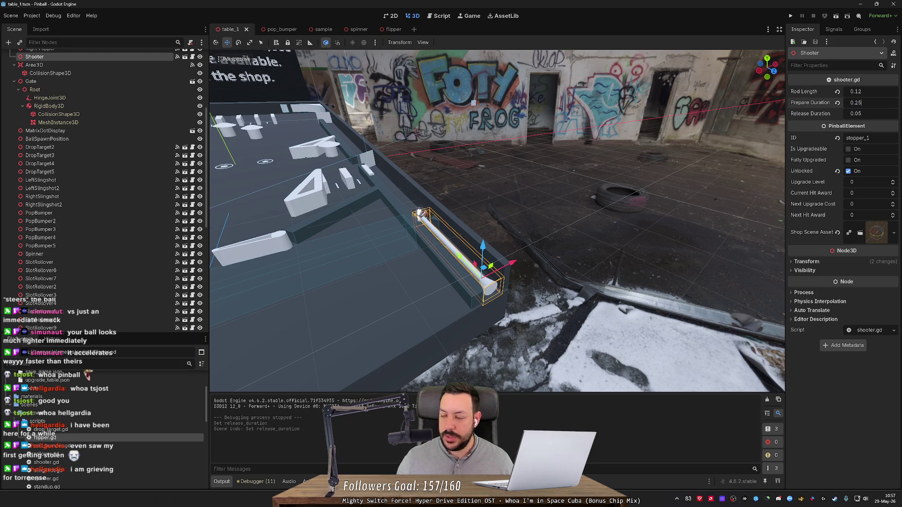
pyautogui.write('5')
pyautogui.press('Return')
pyautogui.click(790, 17)
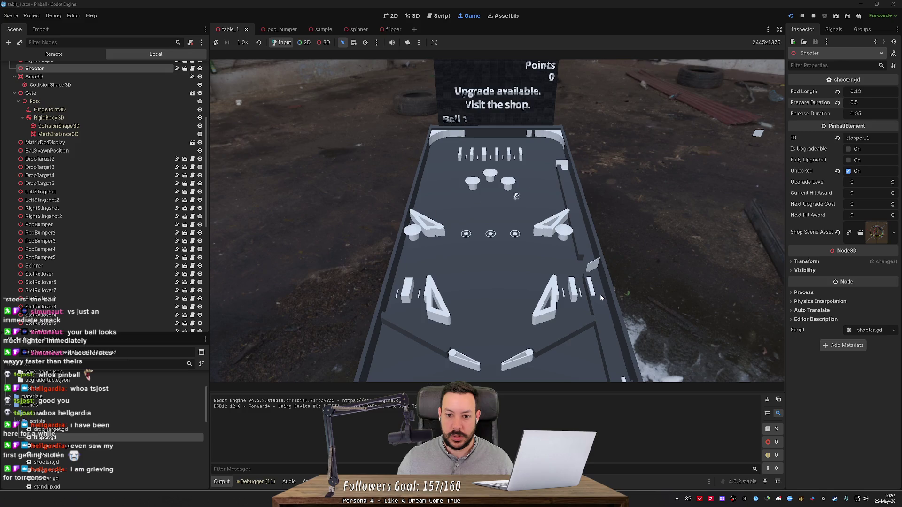
# - Play-test the flippers with repeated left and right flicks, reaching 17 points and 999 balls
pyautogui.press('Left')
pyautogui.press('Right')
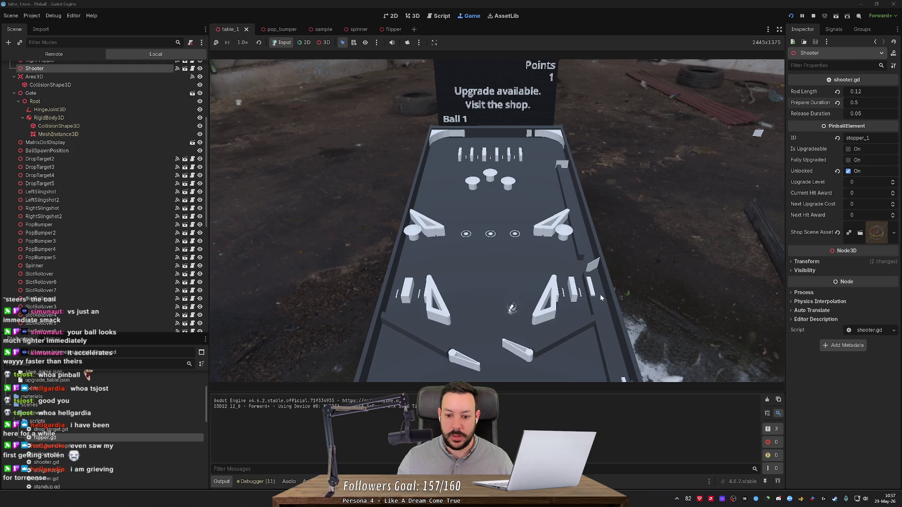
pyautogui.press('Left')
pyautogui.press('Left')
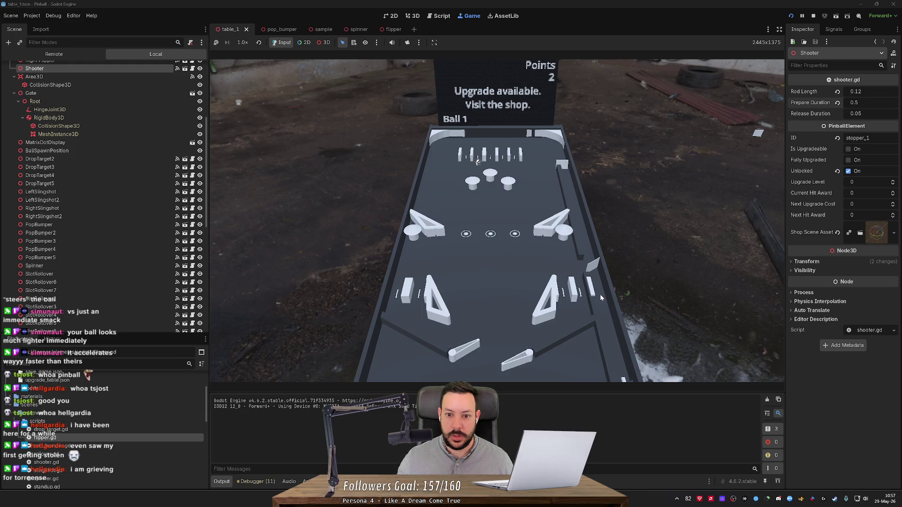
pyautogui.press('Left')
pyautogui.press('Left')
pyautogui.press('Right')
pyautogui.press('Left')
pyautogui.press('Left')
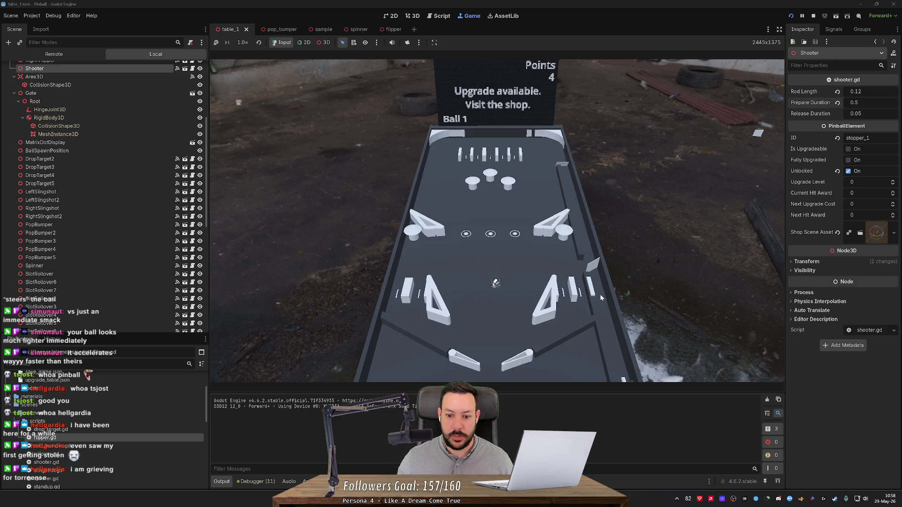
pyautogui.press('Right')
pyautogui.press('Right')
pyautogui.press('Left')
pyautogui.press('Right')
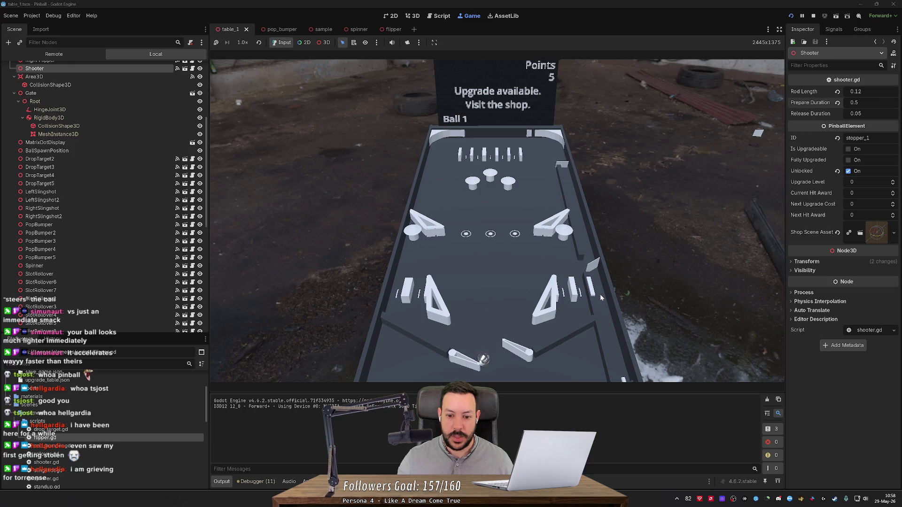
pyautogui.press('Right')
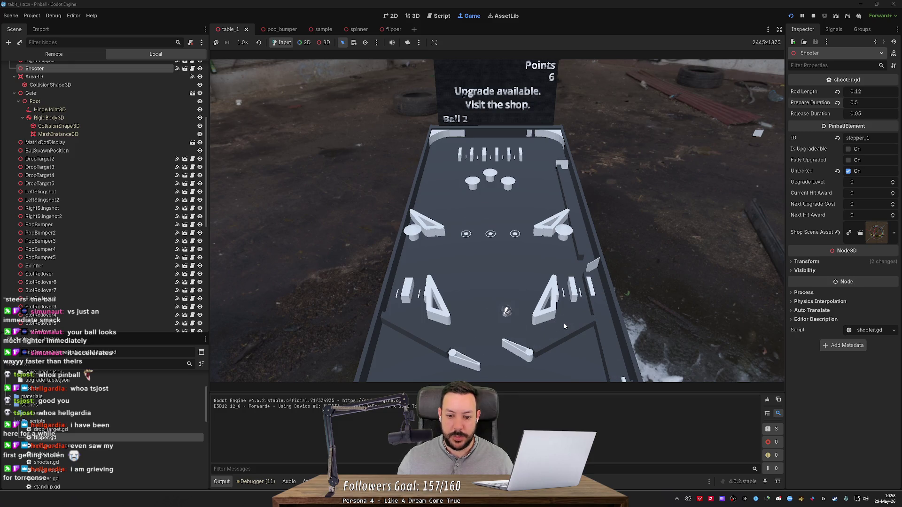
pyautogui.press('Right')
pyautogui.press('Left')
pyautogui.press('Left')
pyautogui.press('Left')
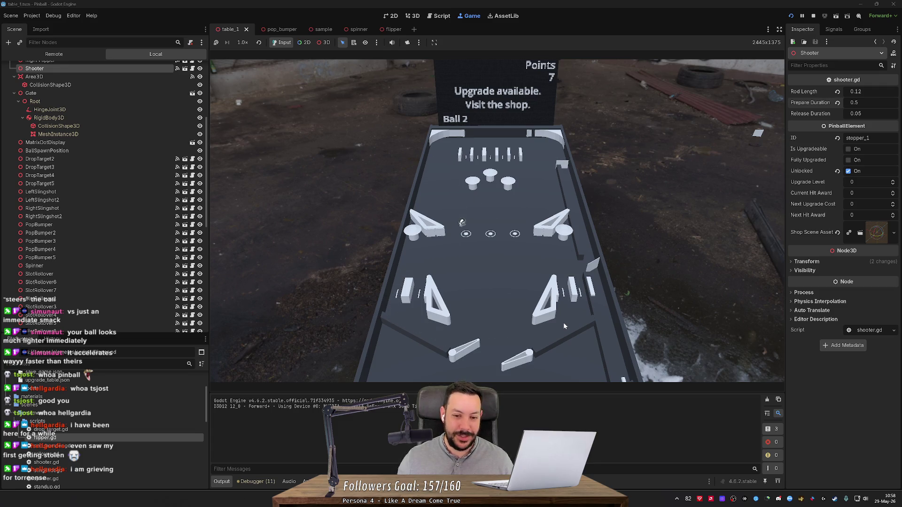
pyautogui.press('Left')
pyautogui.press('Right')
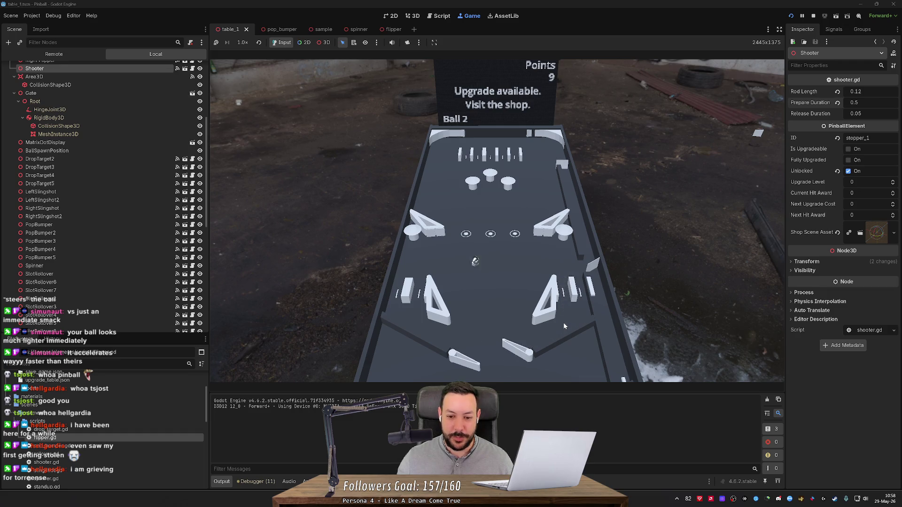
pyautogui.press('Left')
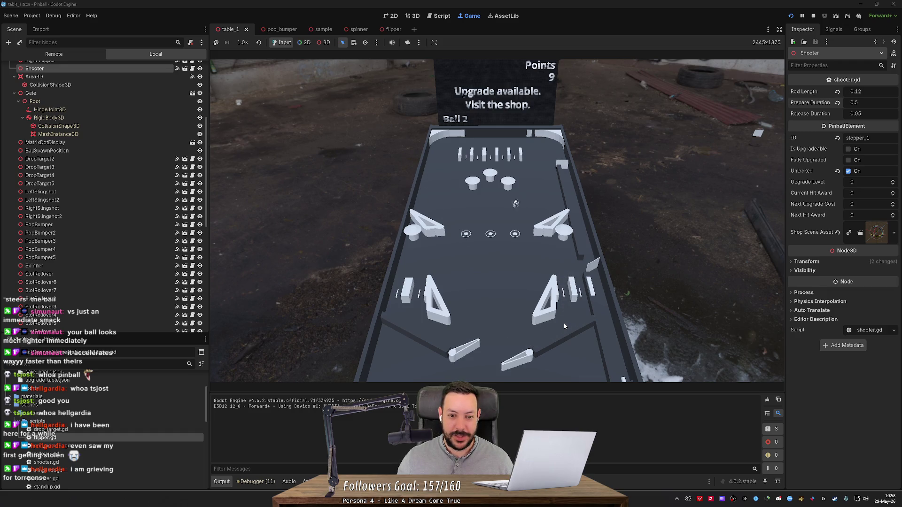
pyautogui.press('Right')
pyautogui.press('Left')
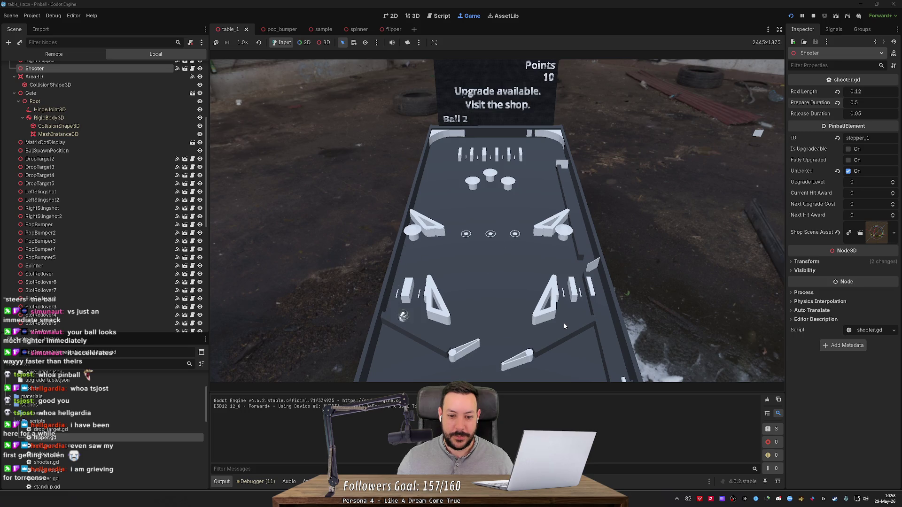
pyautogui.press('Right')
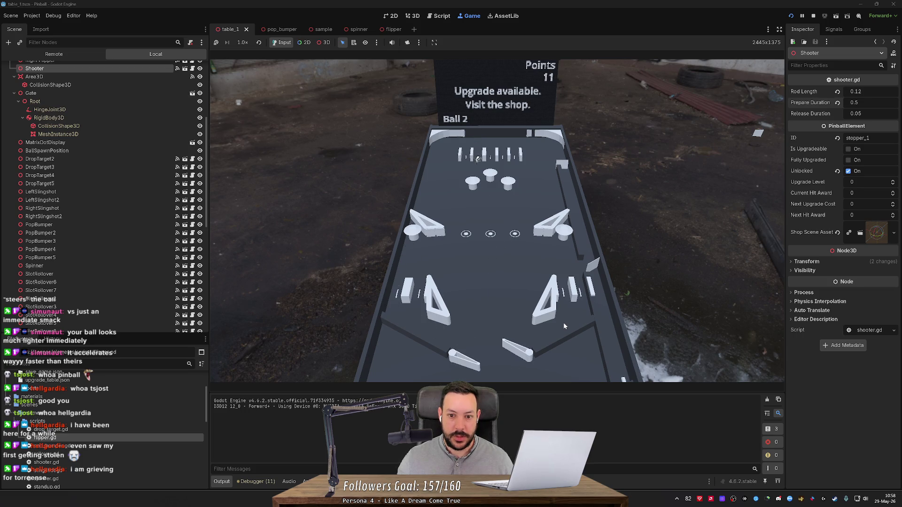
pyautogui.press('Left')
pyautogui.press('Right')
pyautogui.press('Left')
pyautogui.press('space')
pyautogui.press('Right')
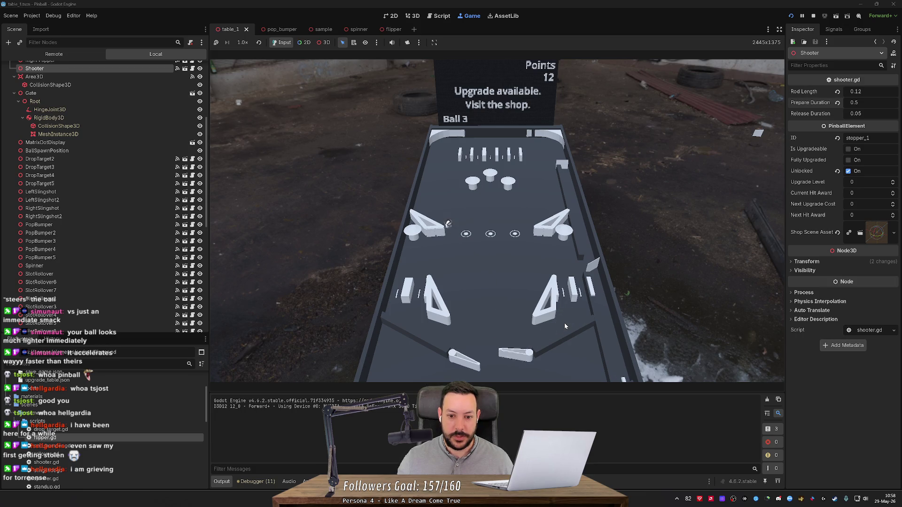
pyautogui.press('Right')
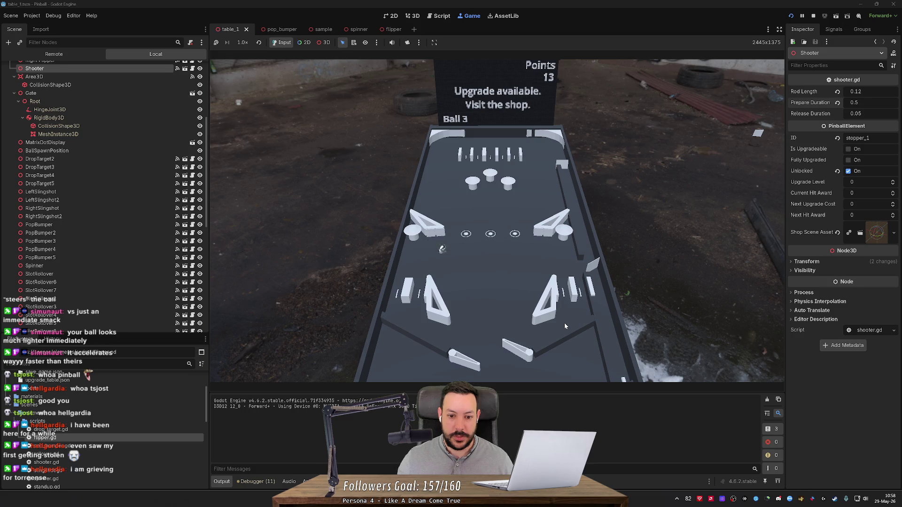
pyautogui.press('Left')
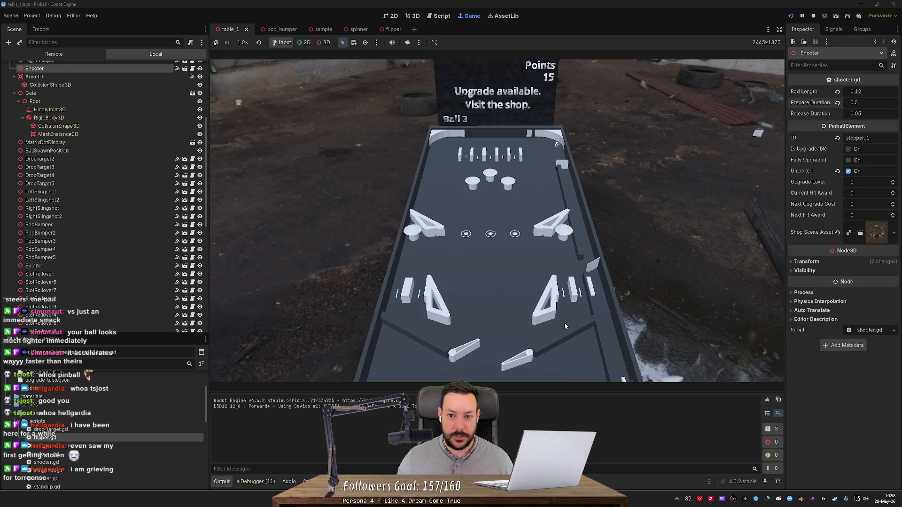
pyautogui.press('Left')
pyautogui.press('Left')
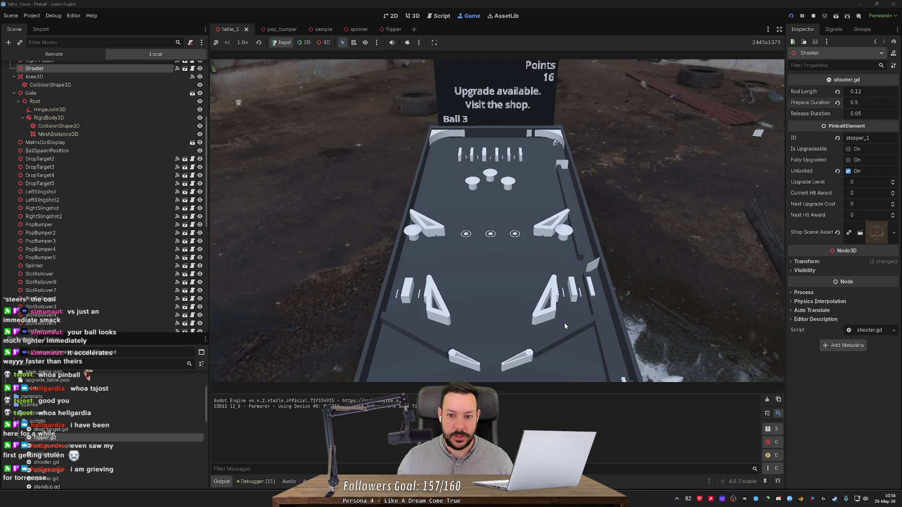
pyautogui.press('Right')
pyautogui.press('Left')
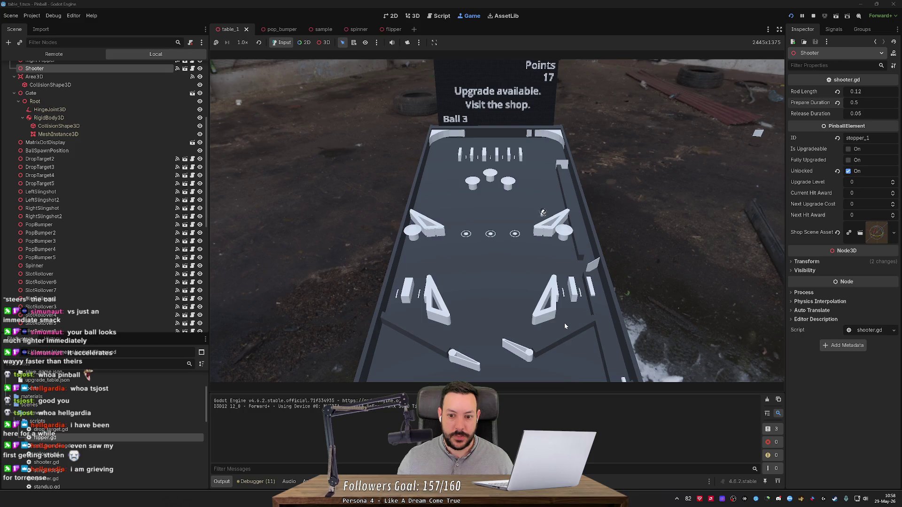
pyautogui.press('Left')
pyautogui.press('Right')
pyautogui.press('Right')
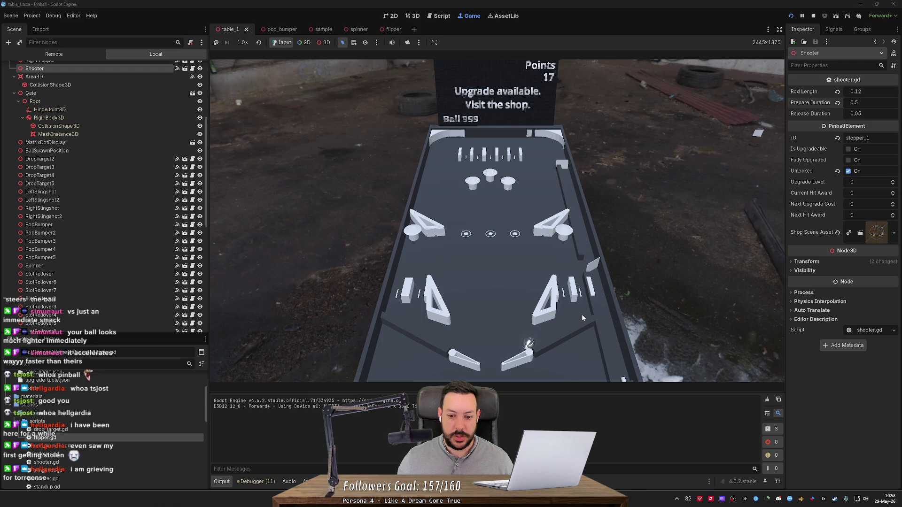
pyautogui.press('Right')
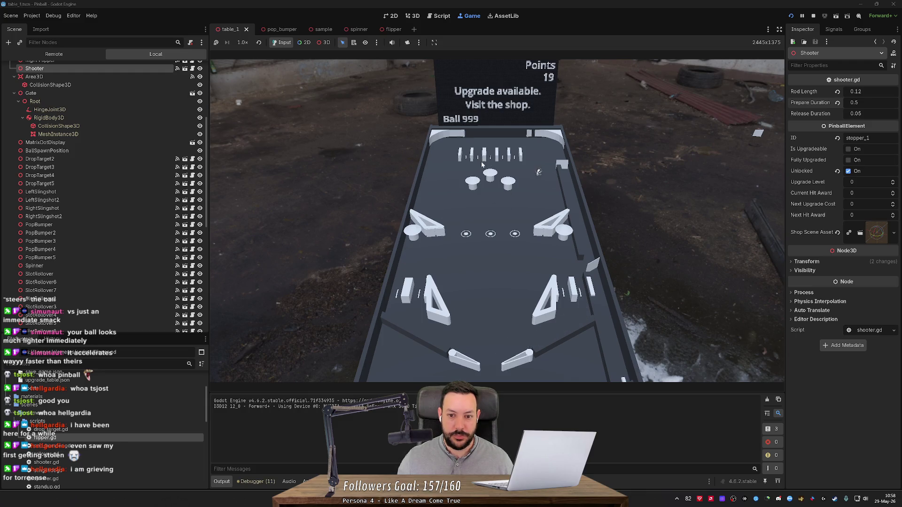
# - Keep hitting the ball with the right and left flippers to build up the score
pyautogui.press('Left')
pyautogui.press('Right')
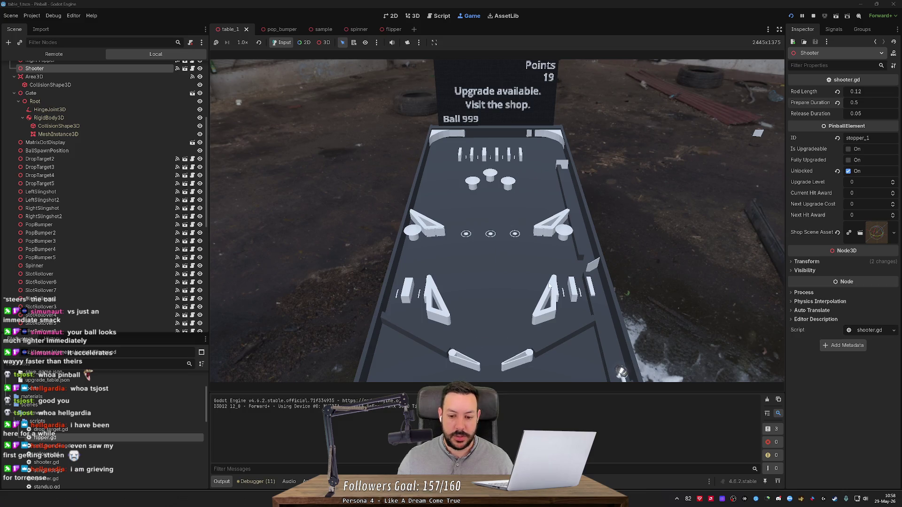
pyautogui.press('Right')
pyautogui.press('Right')
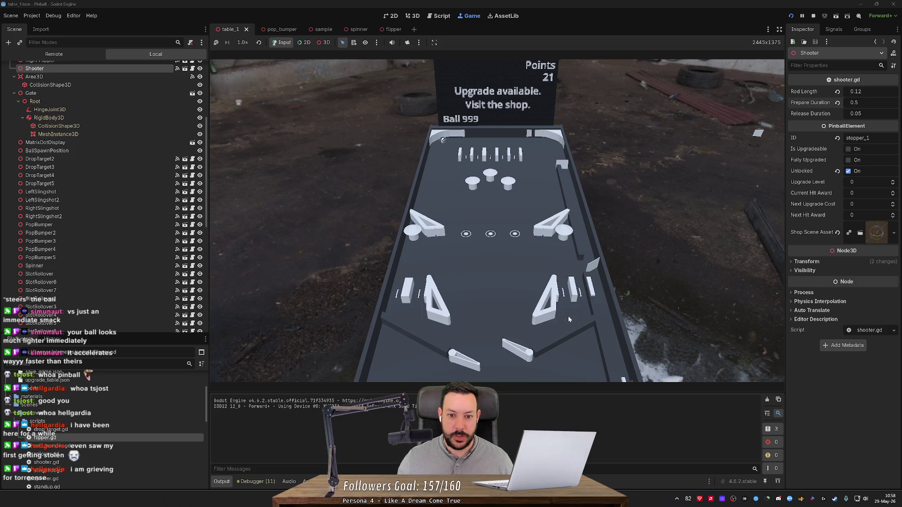
pyautogui.press('Right')
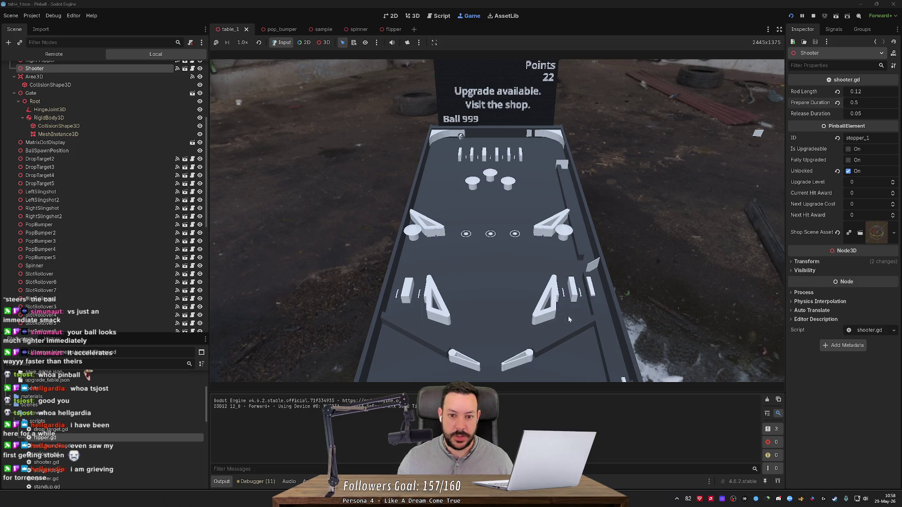
pyautogui.press('Right')
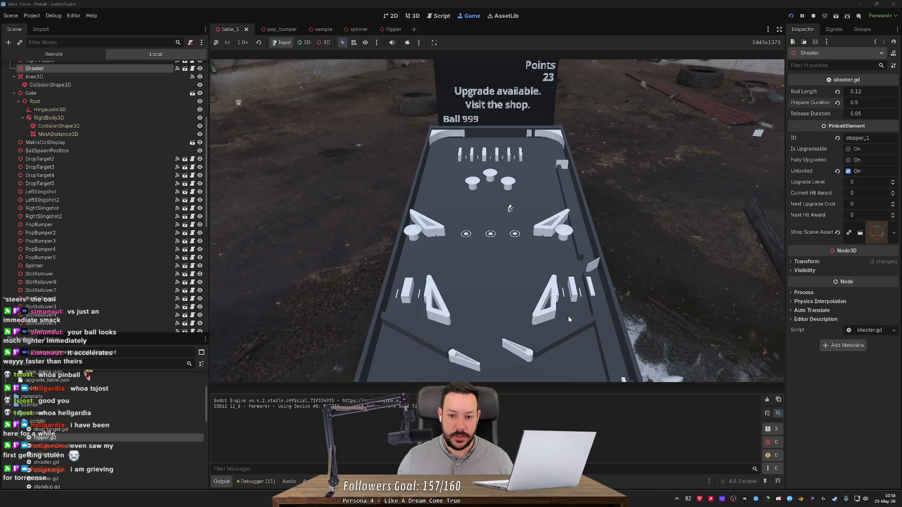
pyautogui.press('Right')
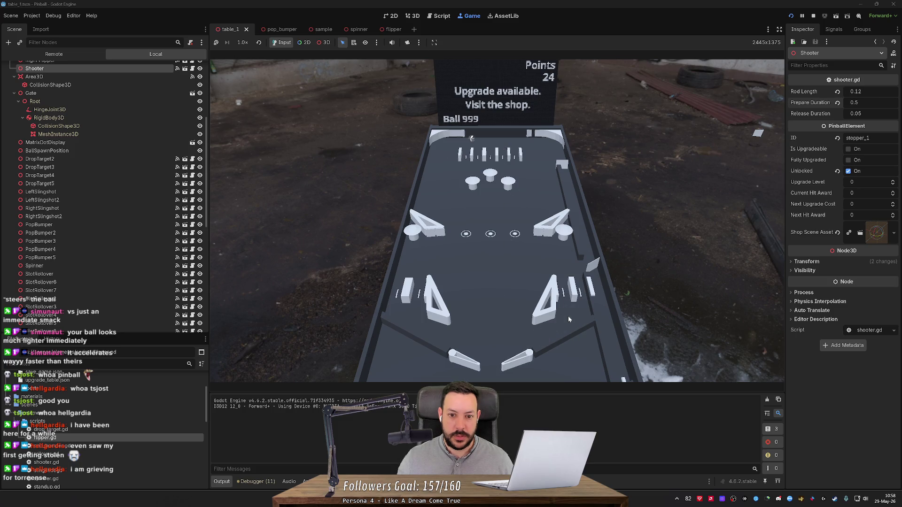
pyautogui.press('Right')
pyautogui.press('Right')
pyautogui.press('Right')
pyautogui.press('Right')
pyautogui.press('Right')
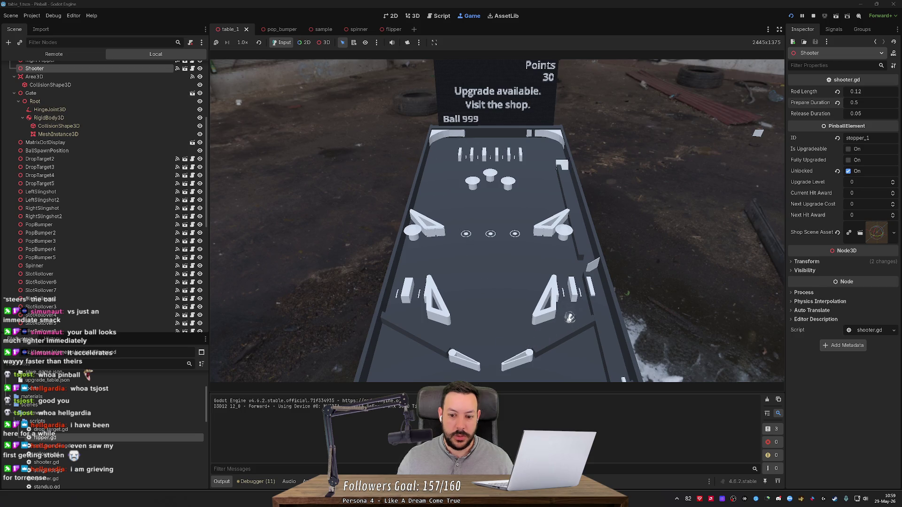
pyautogui.press('Right')
pyautogui.press('Right')
pyautogui.press('Right')
pyautogui.press('Right')
pyautogui.press('Right')
pyautogui.press('Left')
pyautogui.press('Left')
pyautogui.press('Left')
pyautogui.press('Left')
pyautogui.press('Left')
pyautogui.press('Left')
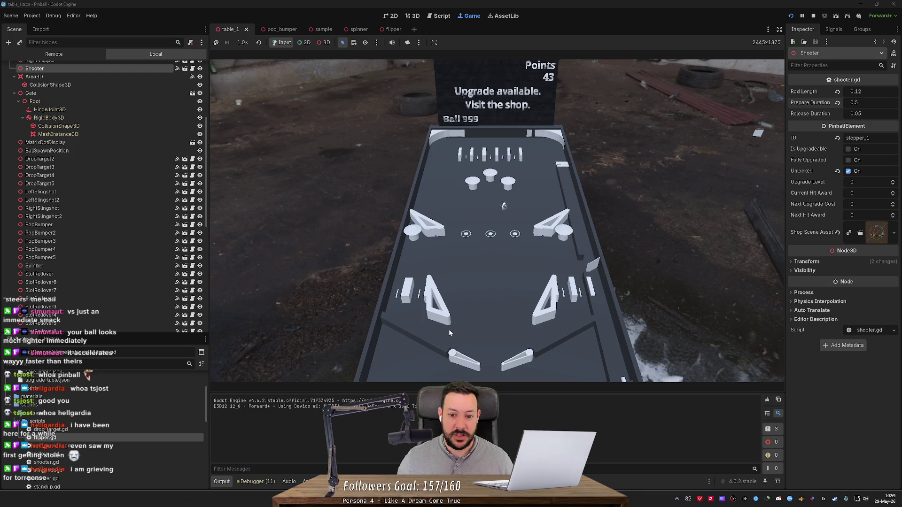
pyautogui.press('Left')
pyautogui.press('Left')
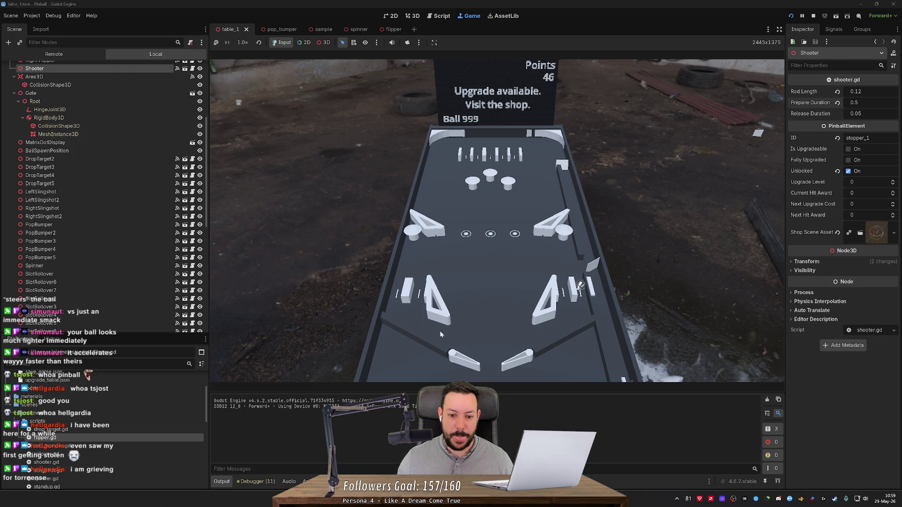
pyautogui.press('Left')
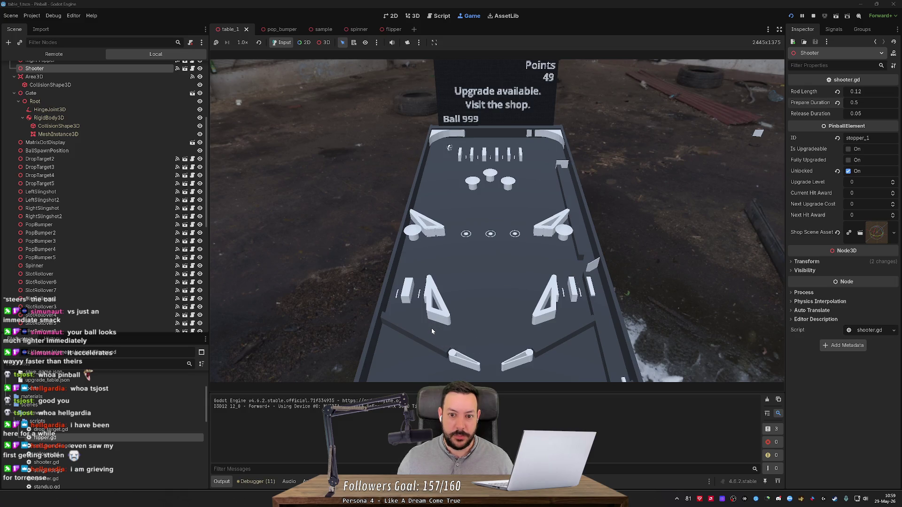
pyautogui.press('Left')
pyautogui.press('Left')
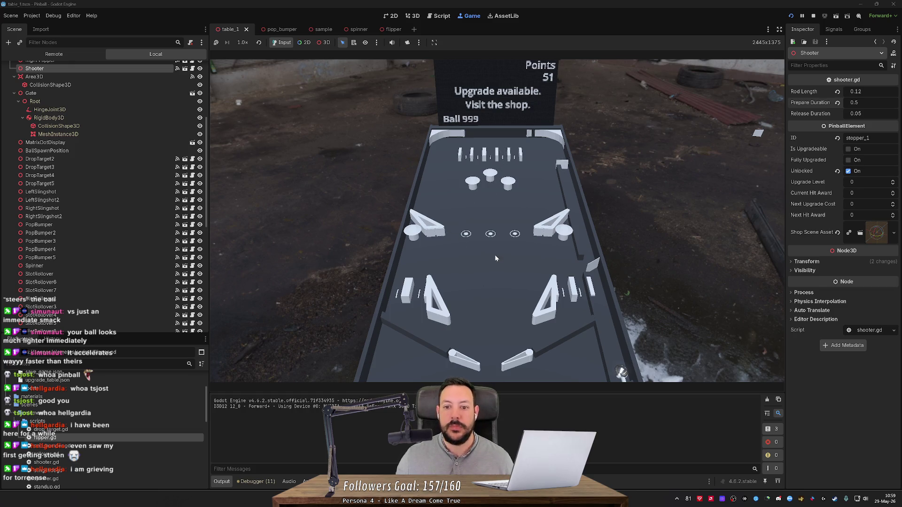
# - Drop six test balls near the left flipper, flick the right flipper, and stop at 64 points
pyautogui.click(418, 321)
pyautogui.click(418, 321)
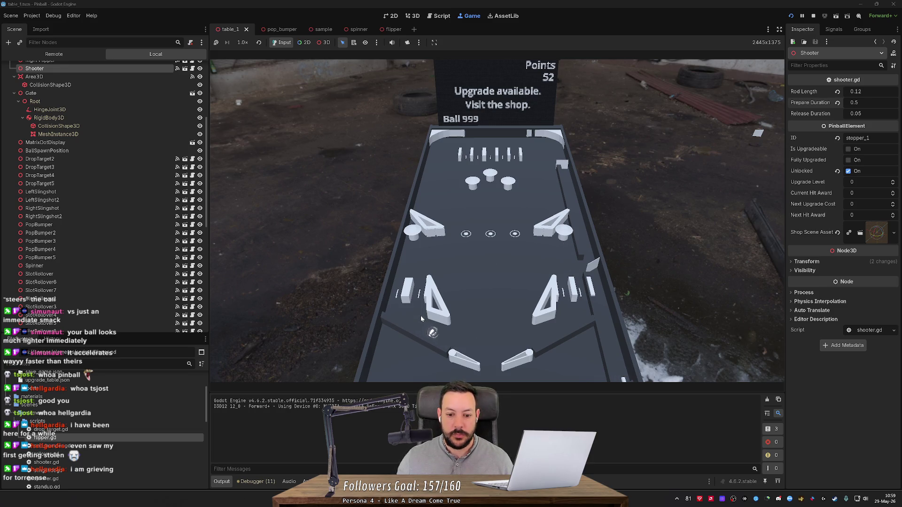
pyautogui.click(421, 318)
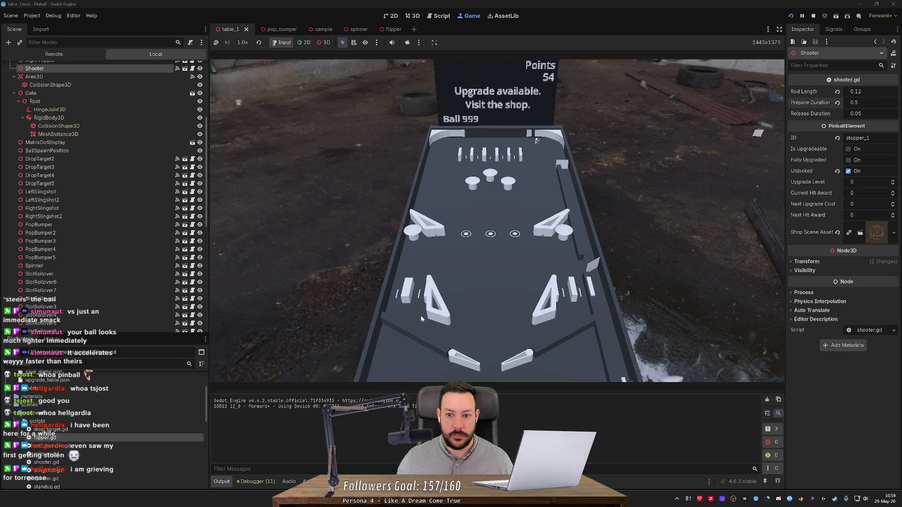
pyautogui.click(421, 318)
pyautogui.click(421, 317)
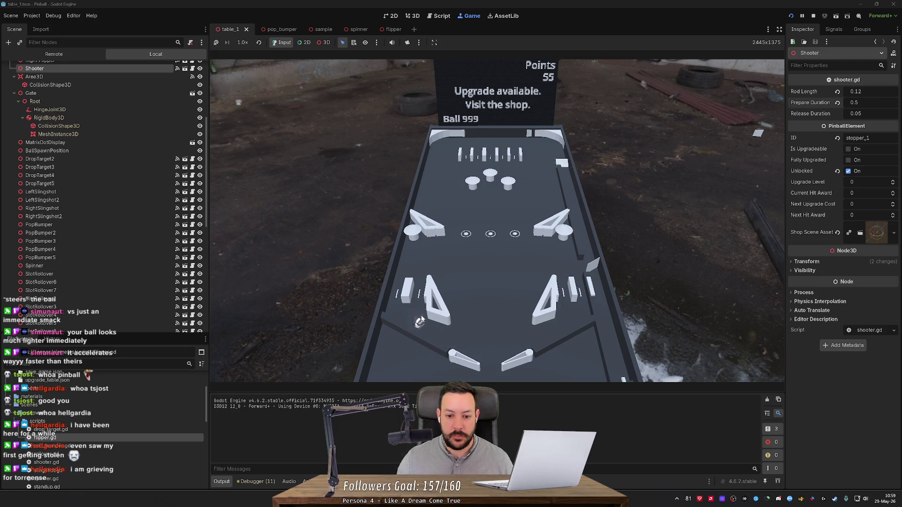
pyautogui.click(421, 317)
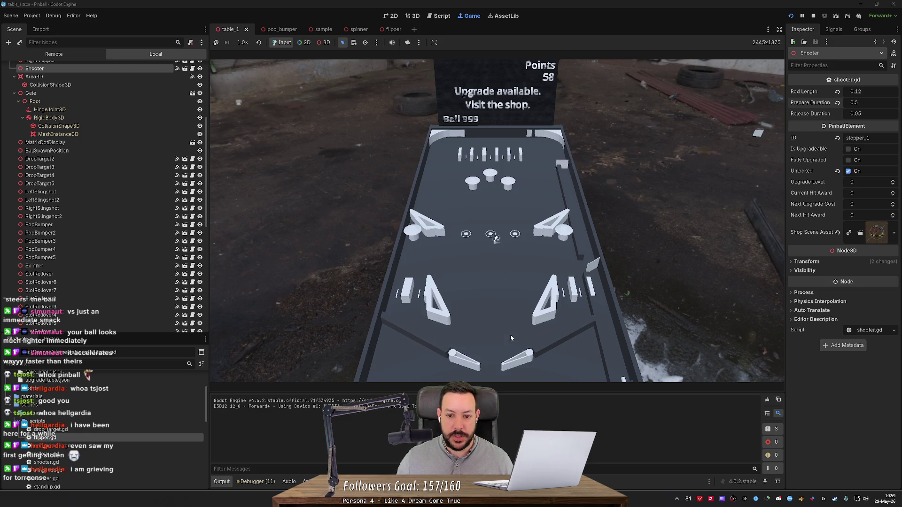
pyautogui.press('Right')
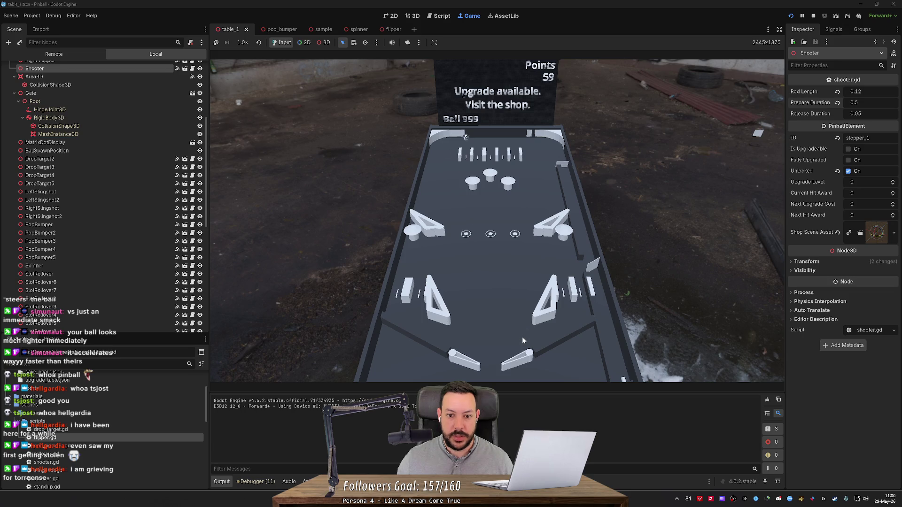
pyautogui.press('Right')
pyautogui.press('Right')
pyautogui.press('Right')
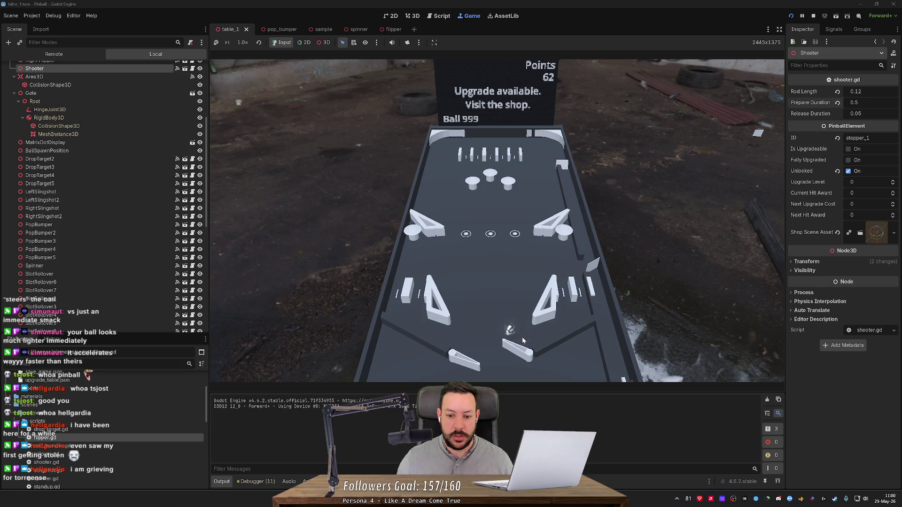
pyautogui.press('Right')
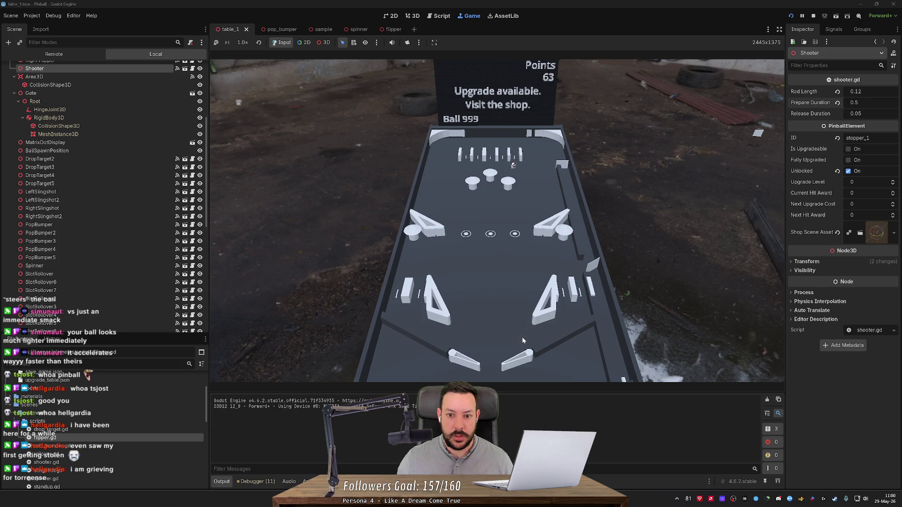
pyautogui.press('Right')
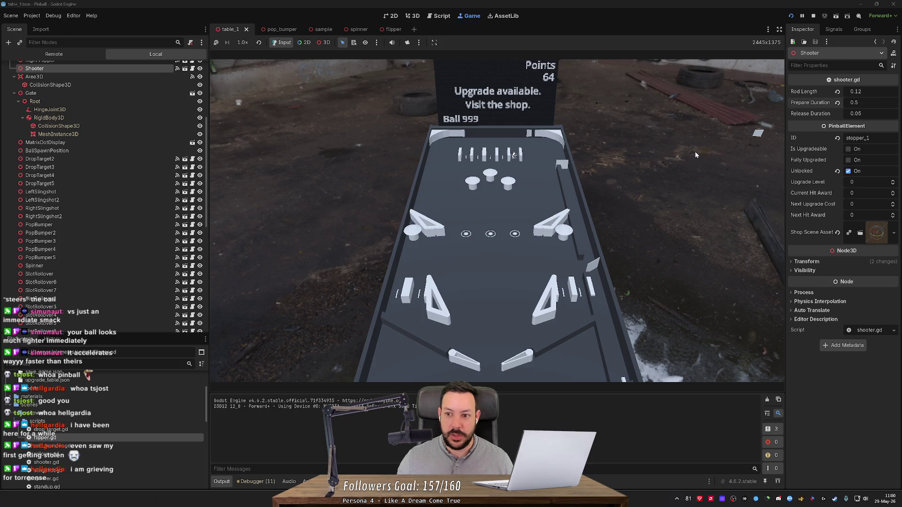
pyautogui.click(813, 16)
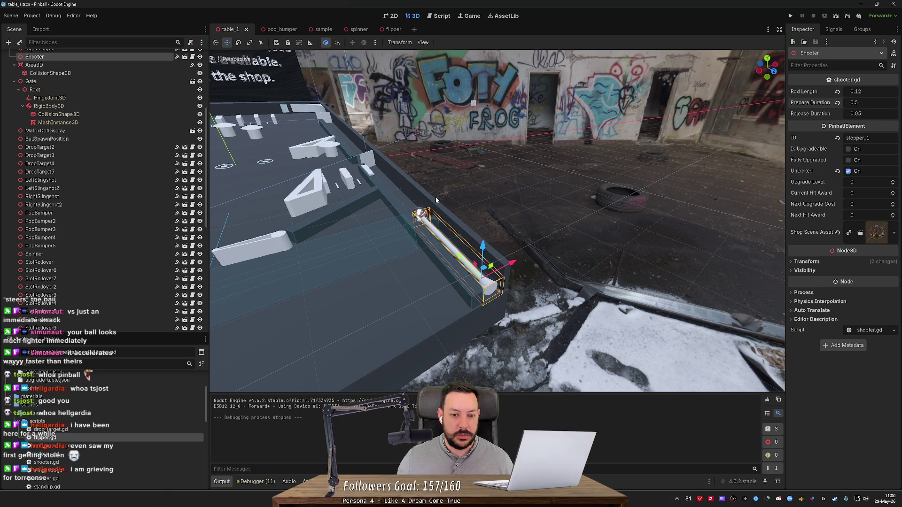
# - Set Rotation Duration to 0.035 on both Left Flipper and Right Flipper, then run the game
pyautogui.moveTo(435, 200); pyautogui.dragTo(479, 288)
pyautogui.click(479, 288)
pyautogui.click(864, 135)
pyautogui.press('Return')
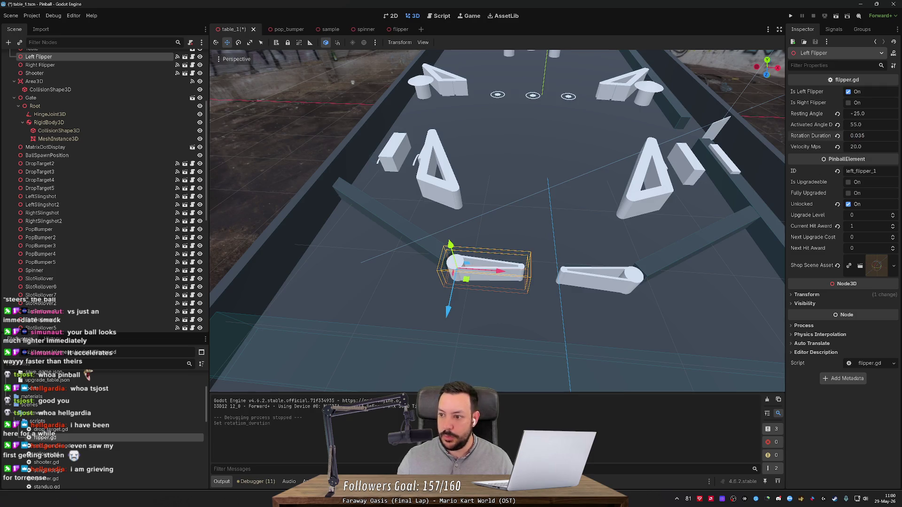
pyautogui.click(638, 284)
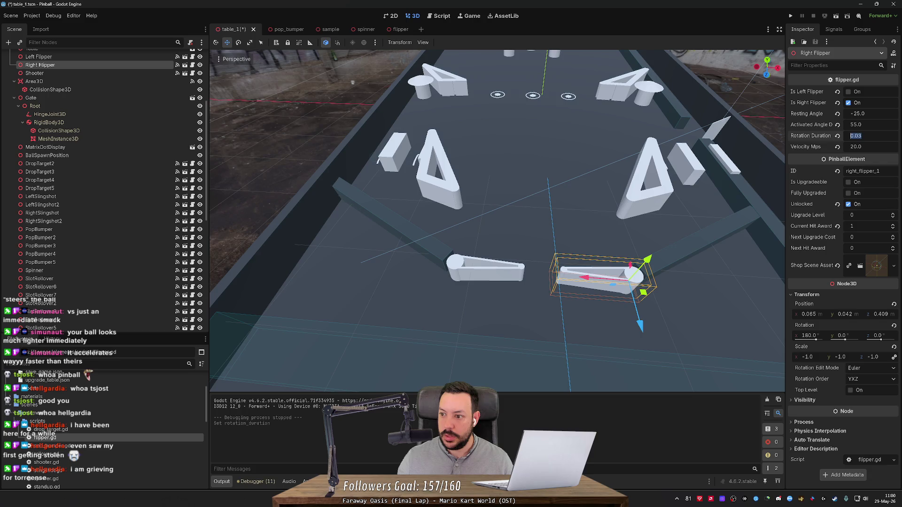
pyautogui.write('5')
pyautogui.press('Return')
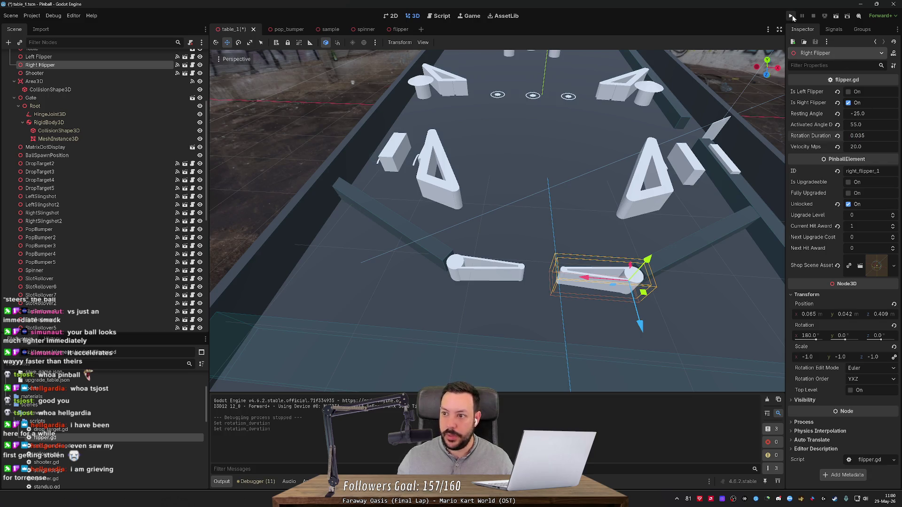
pyautogui.click(791, 15)
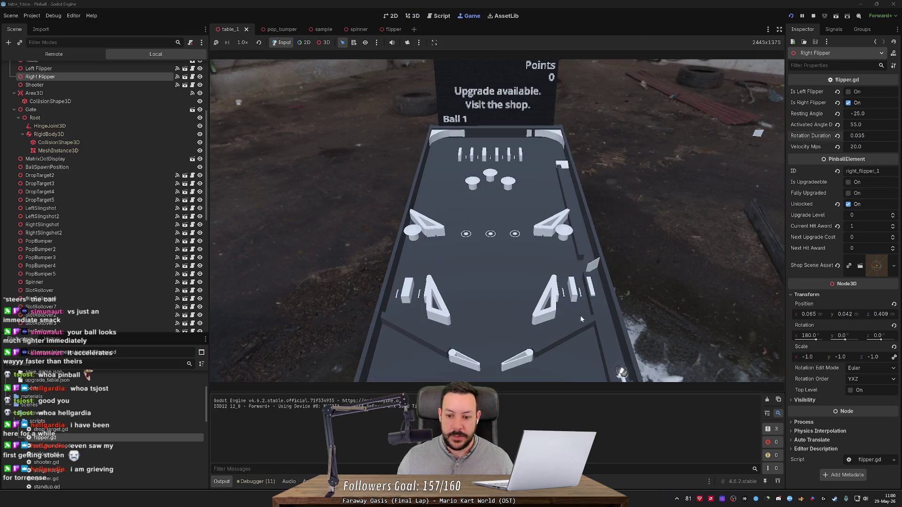
# - Launch the first ball and keep it alive with right-flipper flicks, then left-flipper hits
pyautogui.press('Right')
pyautogui.press('Right')
pyautogui.press('Right')
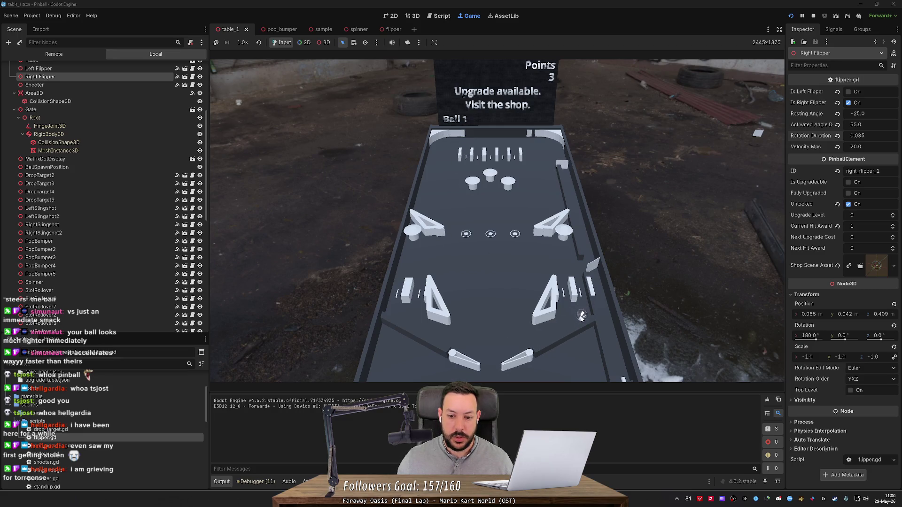
pyautogui.press('Right')
pyautogui.press('Right')
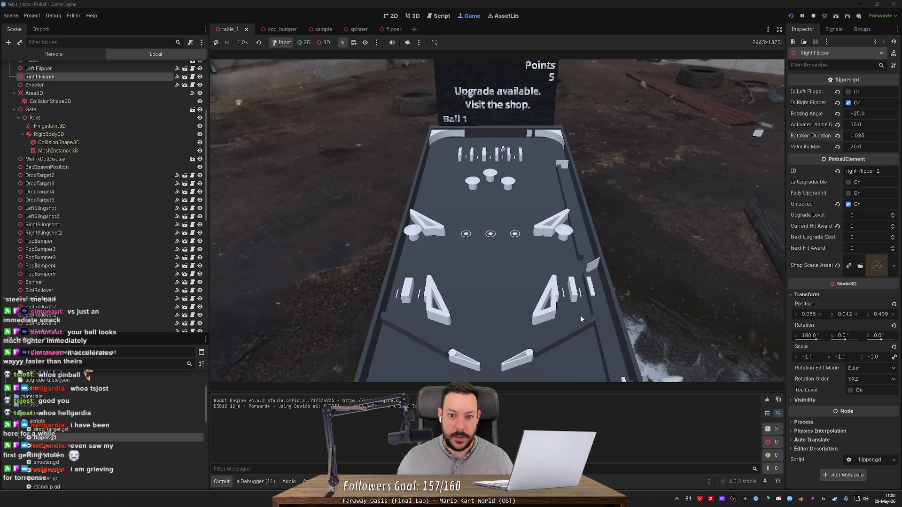
pyautogui.press('Right')
pyautogui.press('Right')
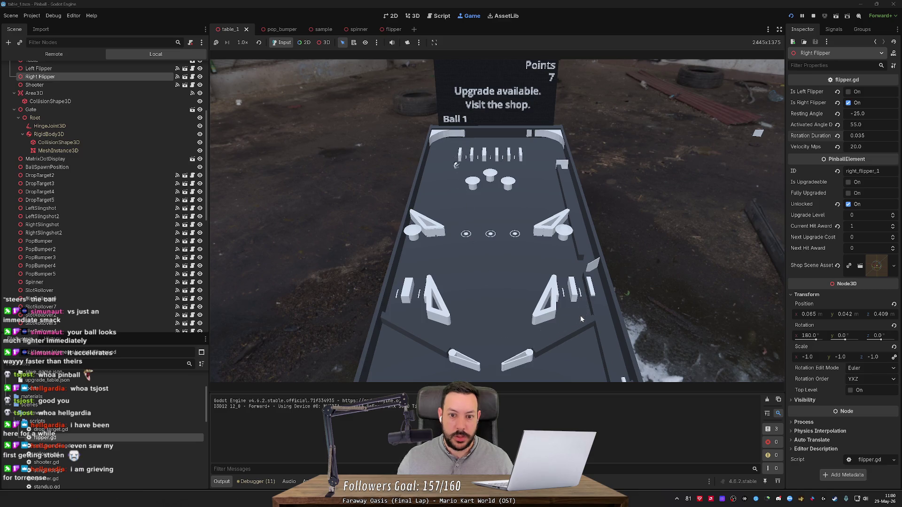
pyautogui.press('Right')
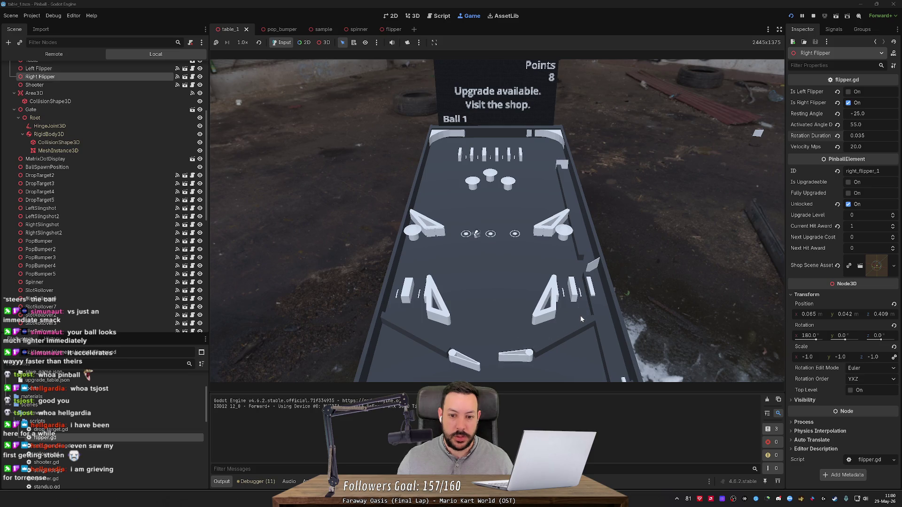
pyautogui.press('Right')
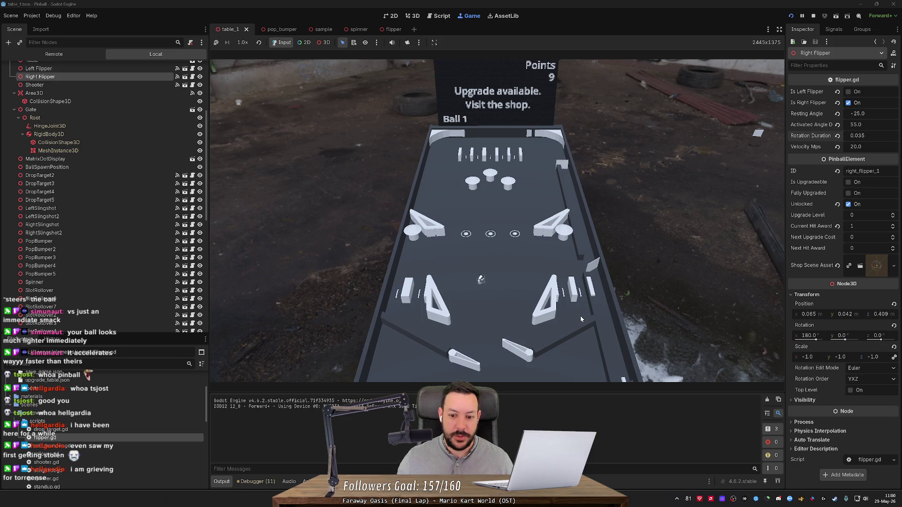
pyautogui.press('Right')
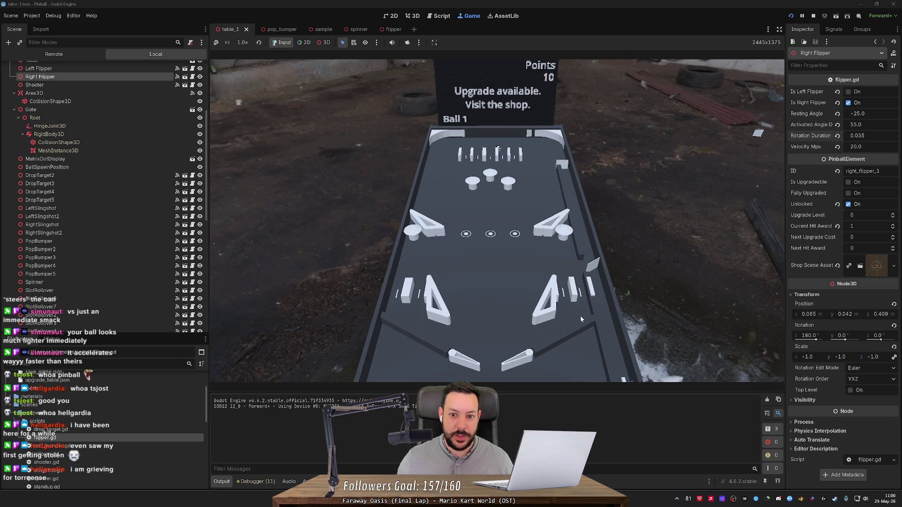
pyautogui.press('Right')
pyautogui.press('Right')
pyautogui.press('Right')
pyautogui.press('Right')
pyautogui.press('Left')
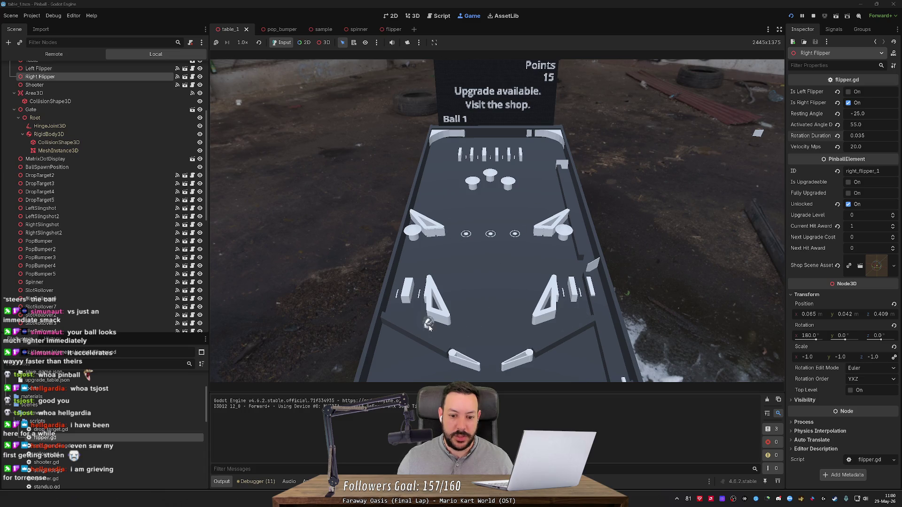
pyautogui.press('Left')
pyautogui.press('Left')
pyautogui.press('Left')
pyautogui.press('Left')
pyautogui.press('Left')
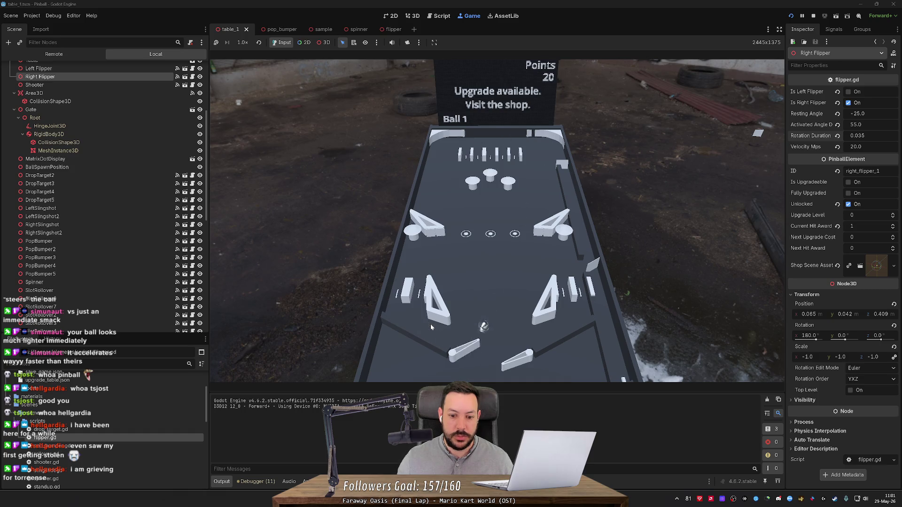
pyautogui.press('Left')
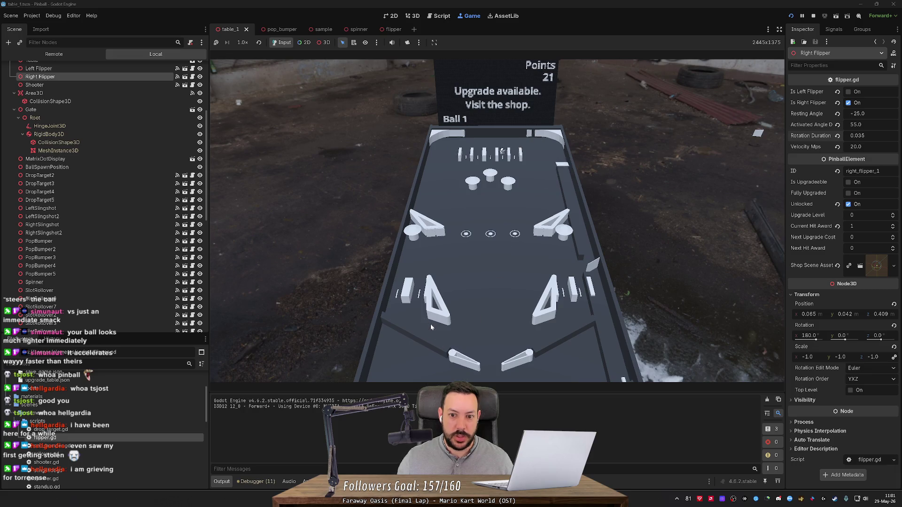
pyautogui.press('Left')
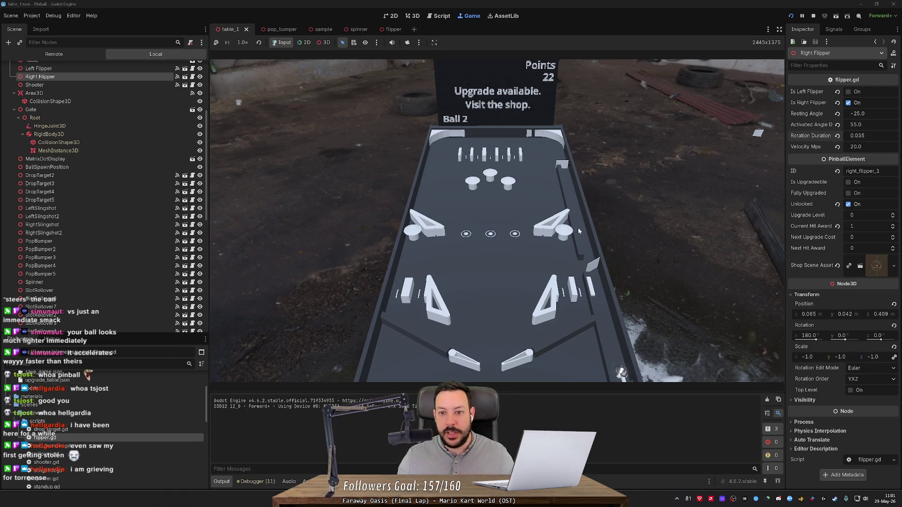
# - Launch the next ball from the shooter lane and flip both flippers as it drains
pyautogui.press('space')
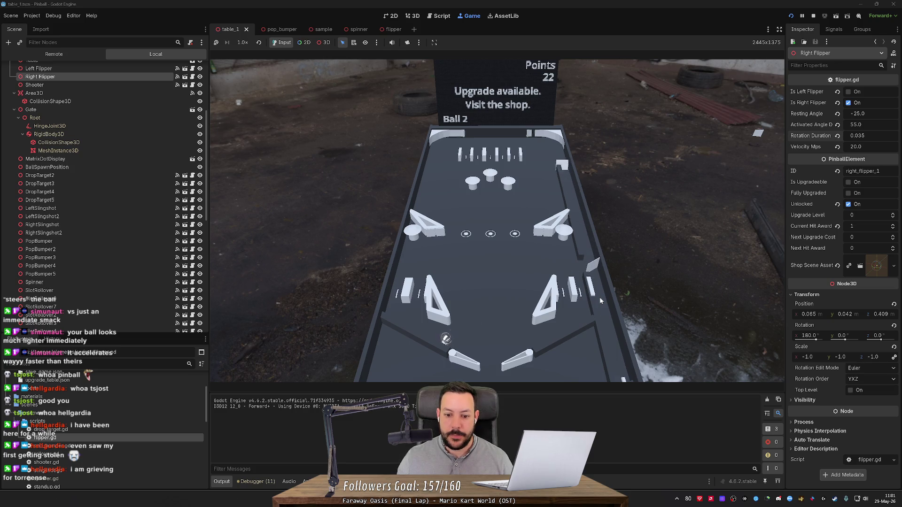
pyautogui.press('Left')
pyautogui.press('Left')
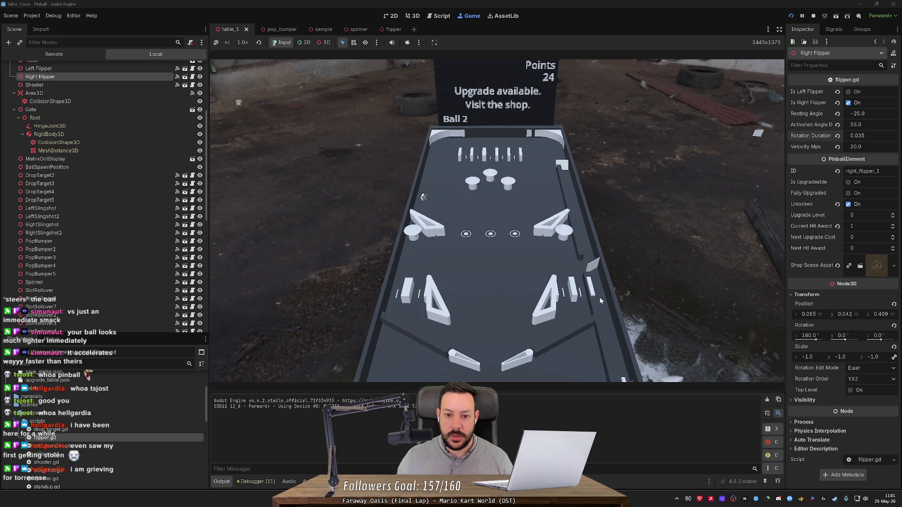
pyautogui.press('Right')
pyautogui.press('Left')
pyautogui.press('Right')
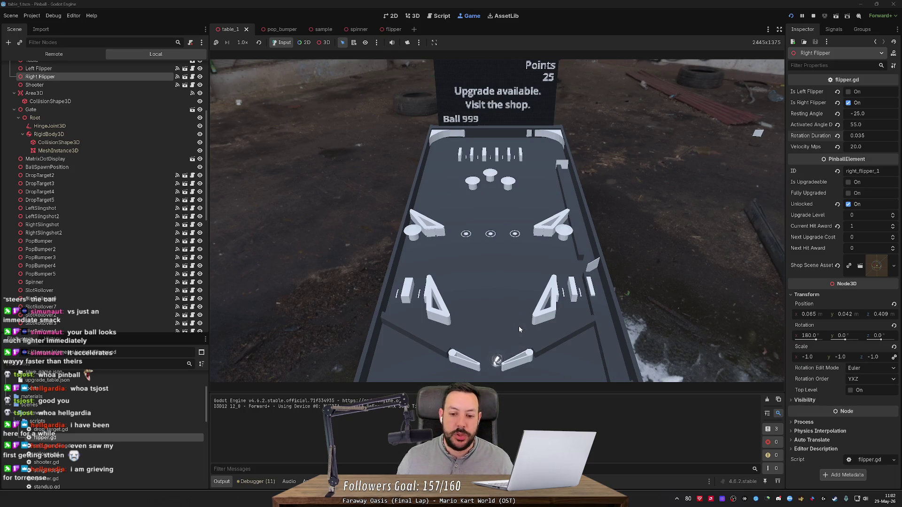
# - Keep the current ball up the table with alternating right and left flipper hits
pyautogui.press('Right')
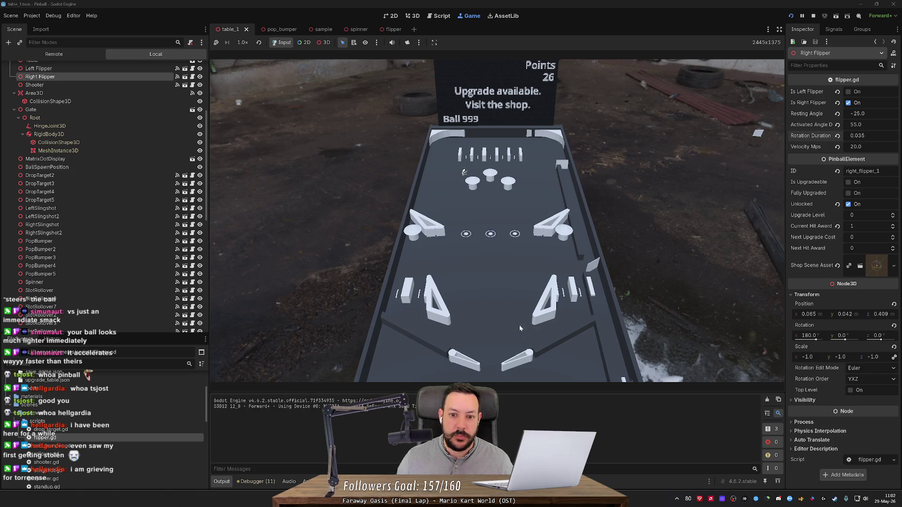
pyautogui.press('Right')
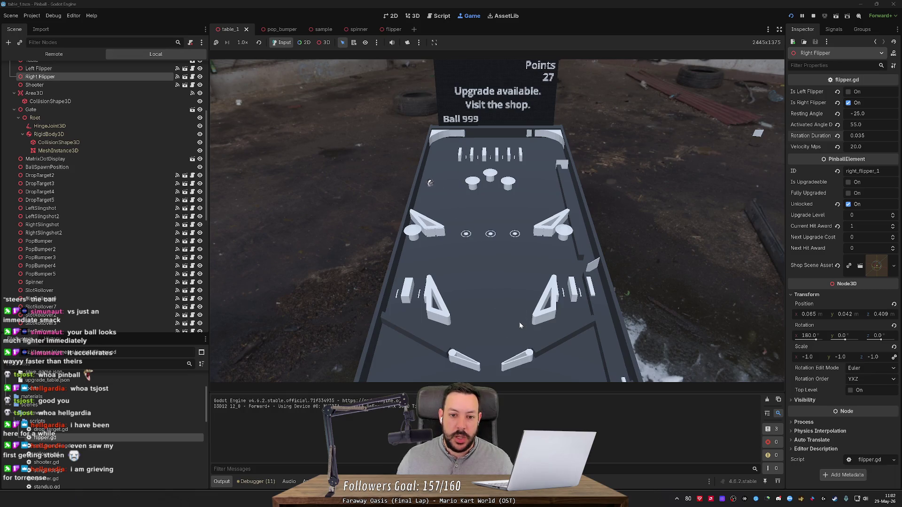
pyautogui.press('Left')
pyautogui.press('Right')
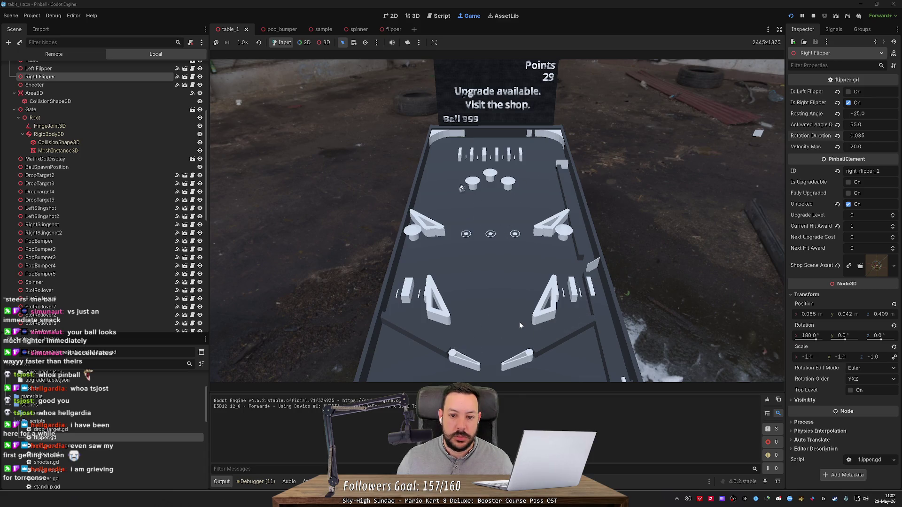
pyautogui.press('Left')
pyautogui.press('Left')
pyautogui.press('Right')
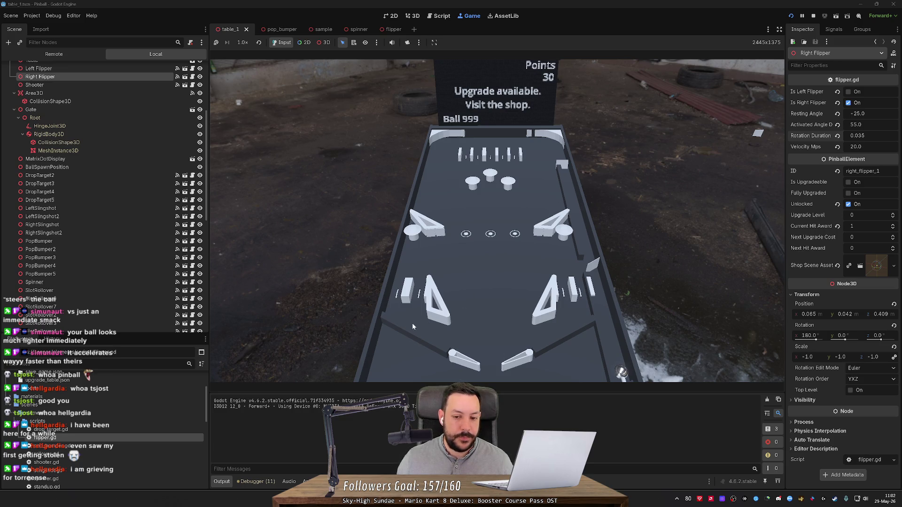
# - Launch two new balls from the shooter lane and knock them back up with both flippers
pyautogui.press('space')
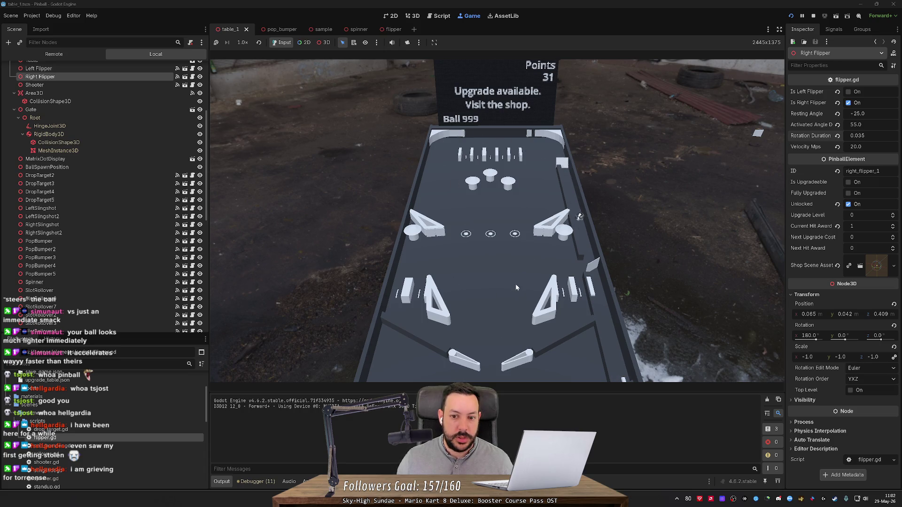
pyautogui.press('Left')
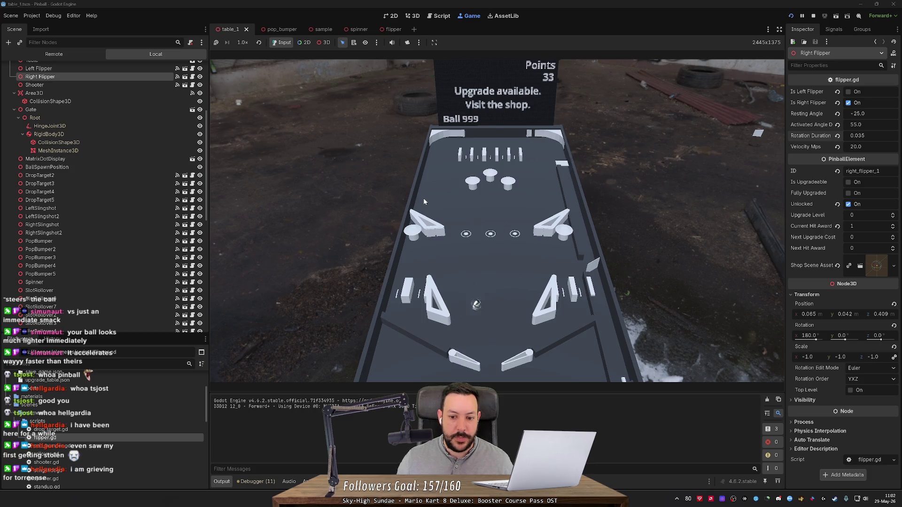
pyautogui.press('space')
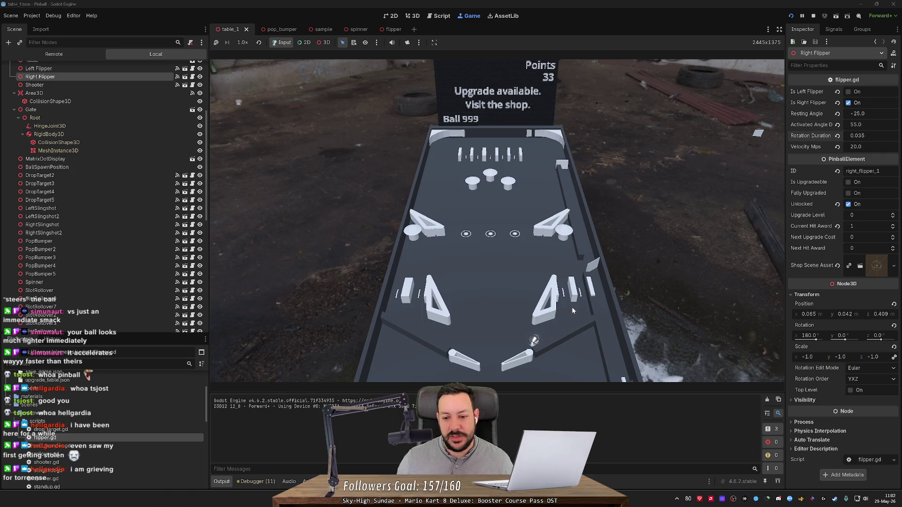
pyautogui.press('Left')
pyautogui.press('Left')
pyautogui.press('Left')
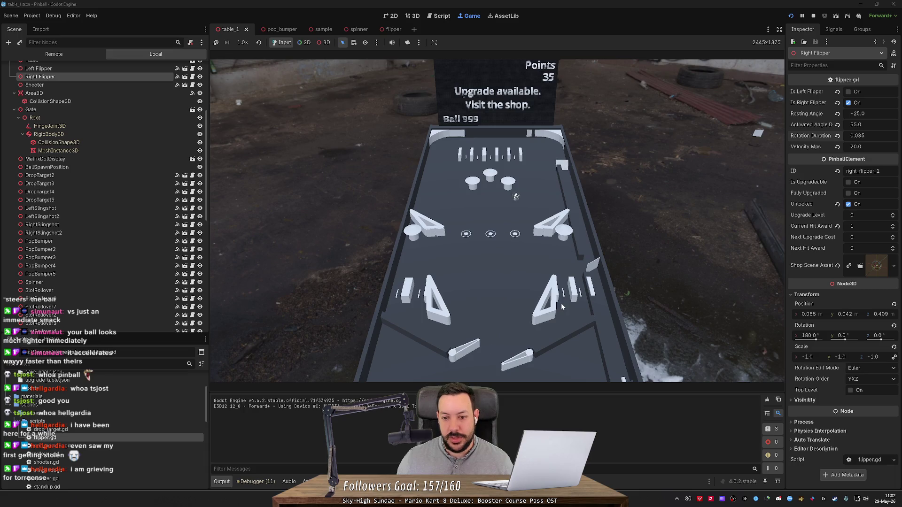
pyautogui.press('Left')
pyautogui.press('Right')
pyautogui.press('Left')
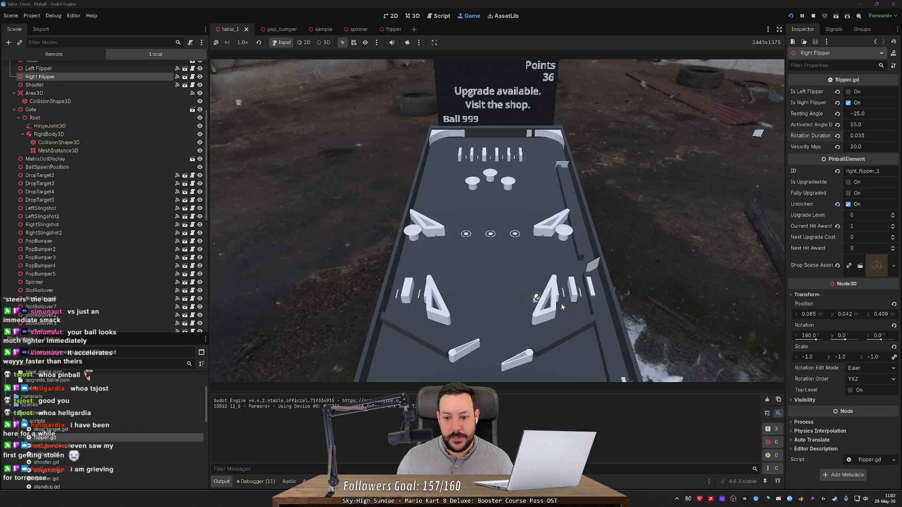
pyautogui.press('Right')
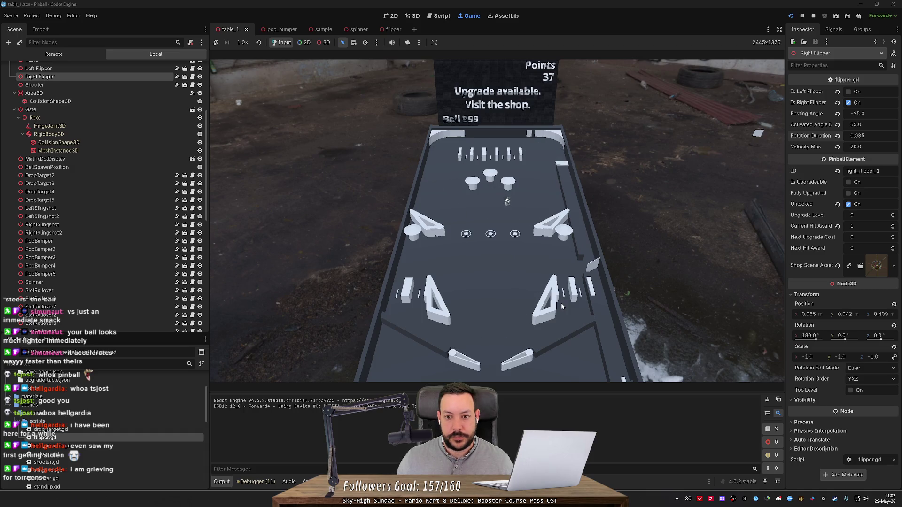
pyautogui.press('Left')
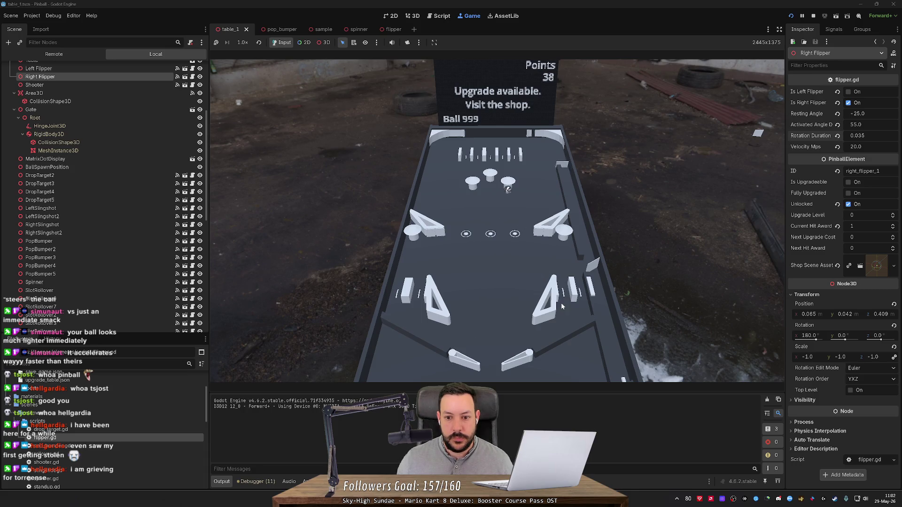
# - Work both flippers rapidly to keep the incoming ball alive and shoot it back up
pyautogui.press('Left')
pyautogui.press('Left')
pyautogui.press('Right')
pyautogui.press('Left')
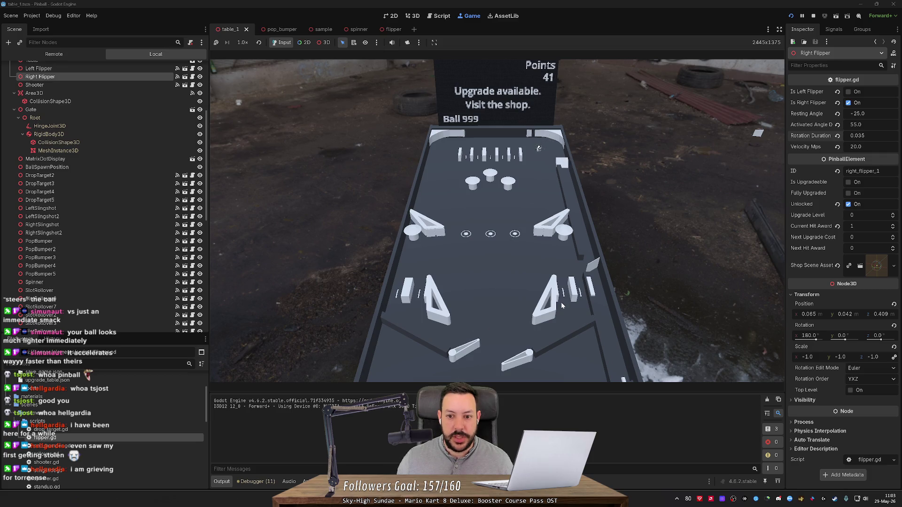
pyautogui.press('Left')
pyautogui.press('Right')
pyautogui.press('Right')
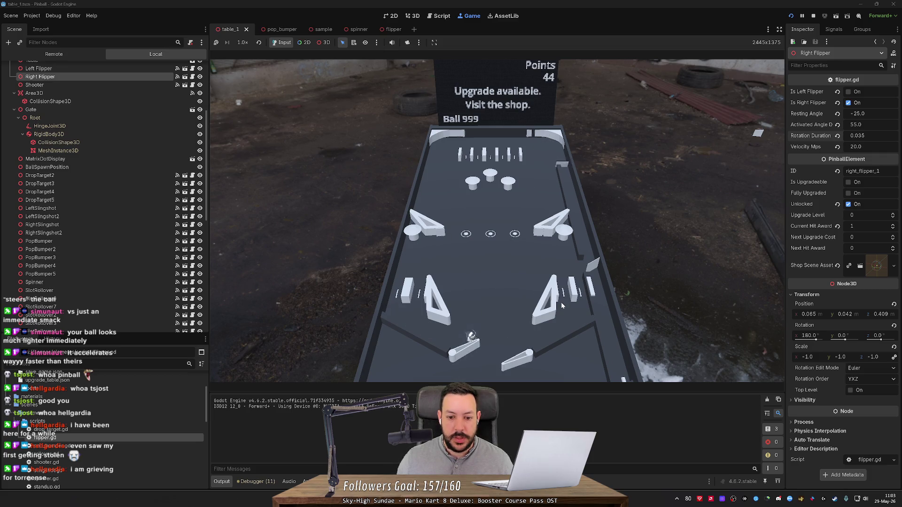
pyautogui.press('Right')
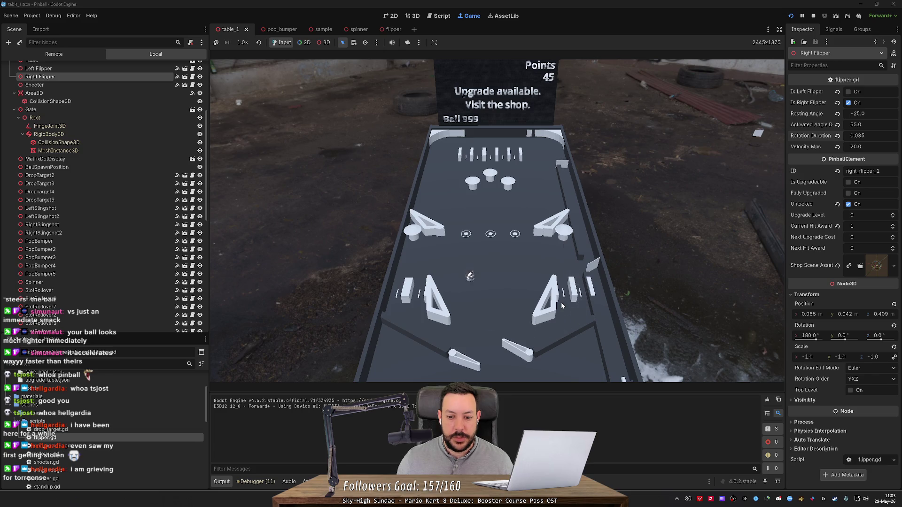
pyautogui.press('Right')
# - Flick the ball to the top of the table, cradle it on the right flipper, then release it
pyautogui.press('Left')
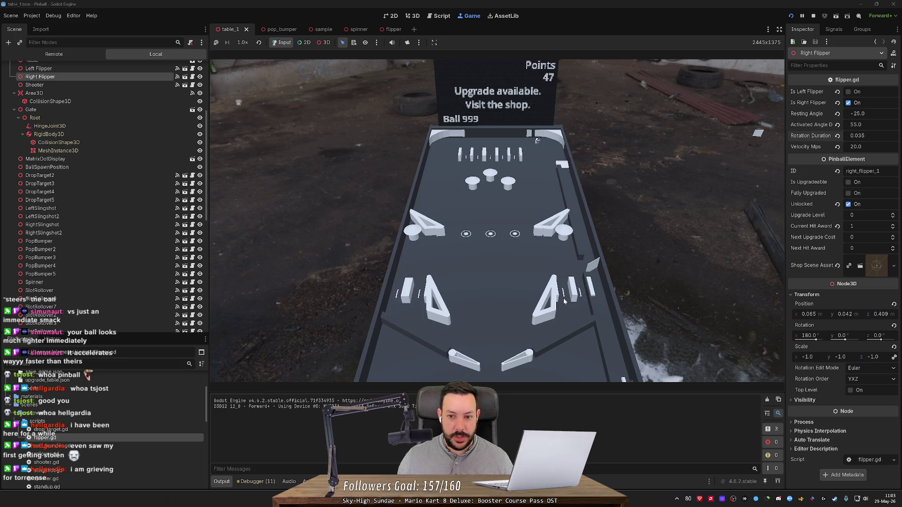
pyautogui.press('Right')
pyautogui.press('Right')
pyautogui.press('Left')
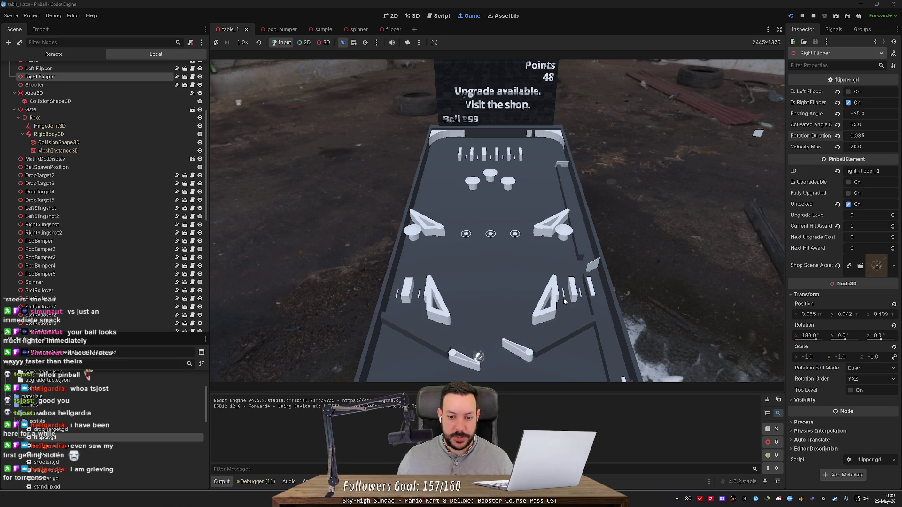
pyautogui.press('Right')
pyautogui.press('Right')
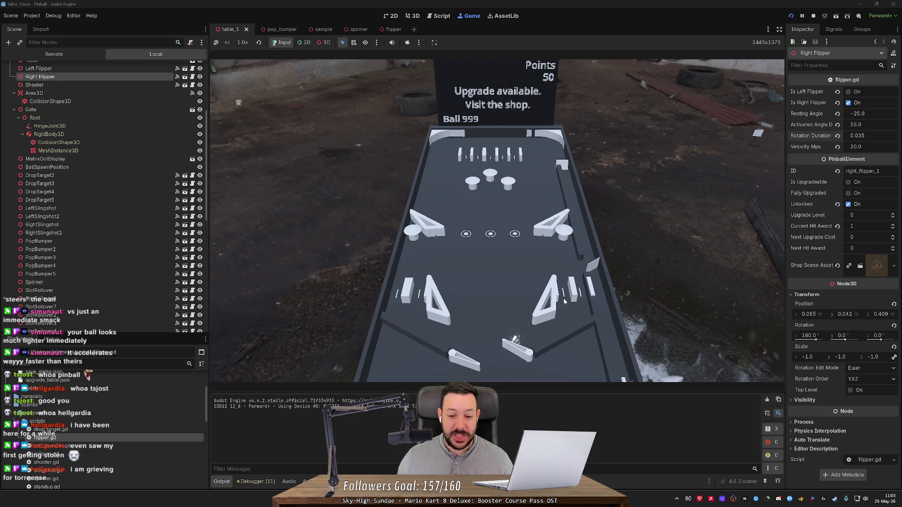
pyautogui.press('Right')
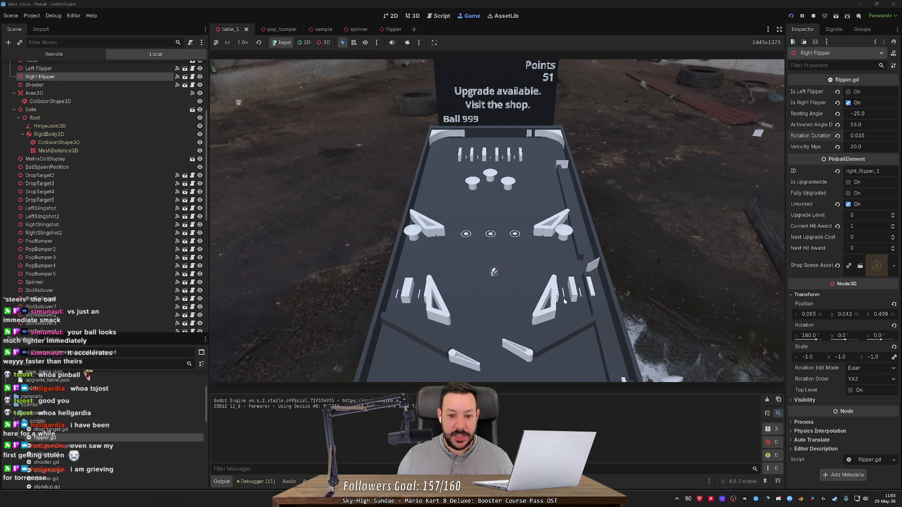
pyautogui.press('Left')
pyautogui.press('Left')
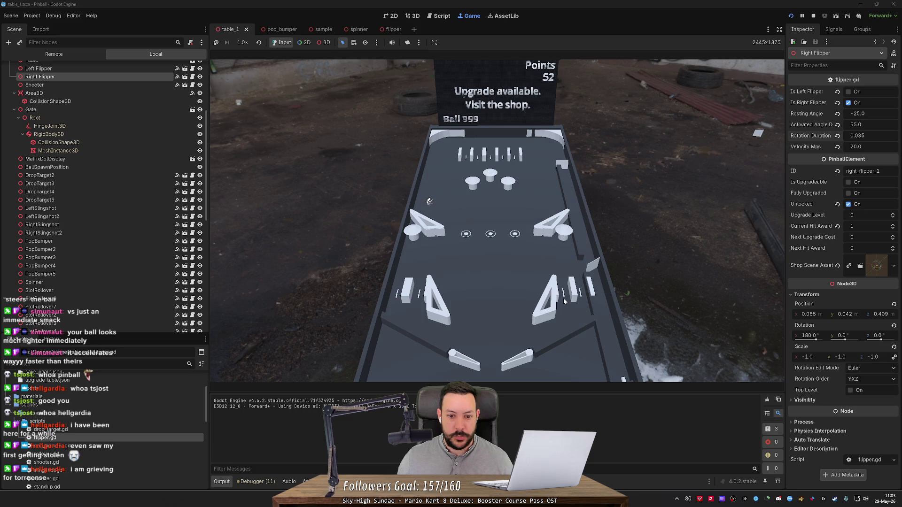
pyautogui.press('Left')
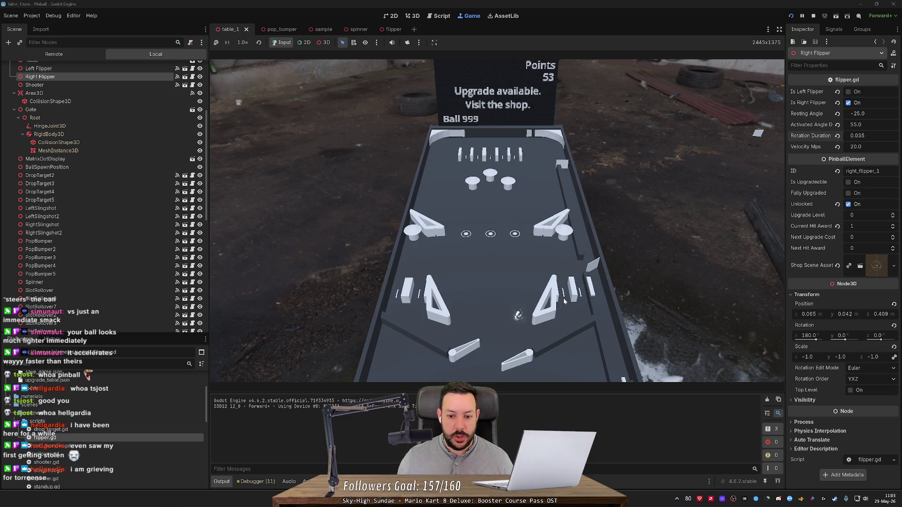
pyautogui.press('Right')
# - Send the ball up to the pop bumpers and try to save it before it drains
pyautogui.press('Left')
pyautogui.press('Right')
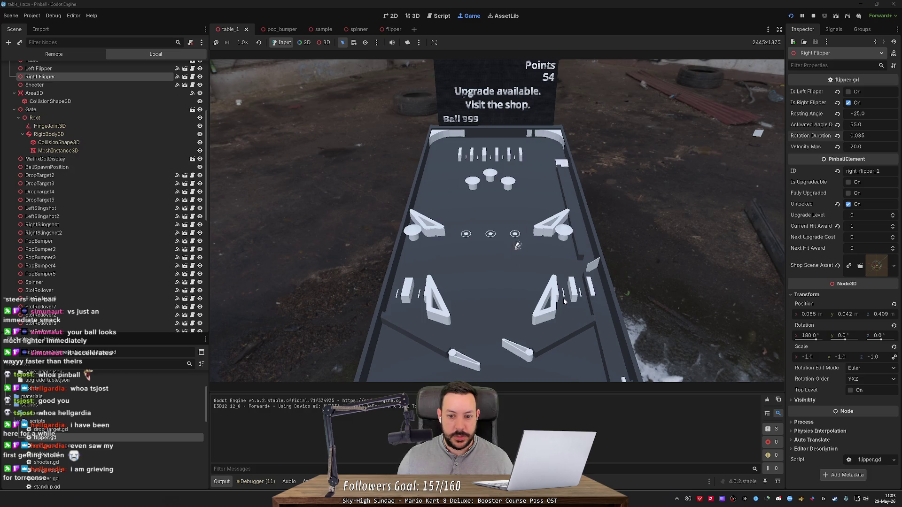
pyautogui.press('Left')
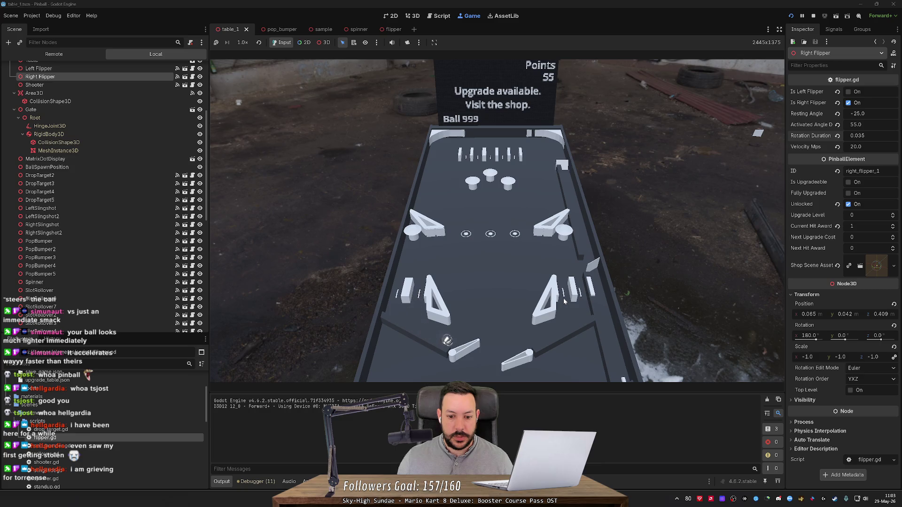
pyautogui.press('Right')
pyautogui.press('Left')
pyautogui.press('Right')
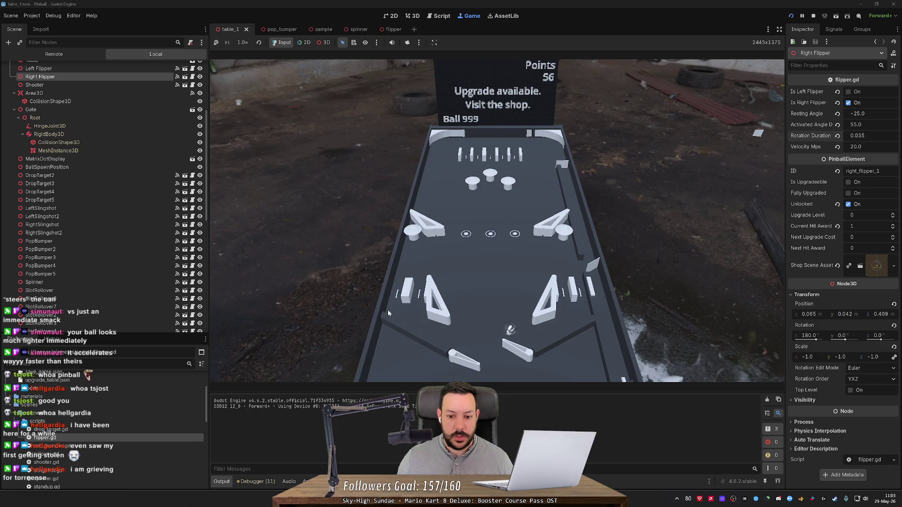
pyautogui.press('Left')
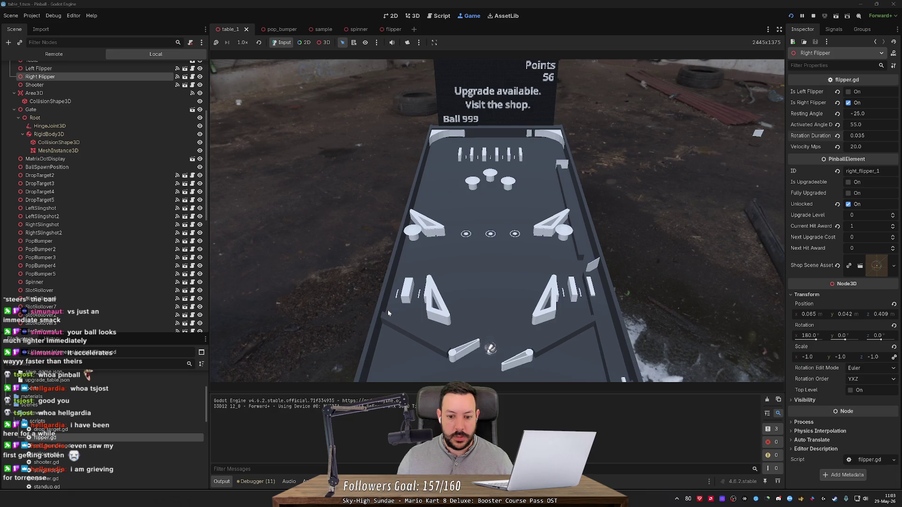
# - Launch a new ball, flip it back up the left inlane, then fire another ball
pyautogui.press('Left')
pyautogui.press('Right')
pyautogui.press('Left')
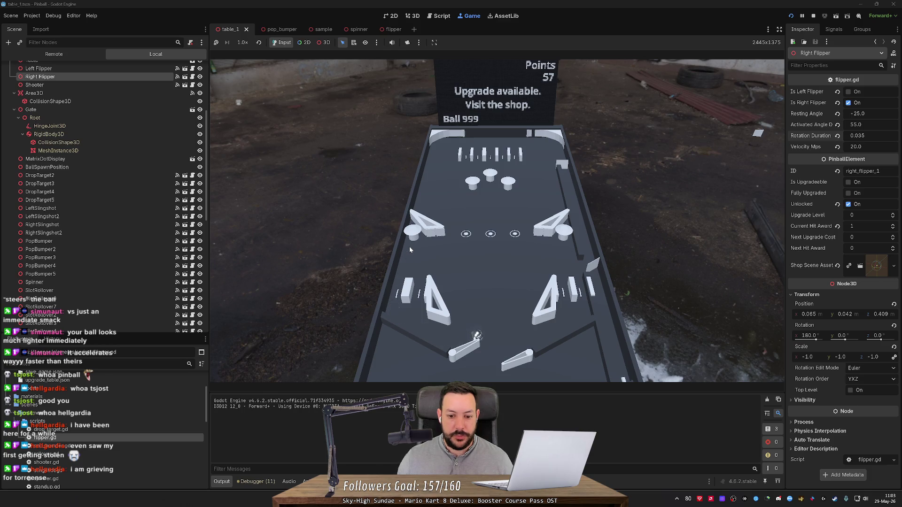
pyautogui.press('Left')
pyautogui.press('Right')
pyautogui.press('Right')
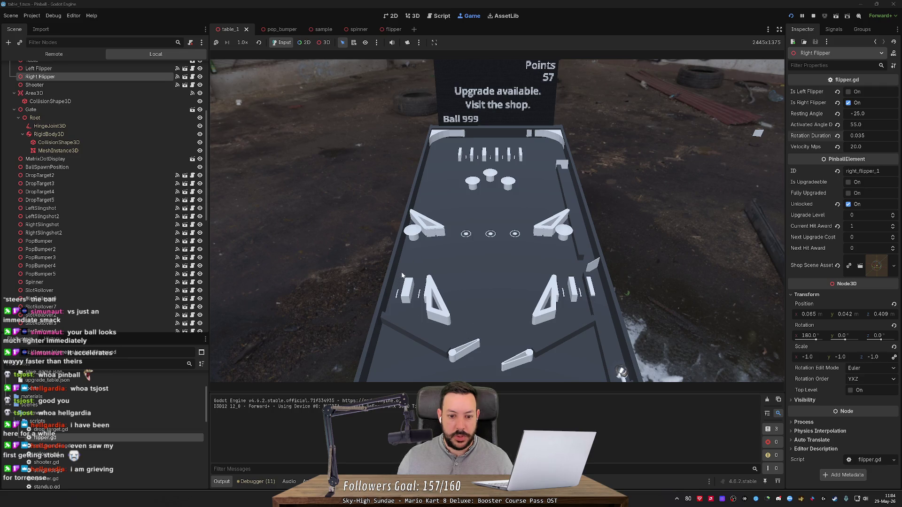
pyautogui.press('space')
# - Stop the game, close the two unneeded scene tabs and open the flipper scene
pyautogui.click(813, 16)
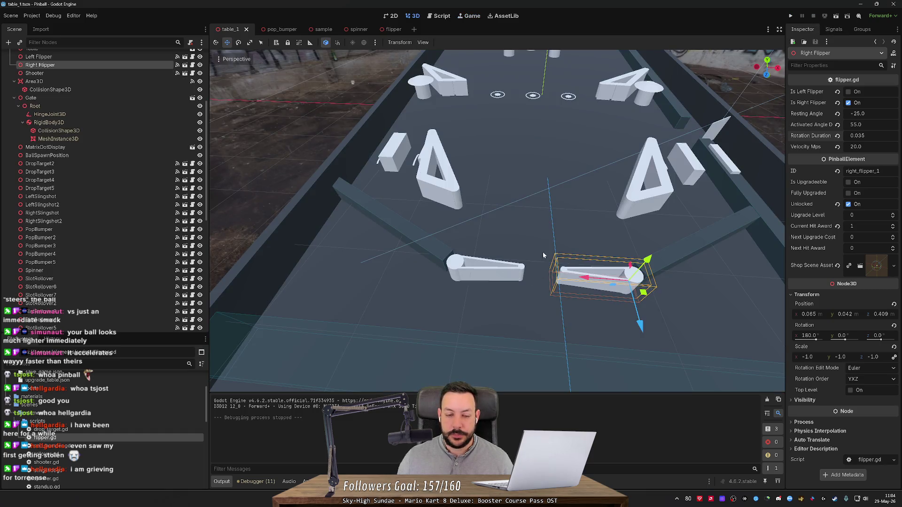
pyautogui.click(515, 271)
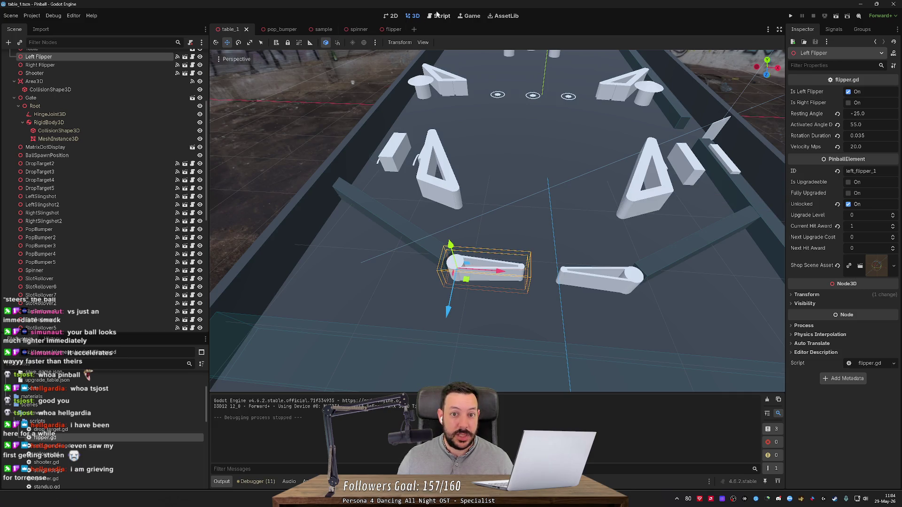
pyautogui.middleClick(278, 32)
pyautogui.middleClick(278, 33)
pyautogui.middleClick(278, 32)
pyautogui.click(278, 32)
# - Set the flipper physics material friction to 1.0, then save and run the game
pyautogui.scroll(-5, 497, 220)
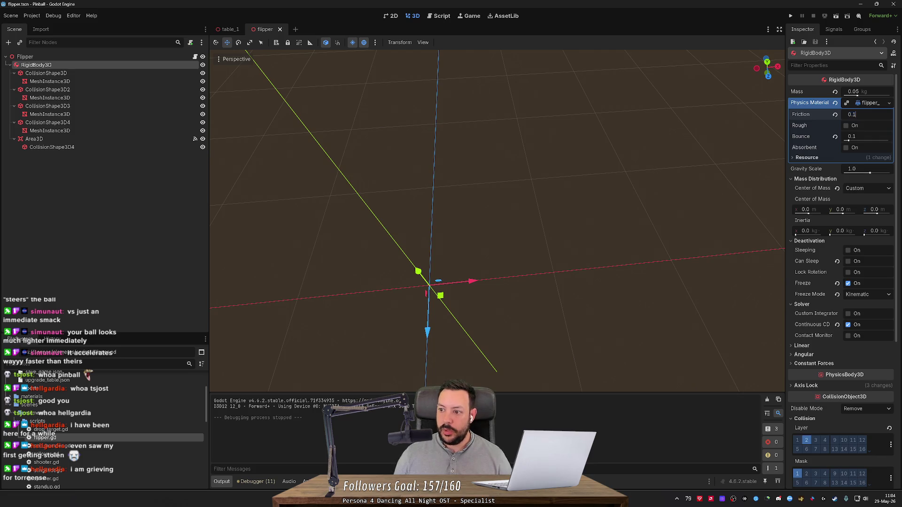
pyautogui.write('1')
pyautogui.press('Return')
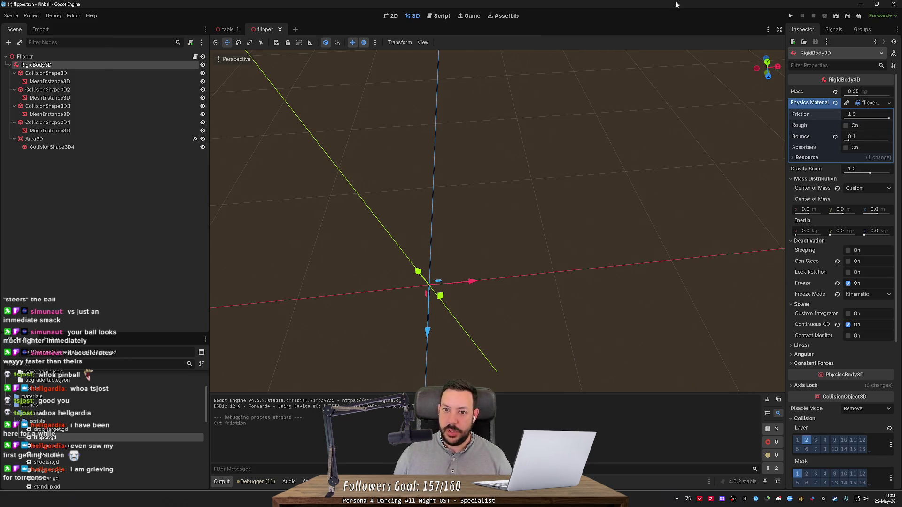
pyautogui.click(791, 16)
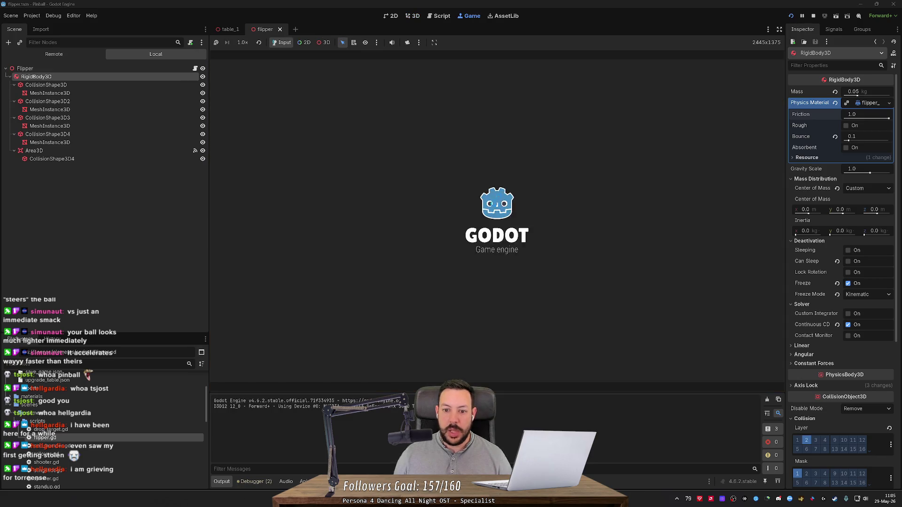
# - Launch the ball and test the 1.0-friction flippers until the ball drains
pyautogui.press('space')
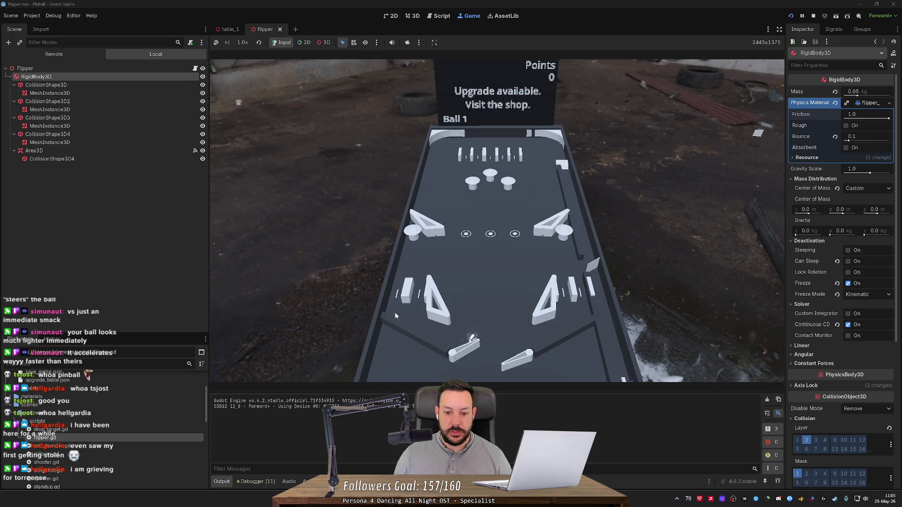
pyautogui.click(396, 307)
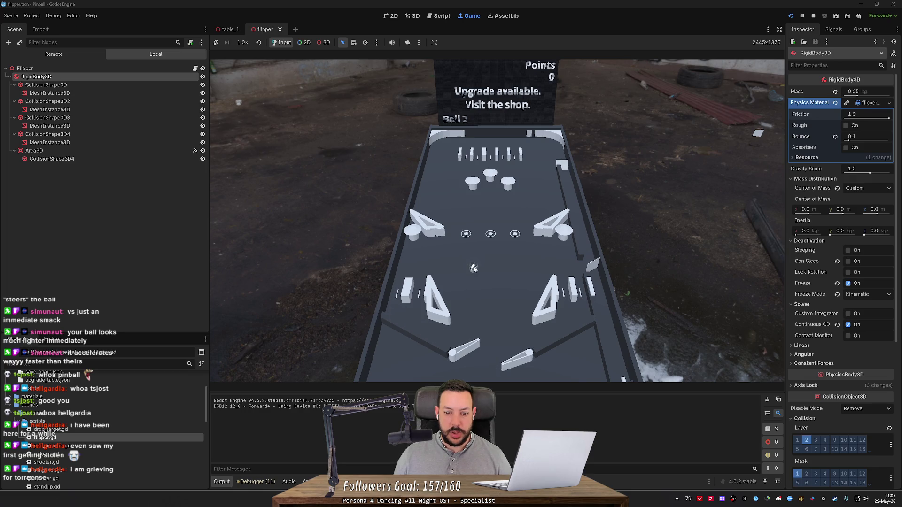
pyautogui.press('Left')
pyautogui.press('Left')
pyautogui.press('Left')
pyautogui.press('Left')
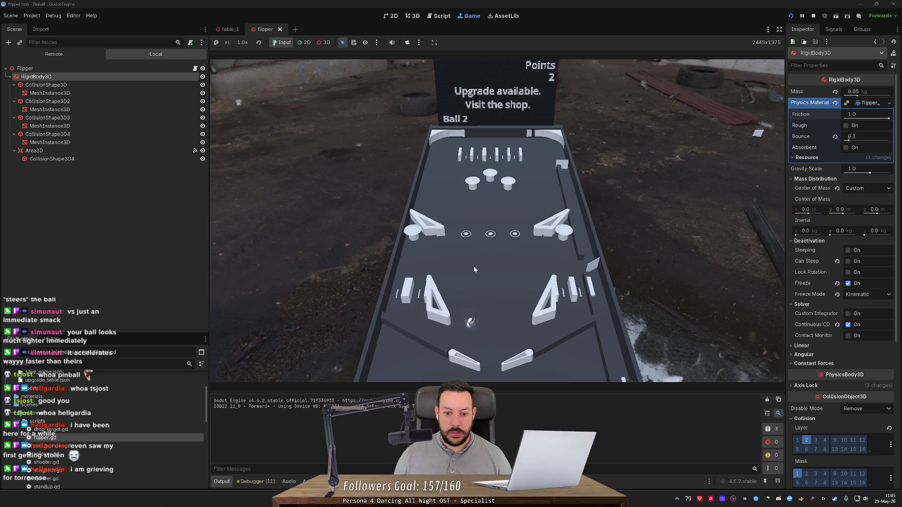
pyautogui.press('Left')
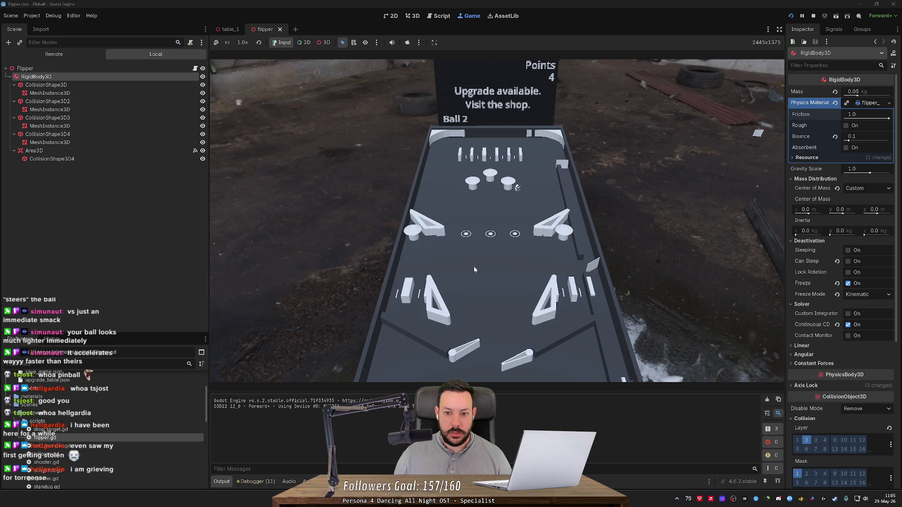
pyautogui.press('Right')
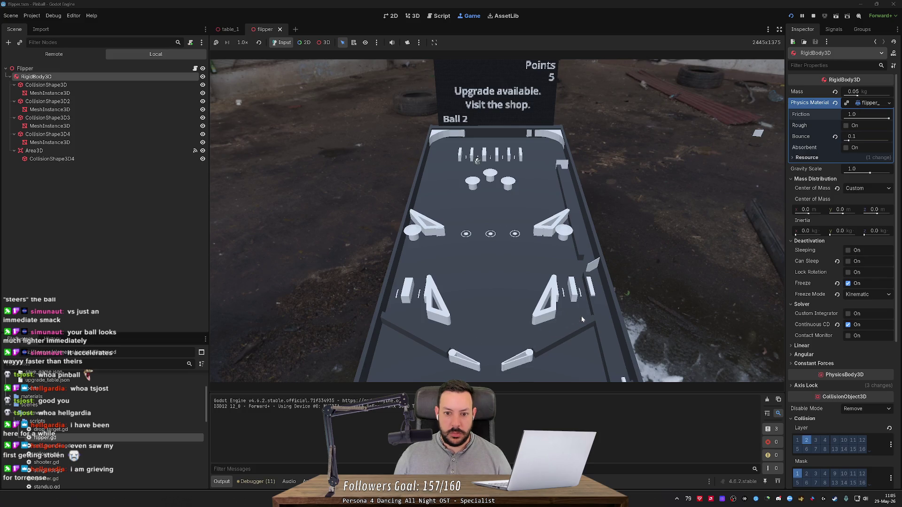
pyautogui.press('Left')
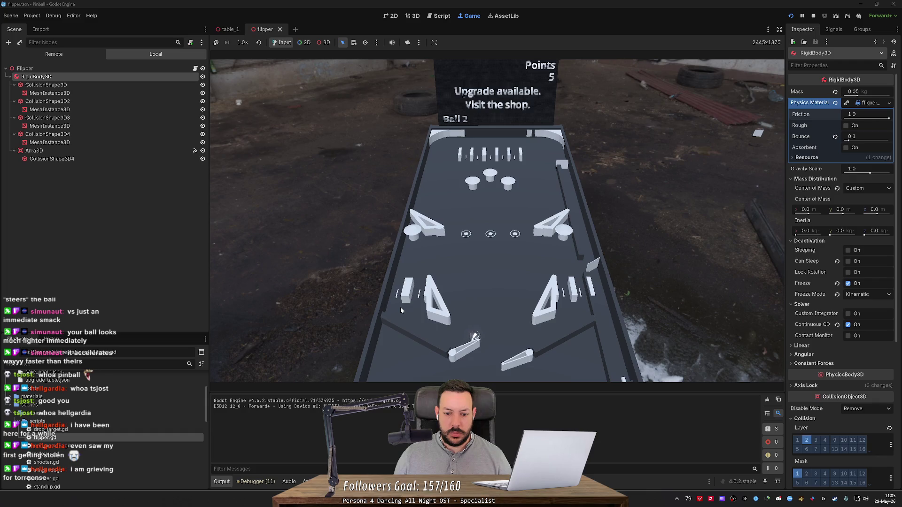
pyautogui.press('Left')
pyautogui.press('Left')
# - Raise the flipper physics material friction to 5.0
pyautogui.click(814, 19)
pyautogui.write('5')
pyautogui.press('Return')
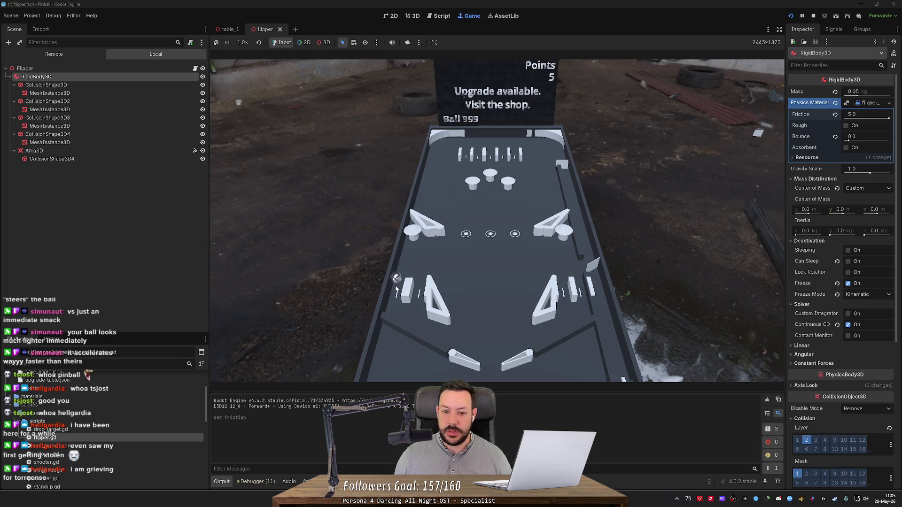
# - Launch the next ball and flip it back up the table with the 5.0-friction flippers
pyautogui.press('Left')
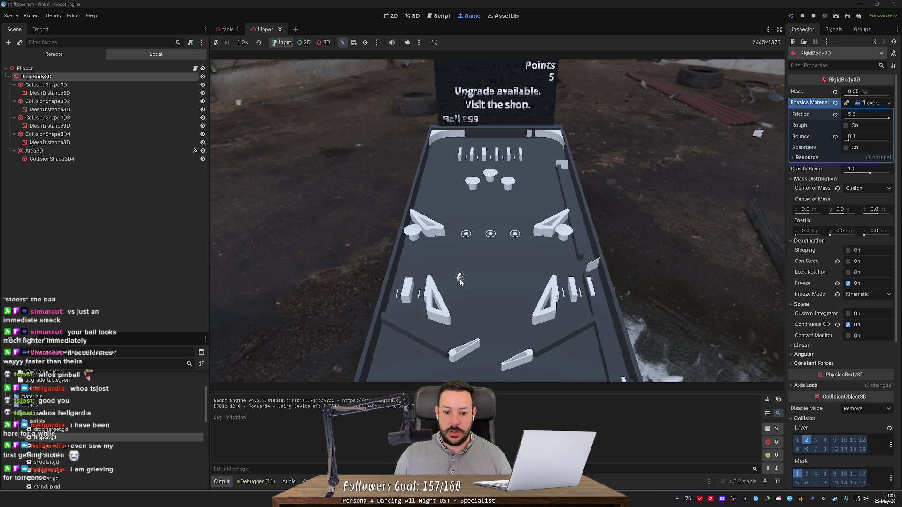
pyautogui.press('Left')
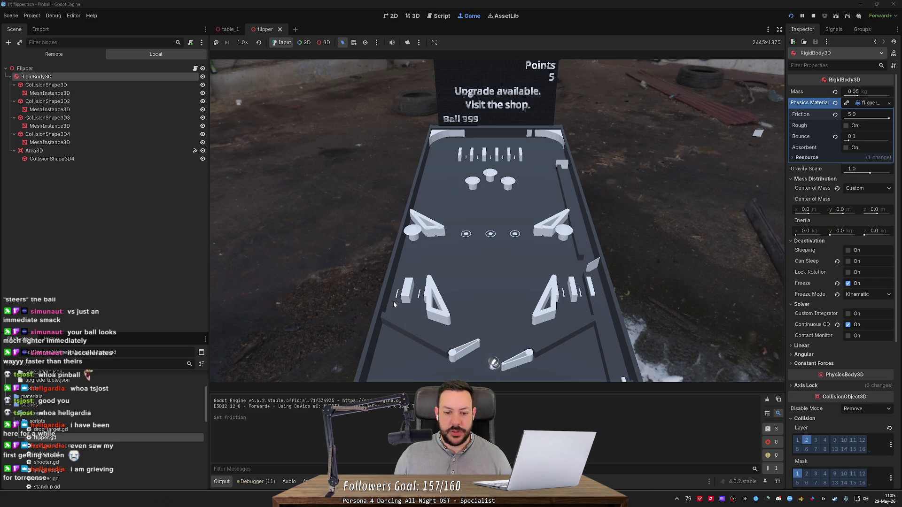
pyautogui.click(393, 308)
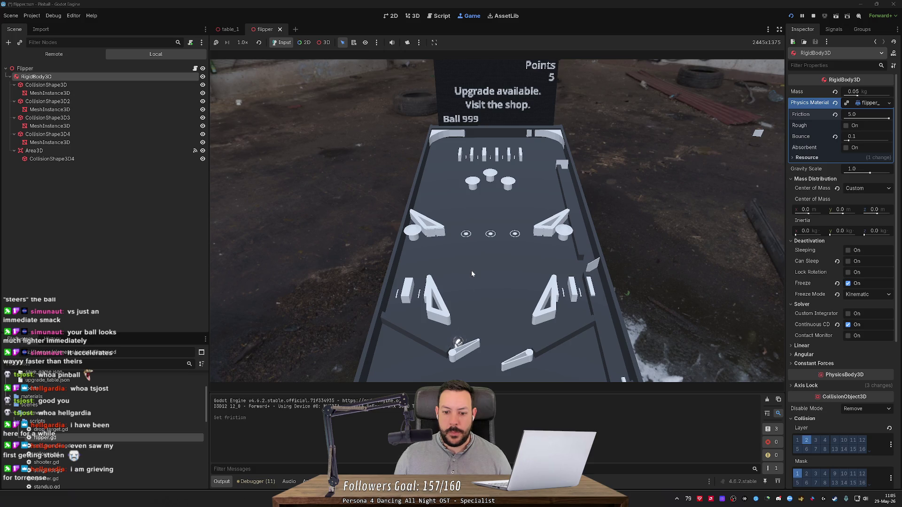
# - Make the flipper material absorbent and test it with repeated left-flipper hits
pyautogui.click(846, 149)
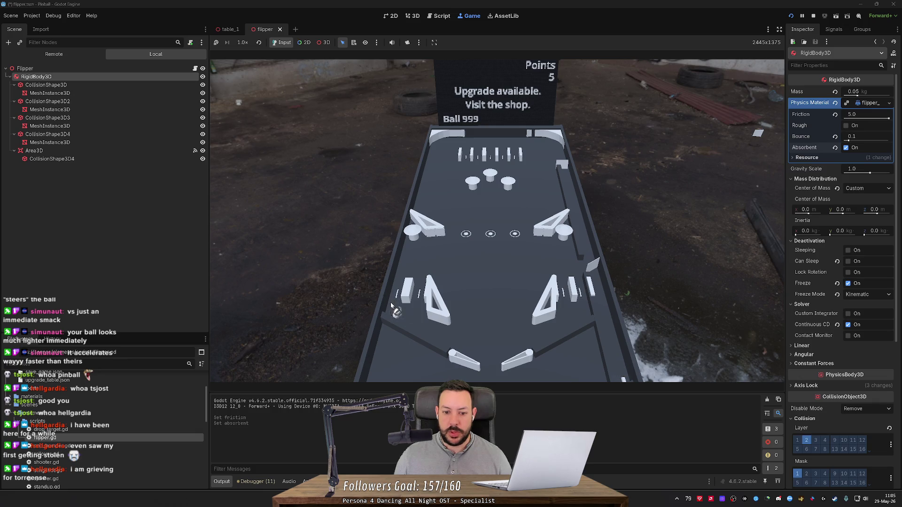
pyautogui.click(472, 263)
pyautogui.click(469, 266)
pyautogui.click(472, 262)
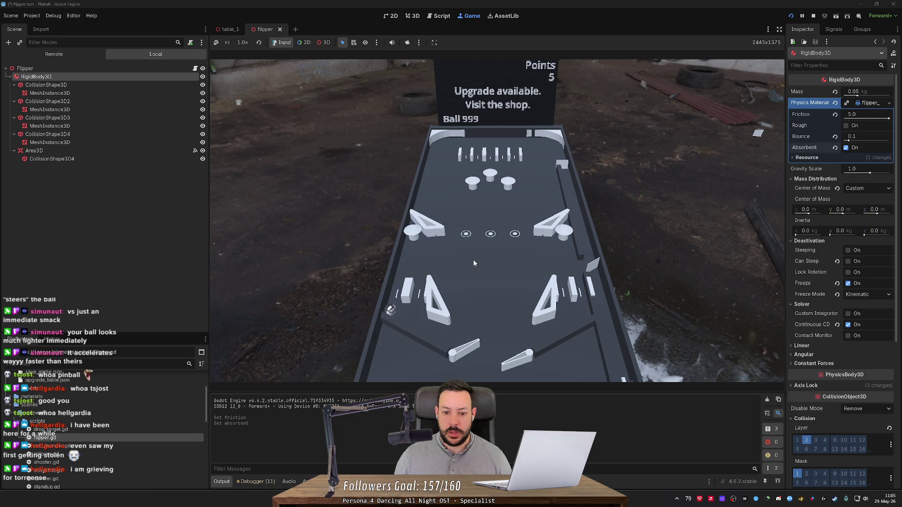
pyautogui.click(399, 289)
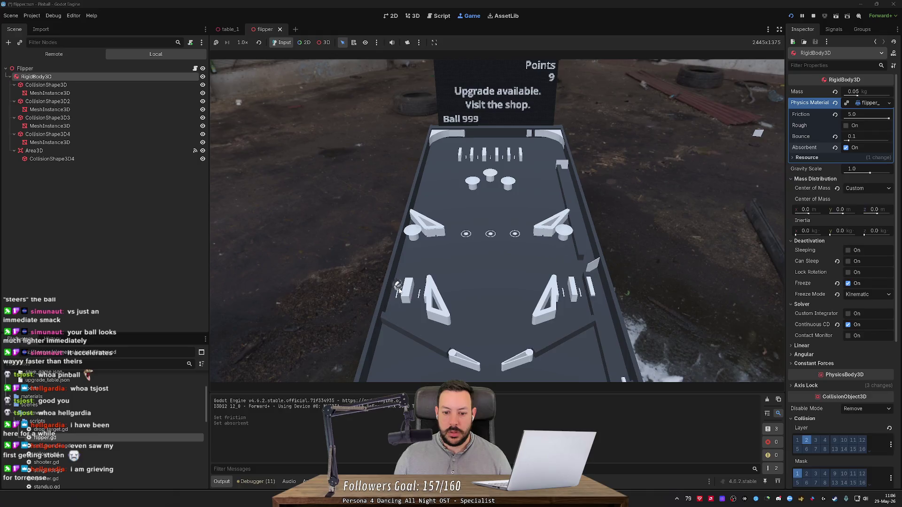
pyautogui.click(399, 289)
# - Keep knocking the ball with both flippers, then switch absorbent back off
pyautogui.click(400, 290)
pyautogui.click(400, 291)
pyautogui.click(400, 291)
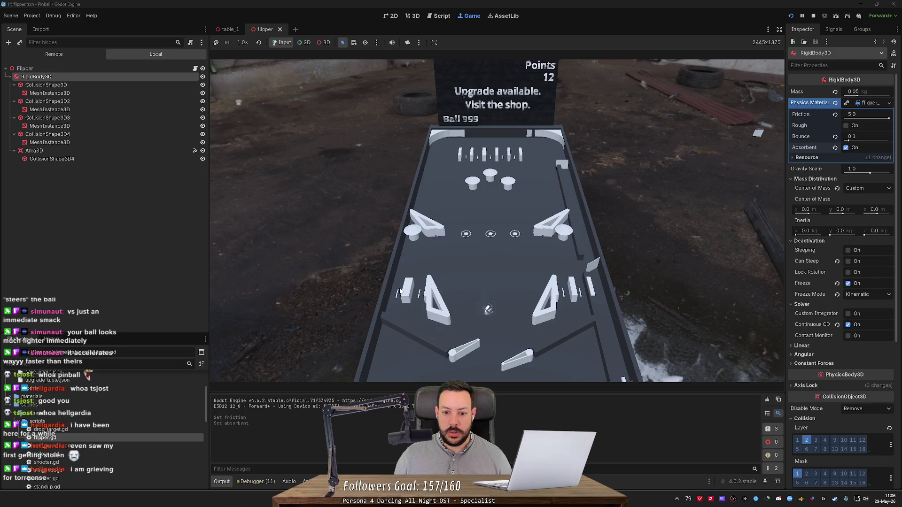
pyautogui.rightClick(400, 291)
pyautogui.click(847, 147)
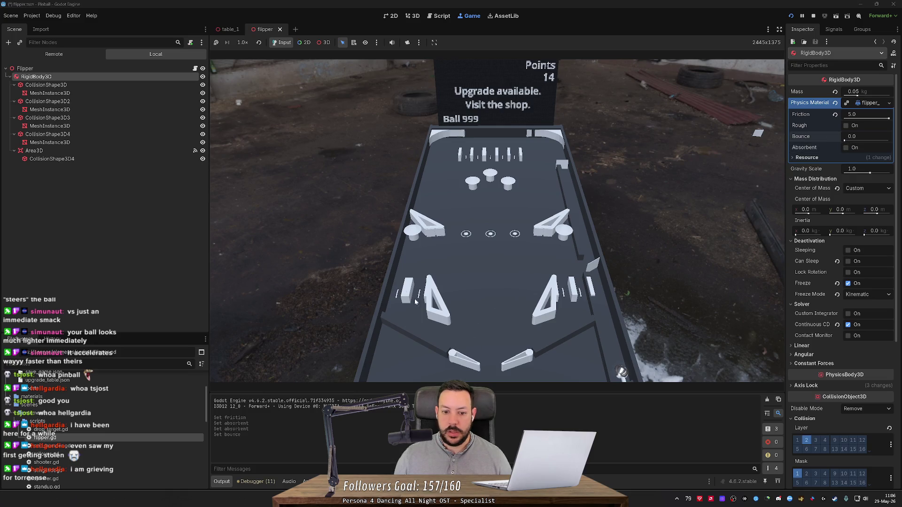
# - Test the non-absorbent, zero-bounce flippers by firing left and right flippers at the ball
pyautogui.click(393, 306)
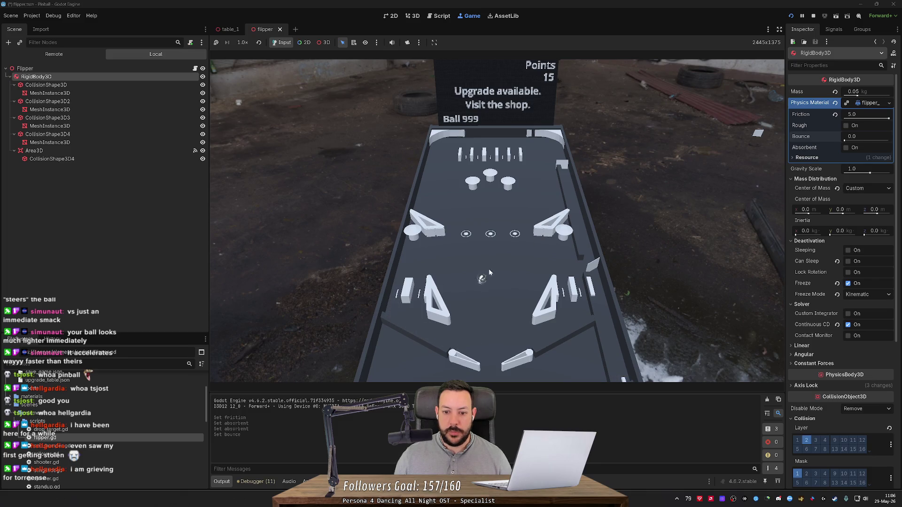
pyautogui.click(506, 281)
pyautogui.click(405, 309)
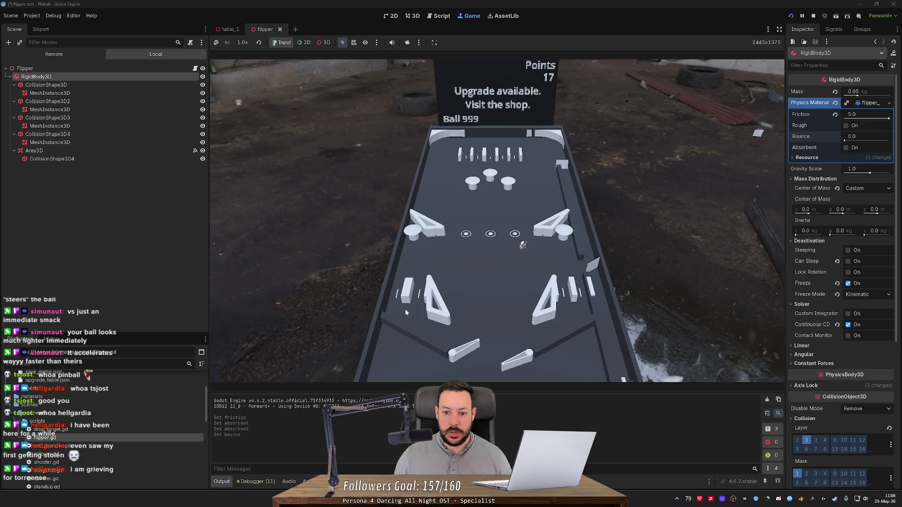
pyautogui.click(407, 308)
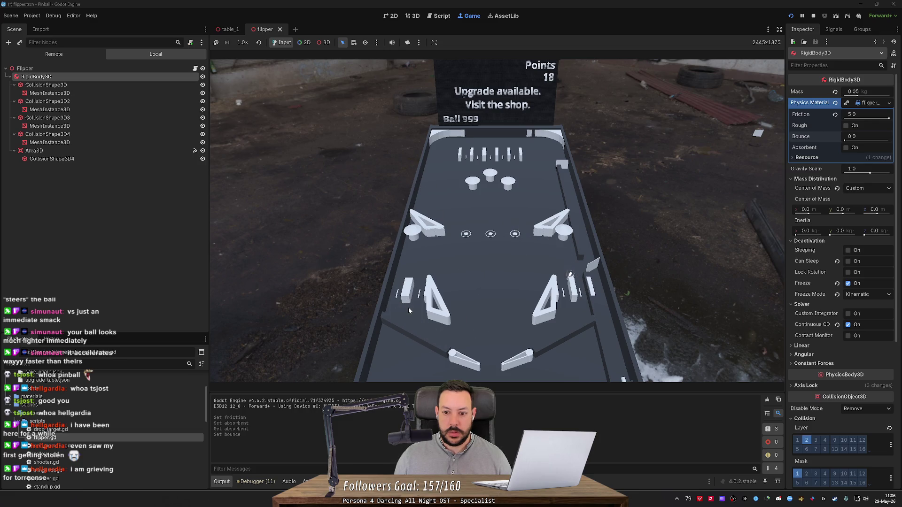
pyautogui.rightClick(408, 308)
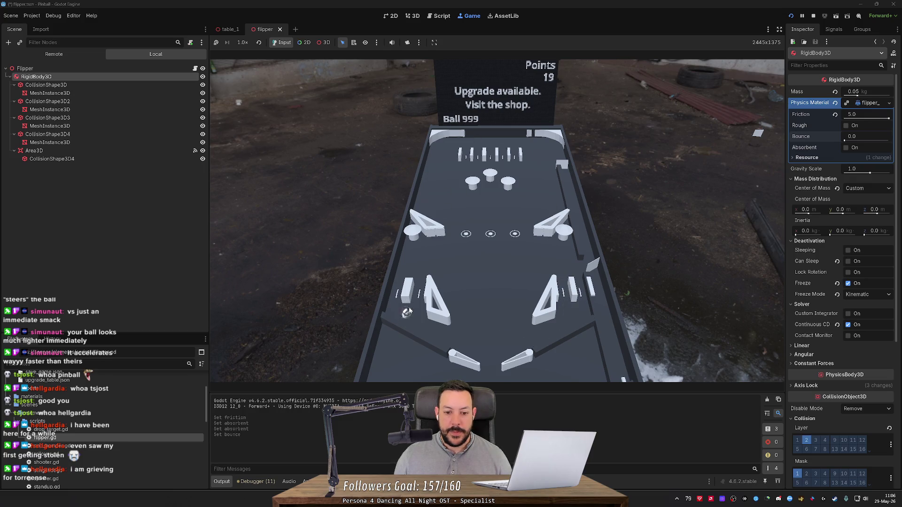
pyautogui.click(409, 311)
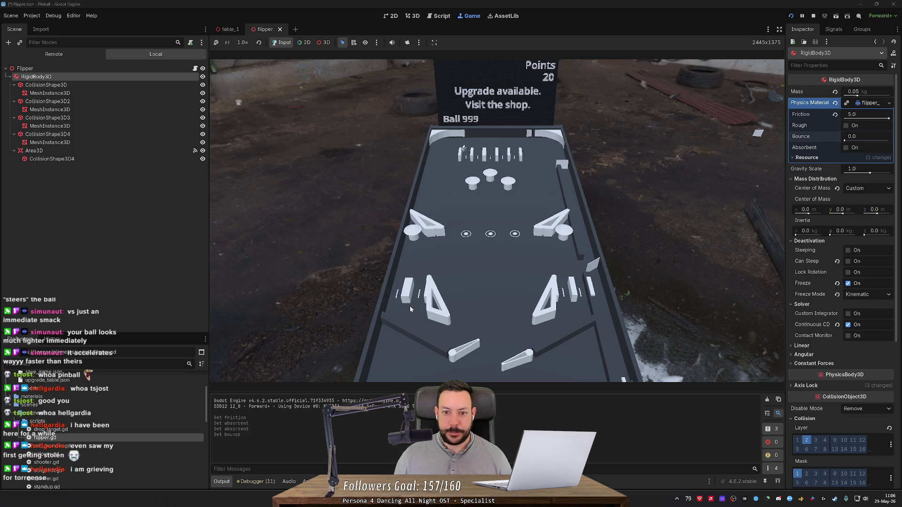
pyautogui.click(409, 309)
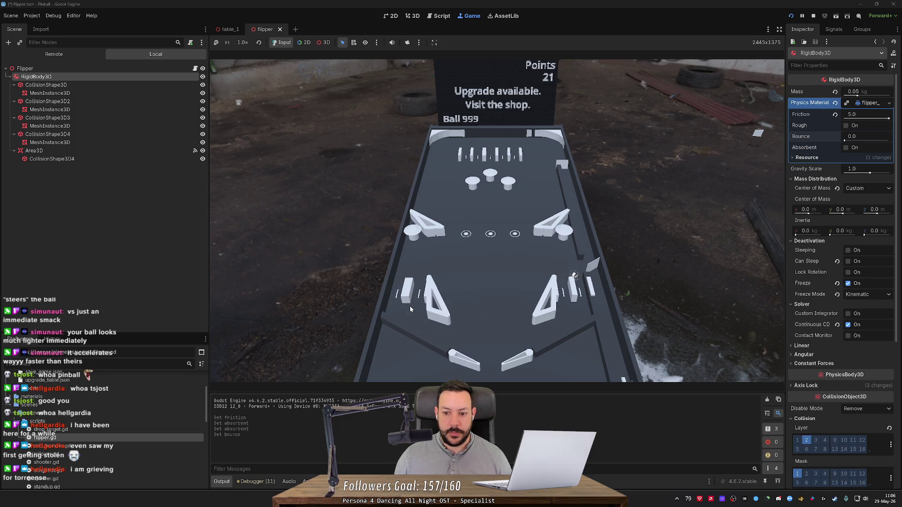
pyautogui.rightClick(409, 305)
pyautogui.rightClick(410, 306)
# - Keep catching and flipping the ball with both flippers to watch its rebound
pyautogui.click(409, 305)
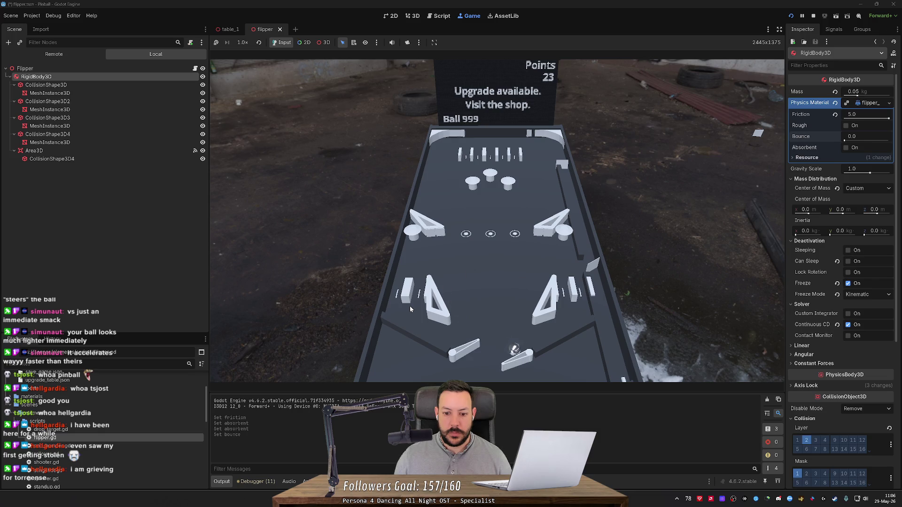
pyautogui.rightClick(410, 306)
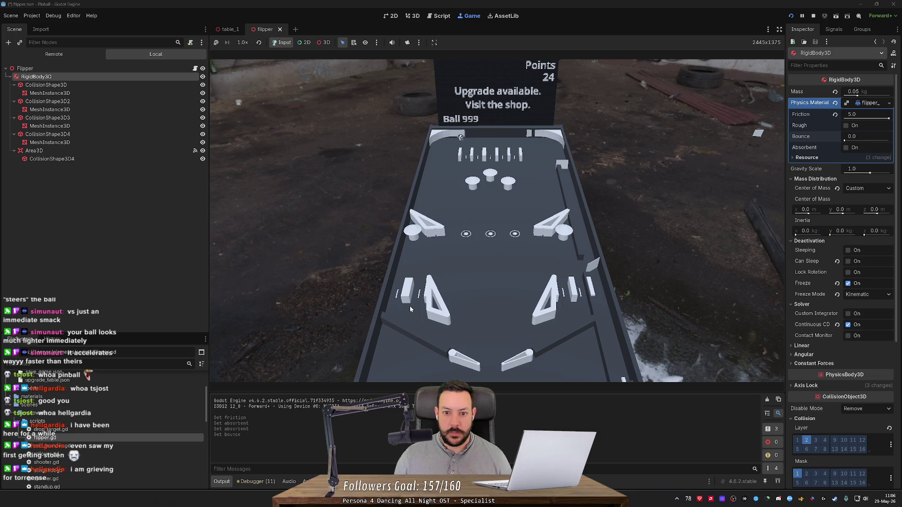
pyautogui.click(410, 306)
pyautogui.rightClick(409, 306)
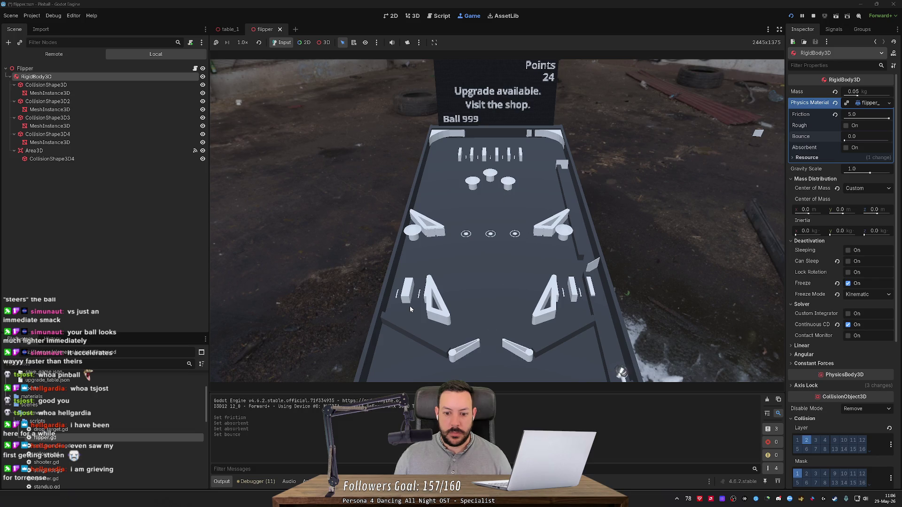
pyautogui.click(409, 305)
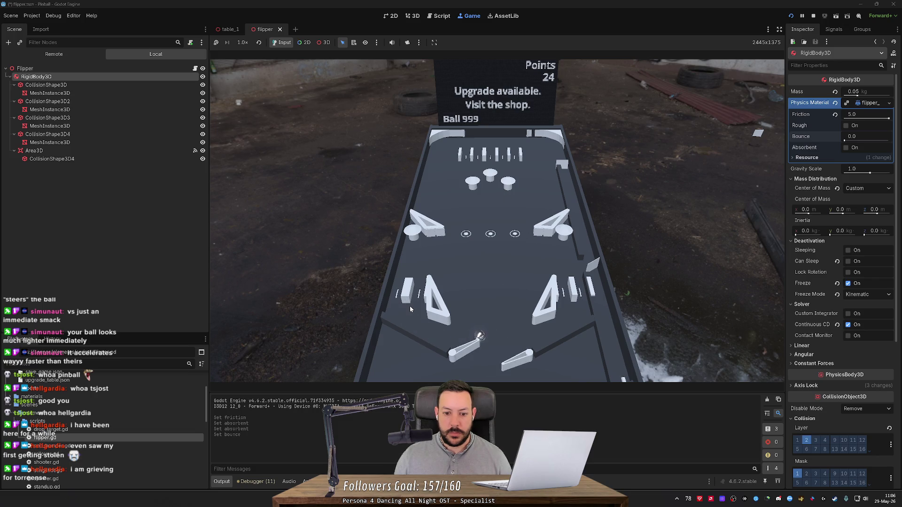
pyautogui.click(407, 277)
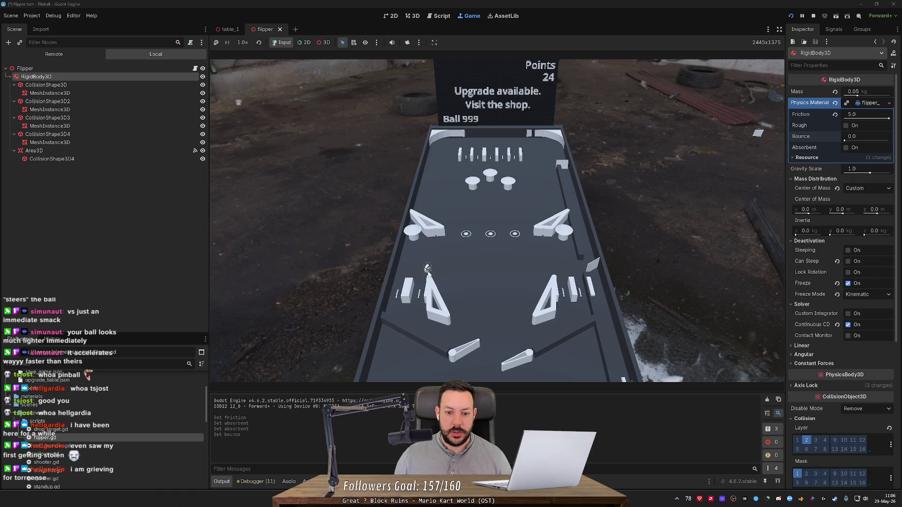
pyautogui.click(559, 262)
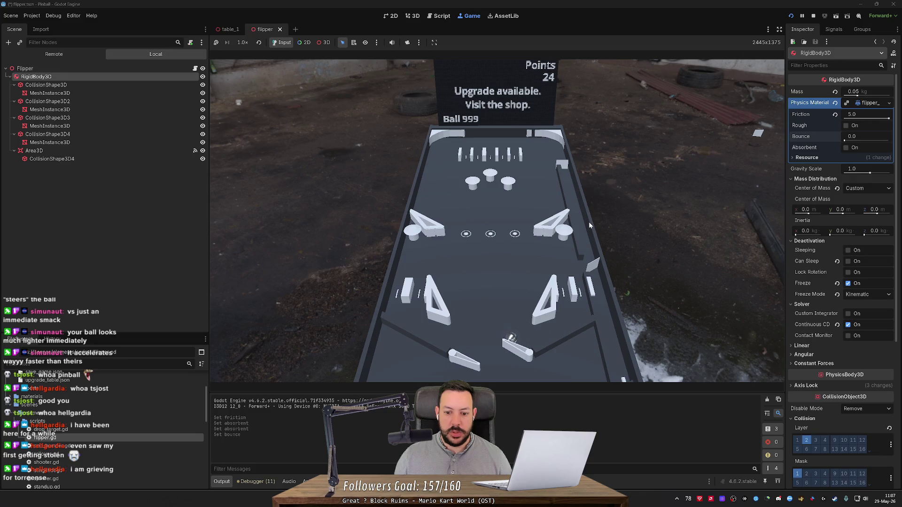
# - Continue flipping with the arrow keys, shooting the ball toward the upper right to reach 29 points
pyautogui.press('Right')
pyautogui.press('Left')
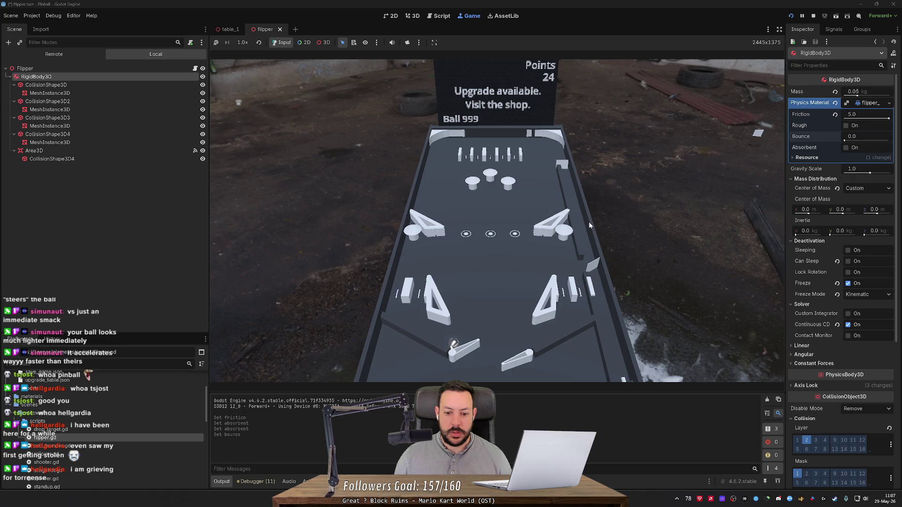
pyautogui.press('Left')
pyautogui.press('Left')
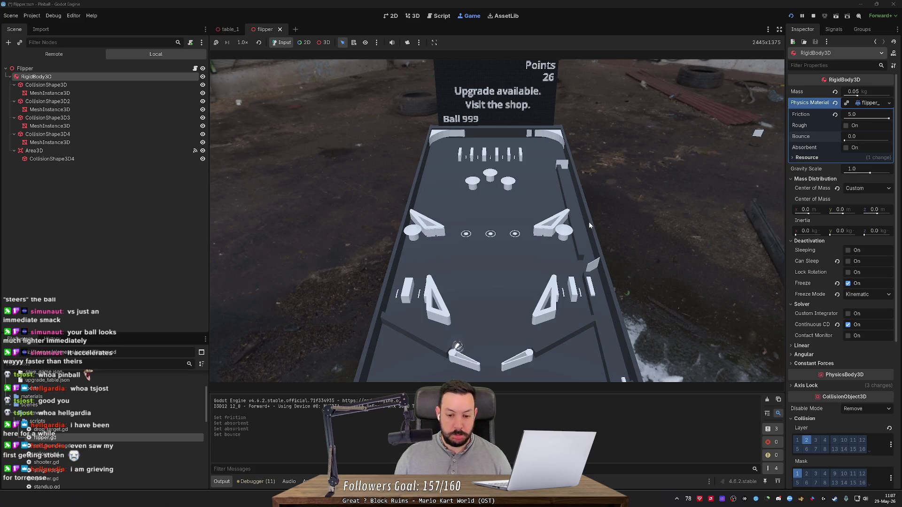
pyautogui.press('Right')
pyautogui.press('Left')
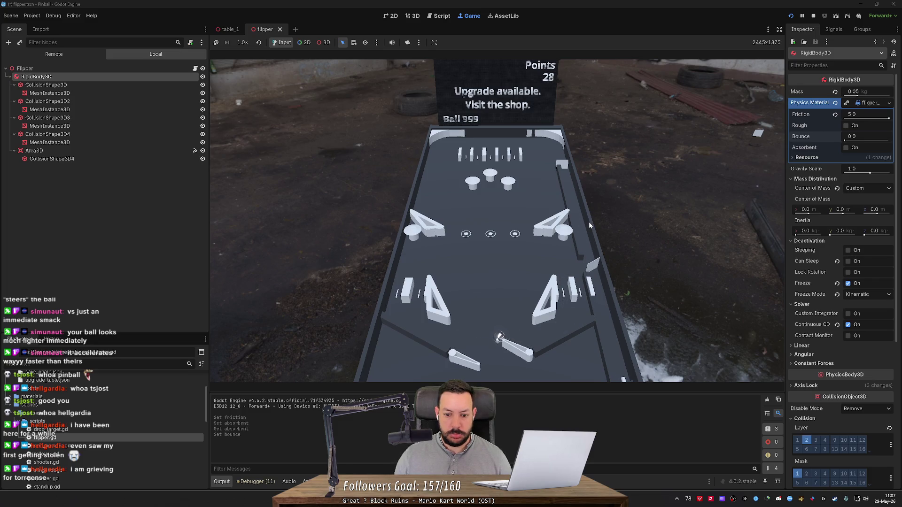
pyautogui.press('Right')
pyautogui.press('Right')
pyautogui.press('Right')
pyautogui.press('Right')
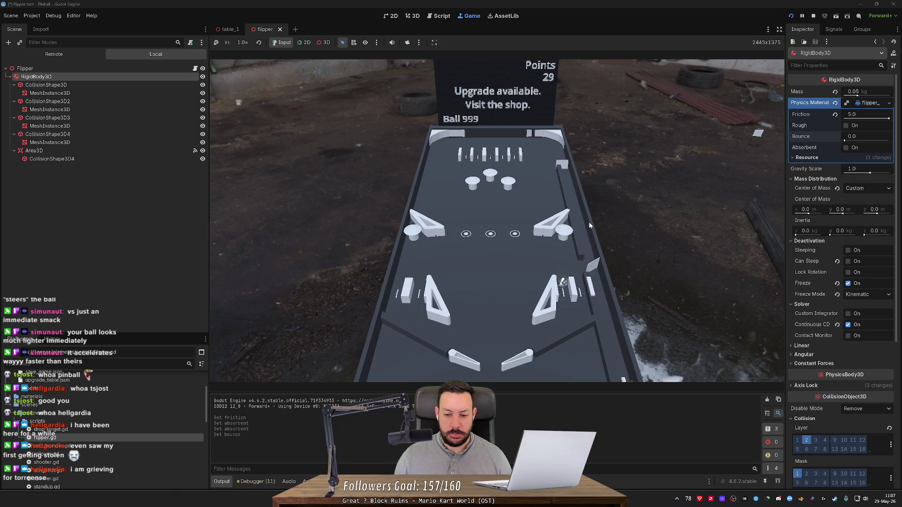
pyautogui.press('Right')
pyautogui.press('Right')
pyautogui.press('Right')
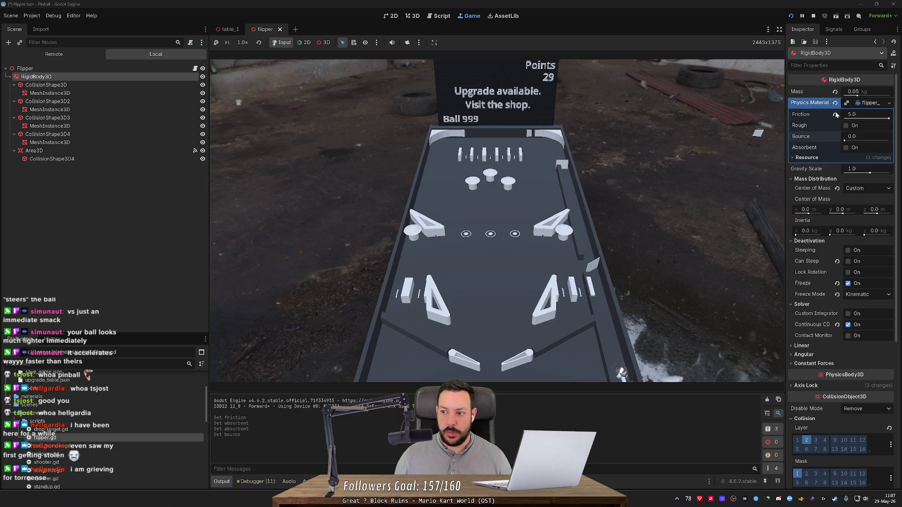
pyautogui.click(869, 114)
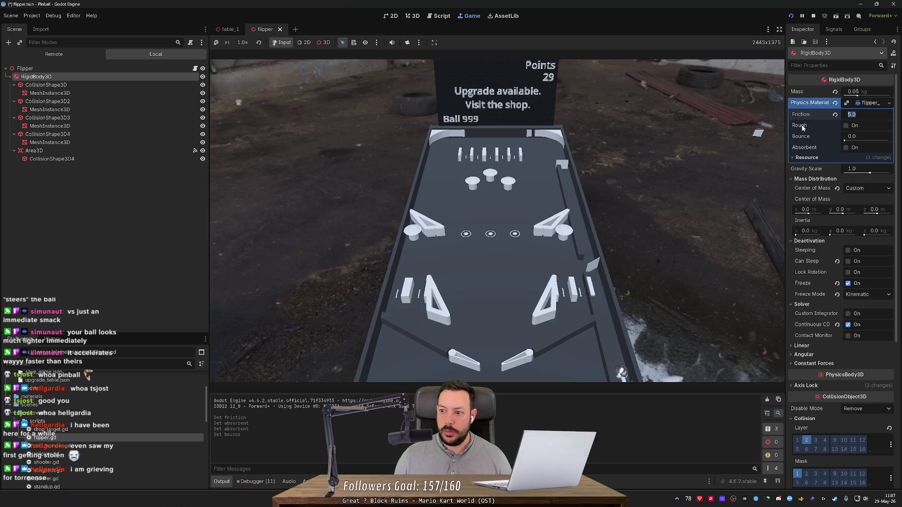
# - Turn on Rough for the flipper material and drag its friction from 5.0 down to 0.1
pyautogui.moveTo(803, 128)
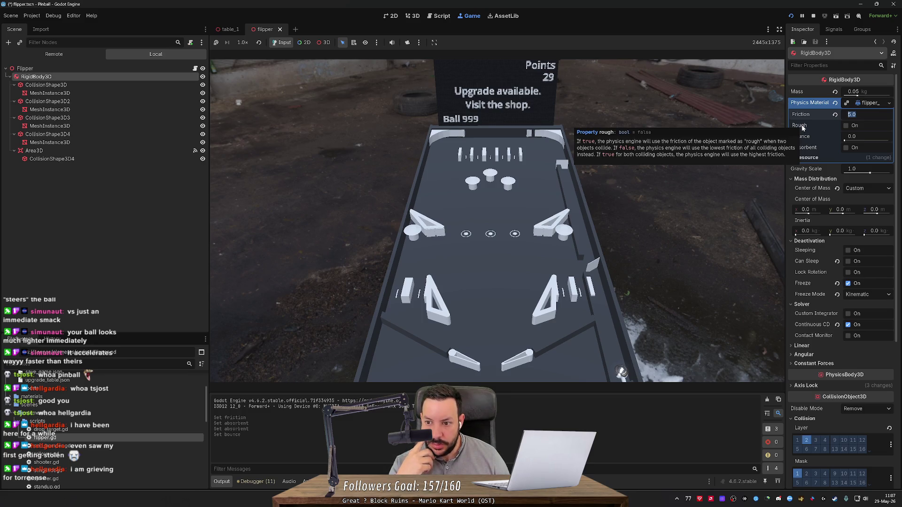
pyautogui.click(845, 126)
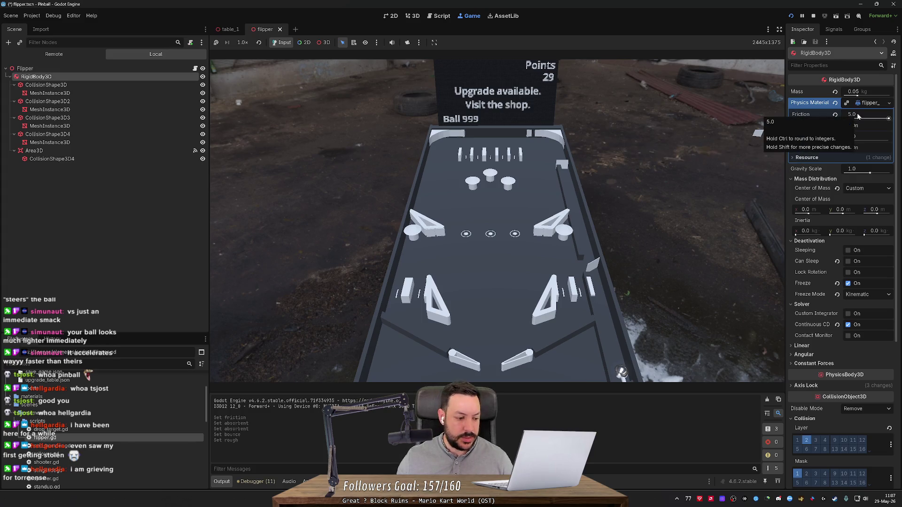
pyautogui.moveTo(885, 121); pyautogui.dragTo(843, 123)
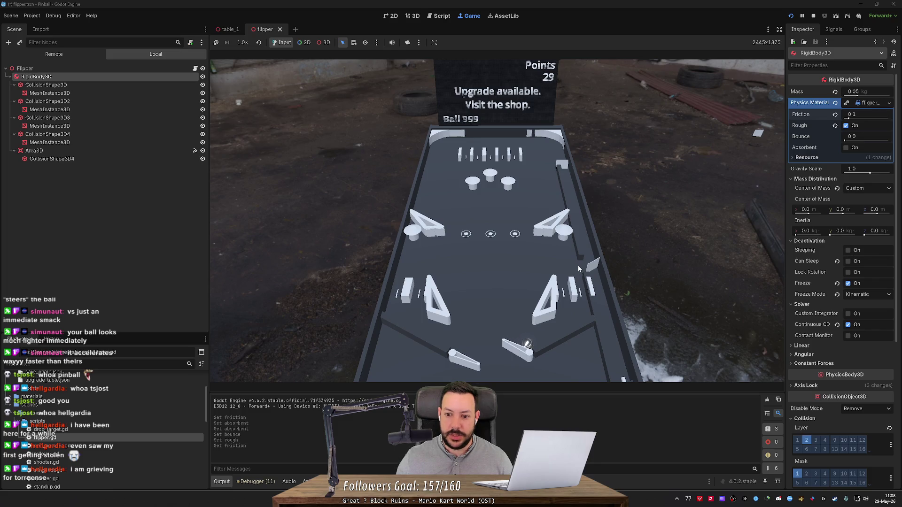
pyautogui.press('Right')
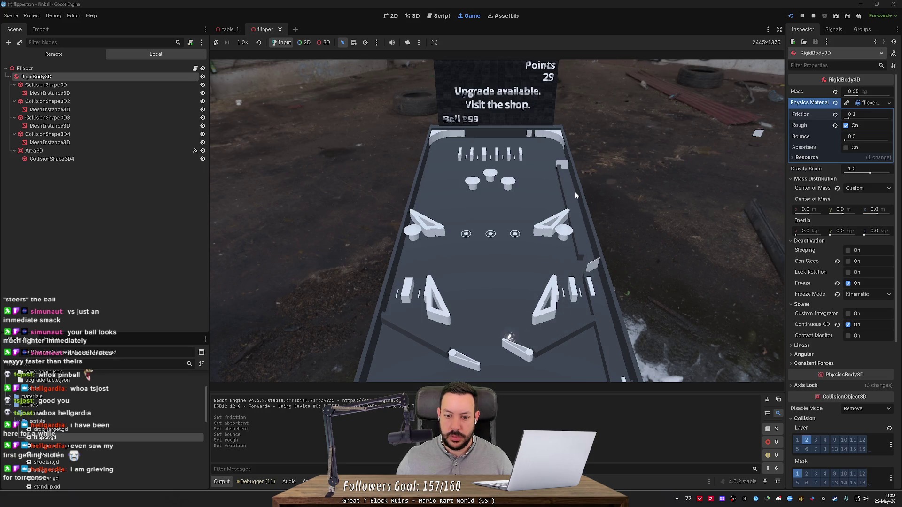
# - Fire the rough 0.1-friction right flipper at the ball up to the bumpers, then both flippers together
pyautogui.press('Right')
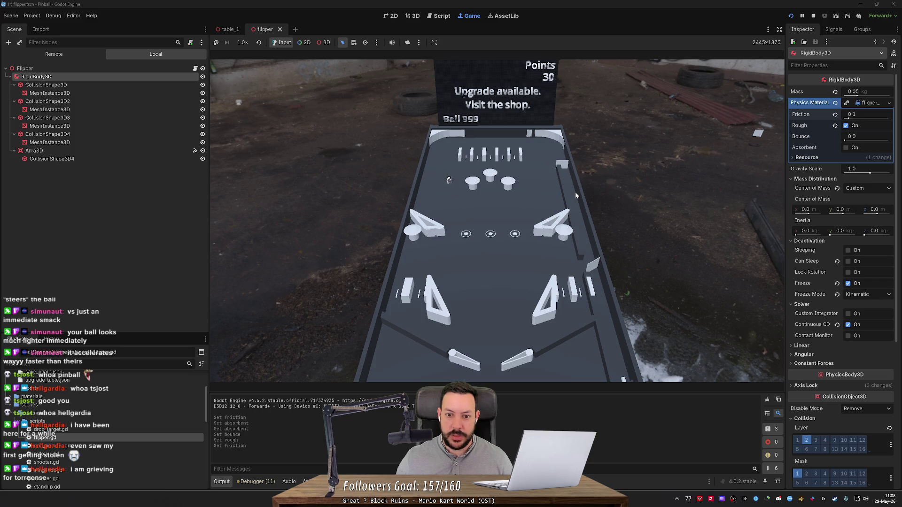
pyautogui.press('Right')
pyautogui.press('Right')
pyautogui.press('Right')
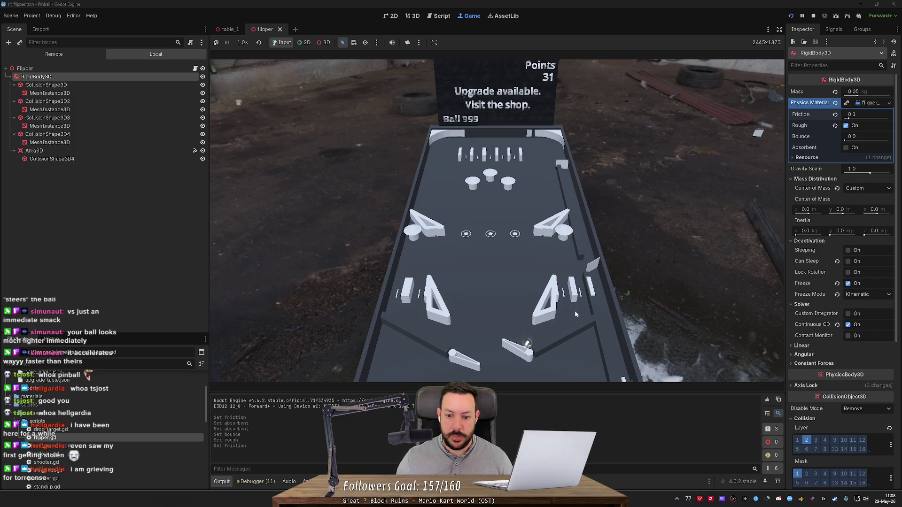
pyautogui.press('Right')
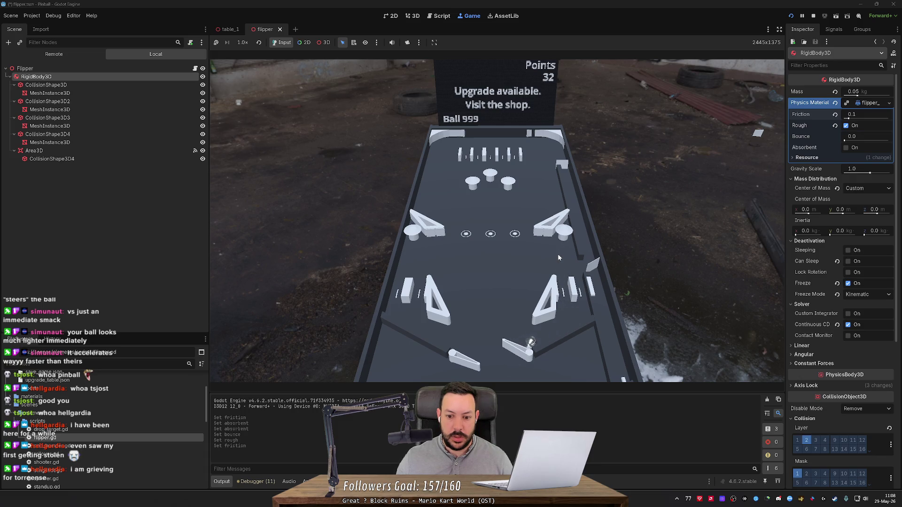
pyautogui.click(570, 246)
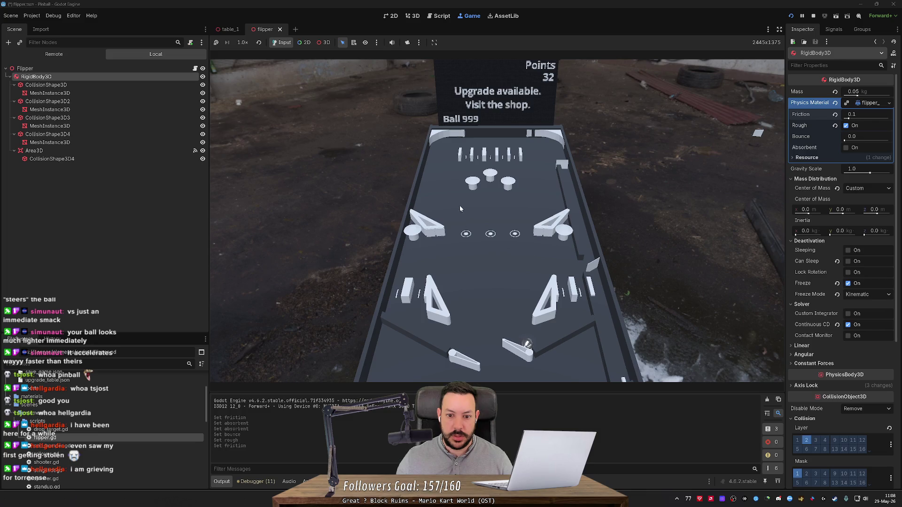
pyautogui.press('space')
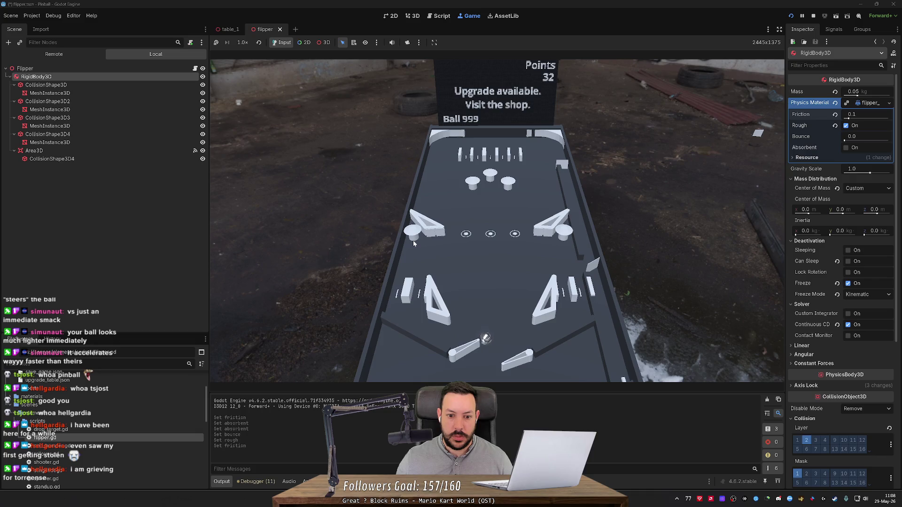
# - Playtest the flippers briefly with both flipper keys, then launch a new ball
pyautogui.press('Right')
pyautogui.press('Right')
pyautogui.press('Left')
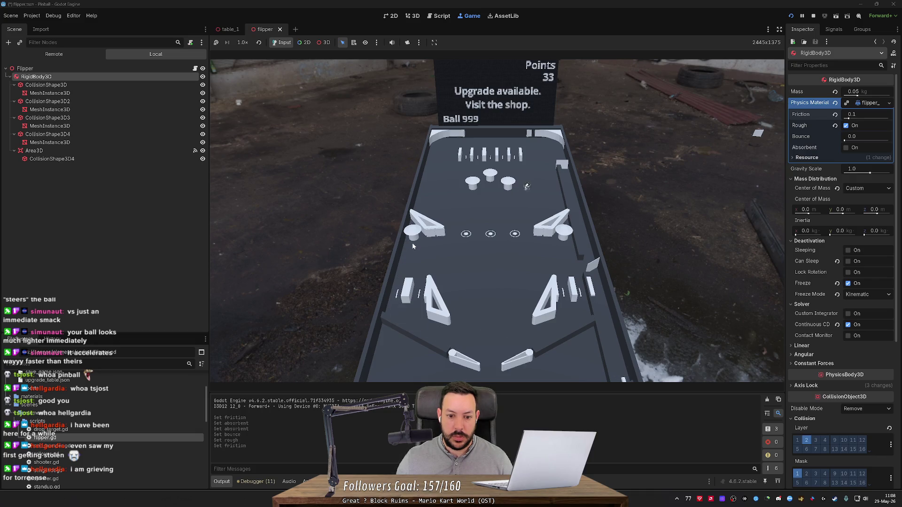
pyautogui.press('Left')
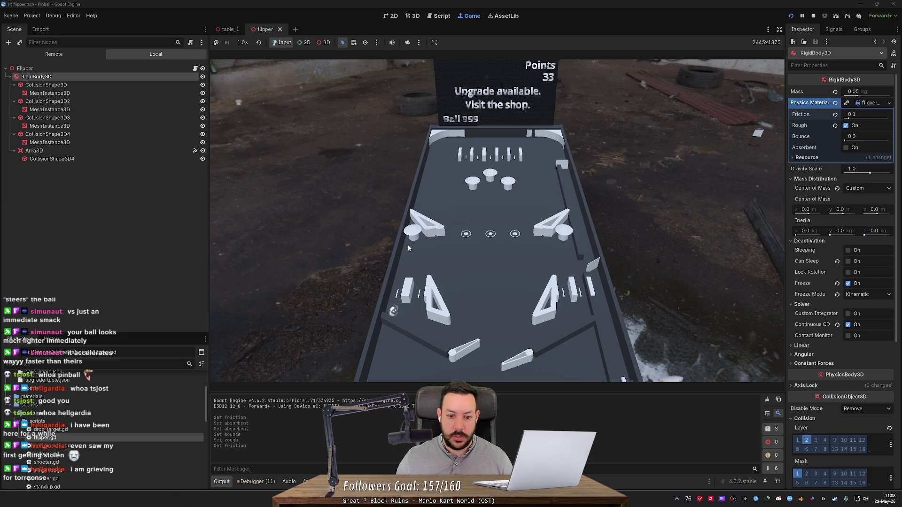
pyautogui.press('space')
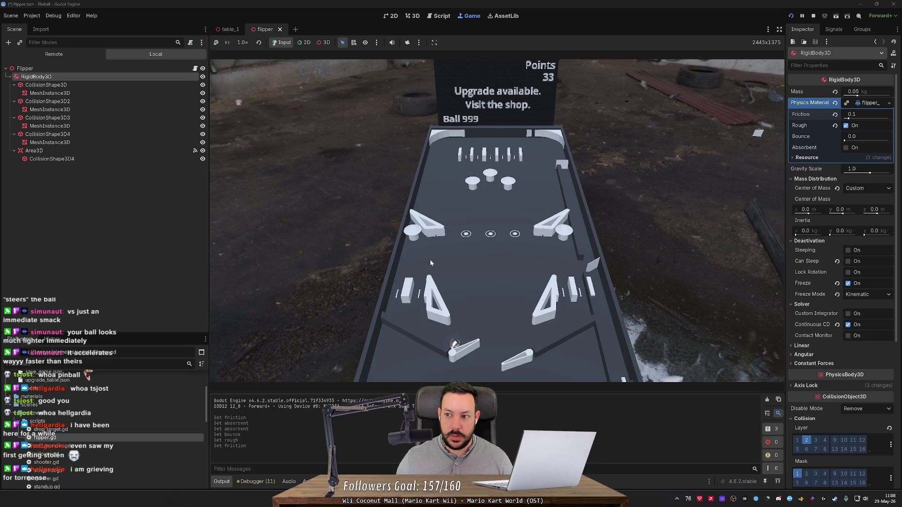
# - Lower the flipper physics material friction to 0.05 and return to the running game
pyautogui.click(868, 114)
pyautogui.write('0.05')
pyautogui.press('Return')
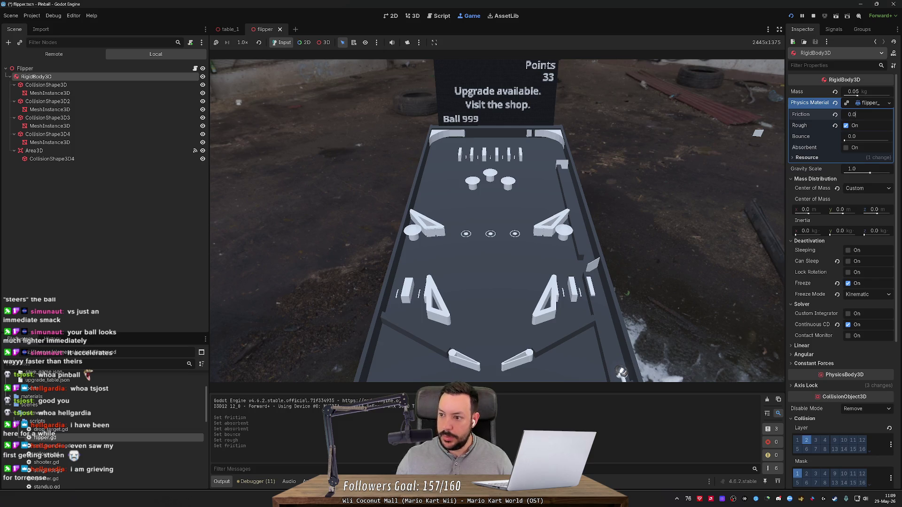
pyautogui.click(420, 267)
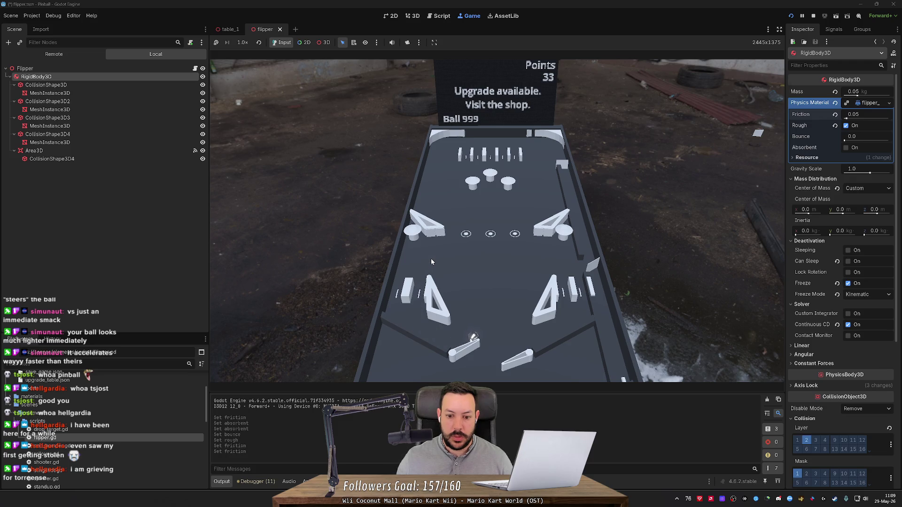
# - Keep the ball in play with alternating left and right flipper shots up to the bumpers
pyautogui.press('Left')
pyautogui.press('Left')
pyautogui.press('Right')
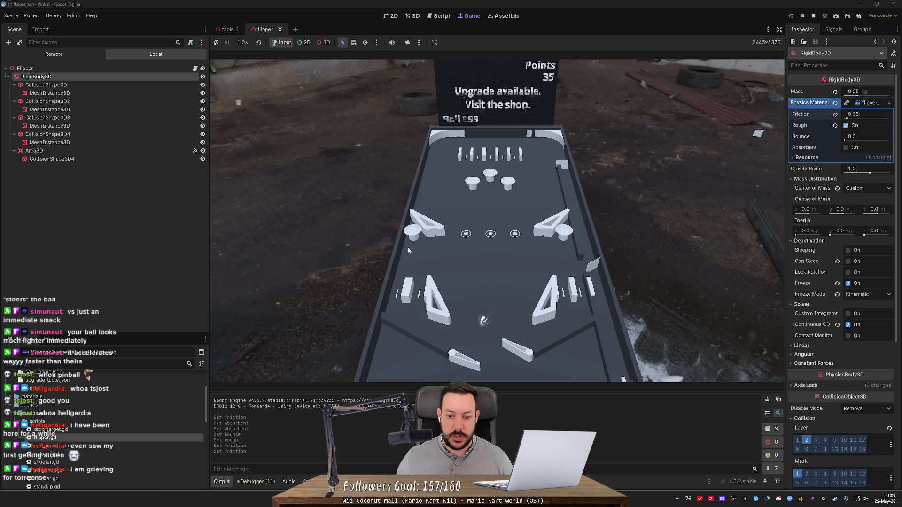
pyautogui.press('Left')
pyautogui.press('Left')
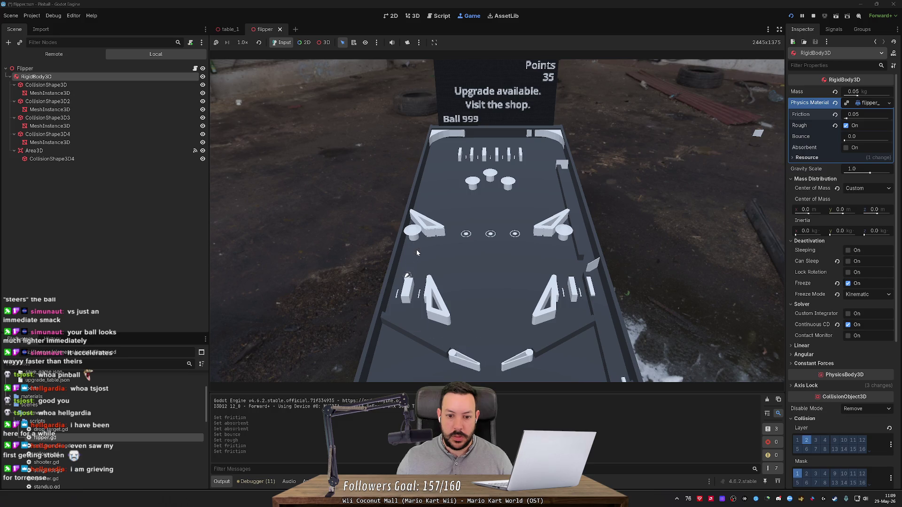
pyautogui.press('Left')
pyautogui.press('Right')
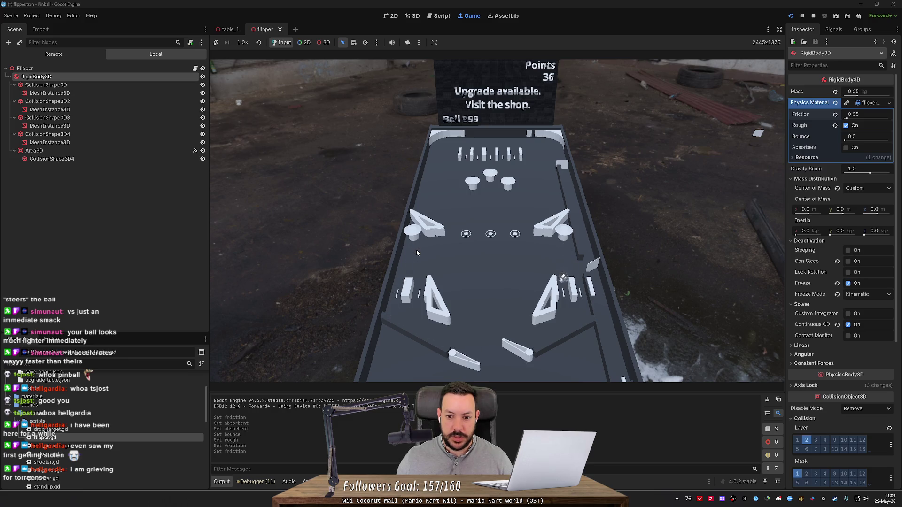
pyautogui.press('Right')
pyautogui.press('Right')
pyautogui.press('Left')
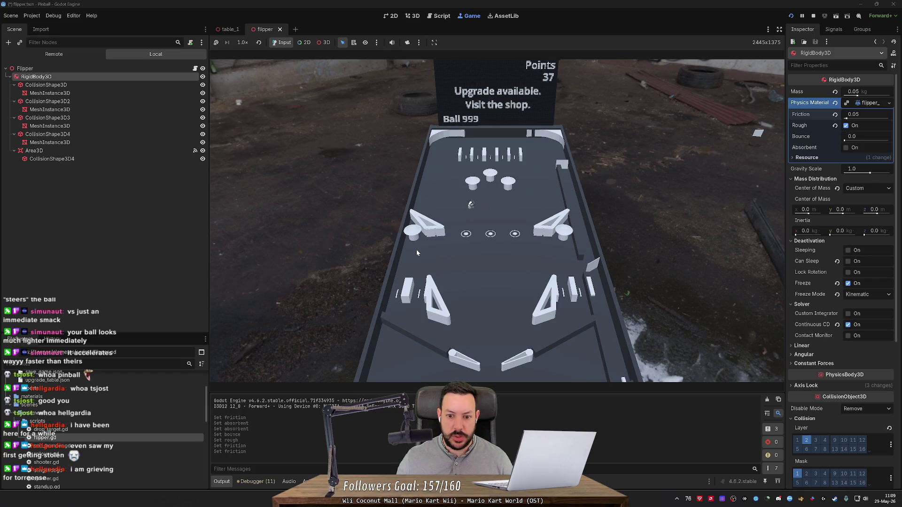
pyautogui.press('Right')
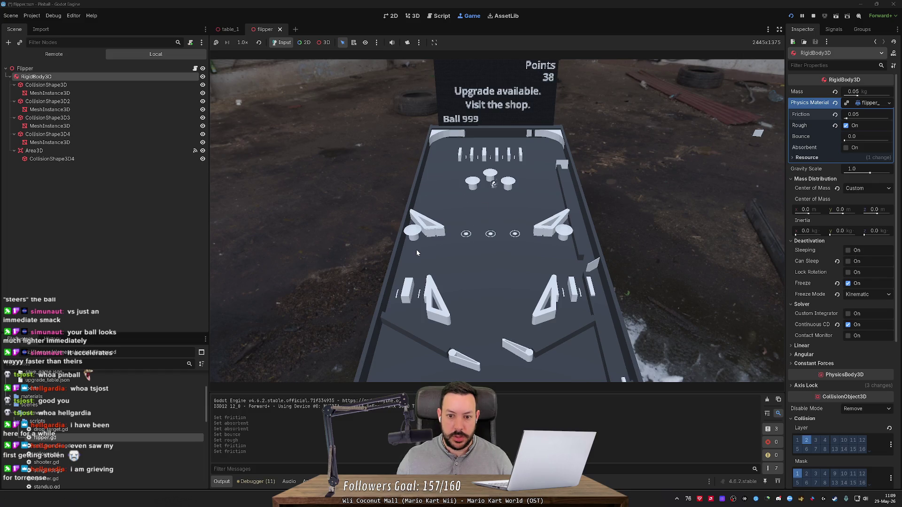
pyautogui.press('Left')
pyautogui.press('Right')
pyautogui.press('Left')
pyautogui.press('Right')
pyautogui.press('Left')
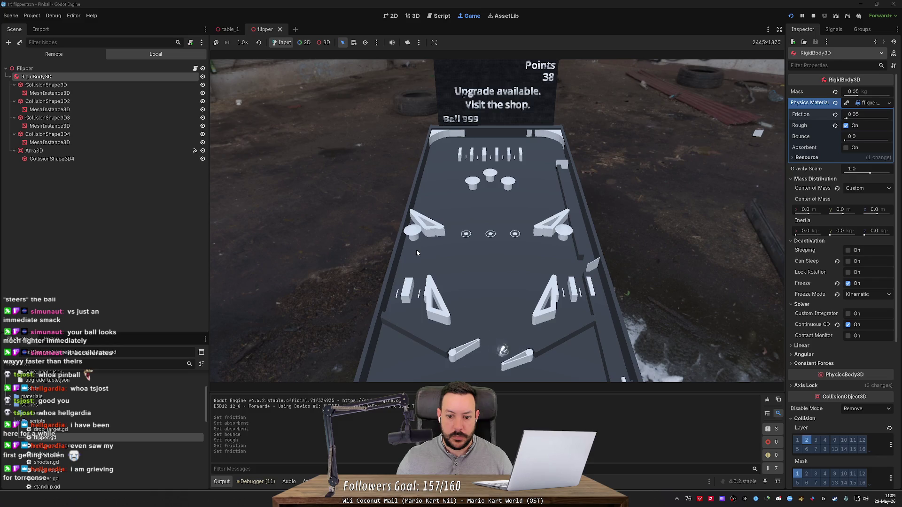
pyautogui.press('Right')
pyautogui.press('Left')
pyautogui.press('Right')
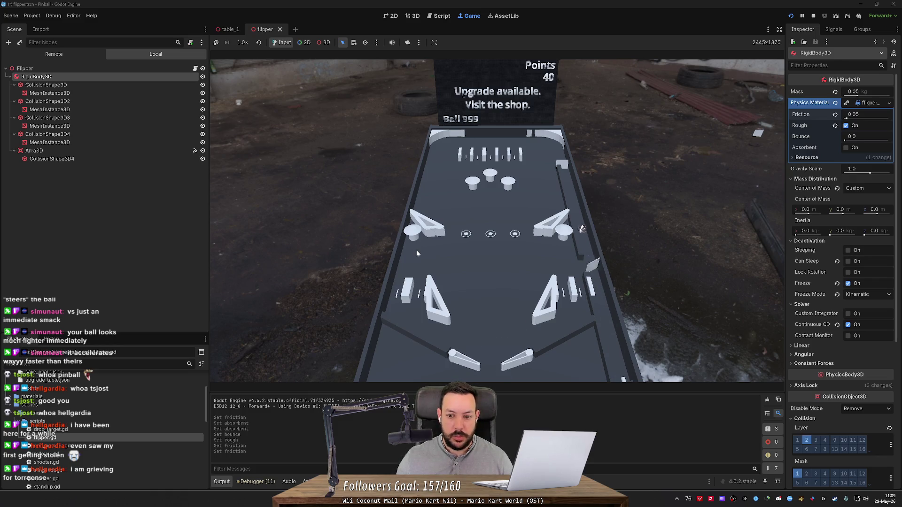
# - Cradle and flick the ball with the flippers as the score climbs past 52
pyautogui.press('Right')
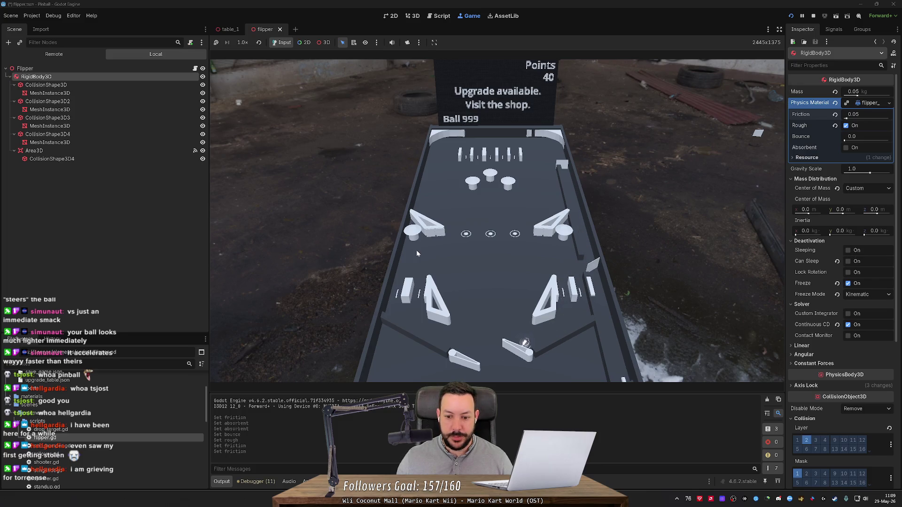
pyautogui.press('Right')
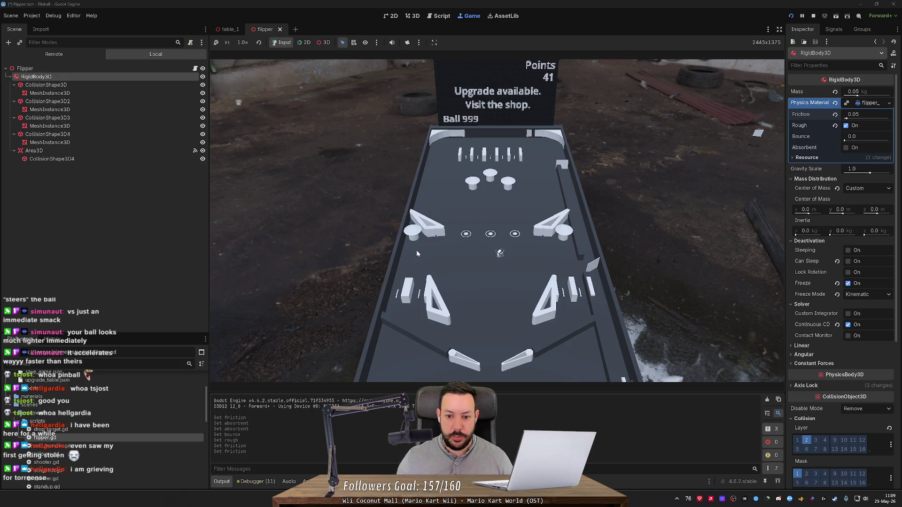
pyautogui.press('Left')
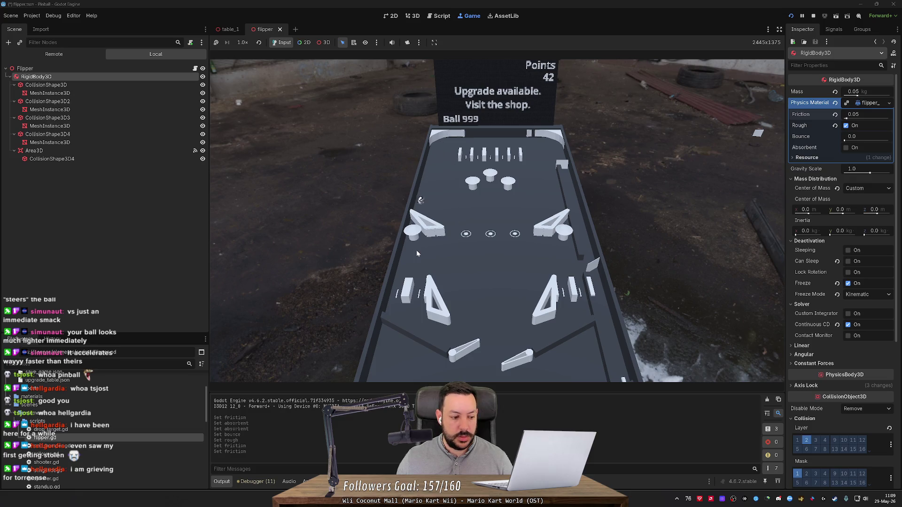
pyautogui.press('Left')
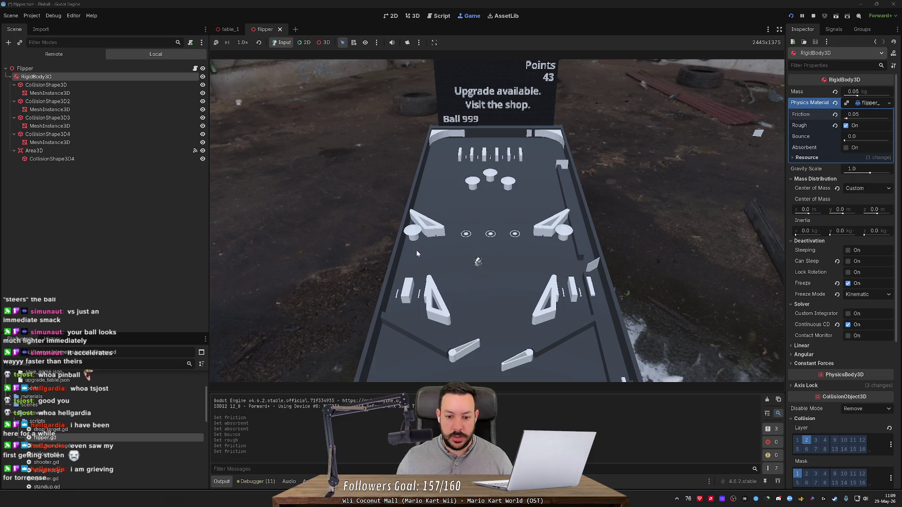
pyautogui.press('Right')
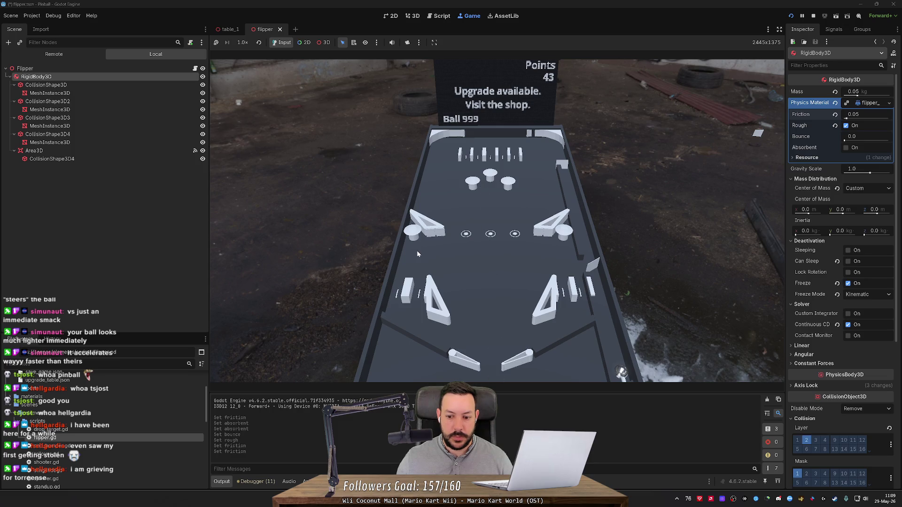
pyautogui.press('Right')
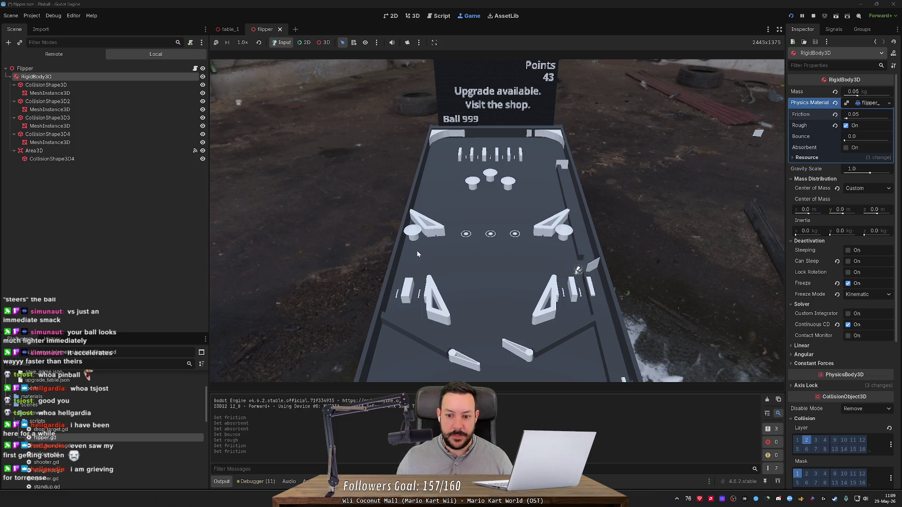
pyautogui.press('Right')
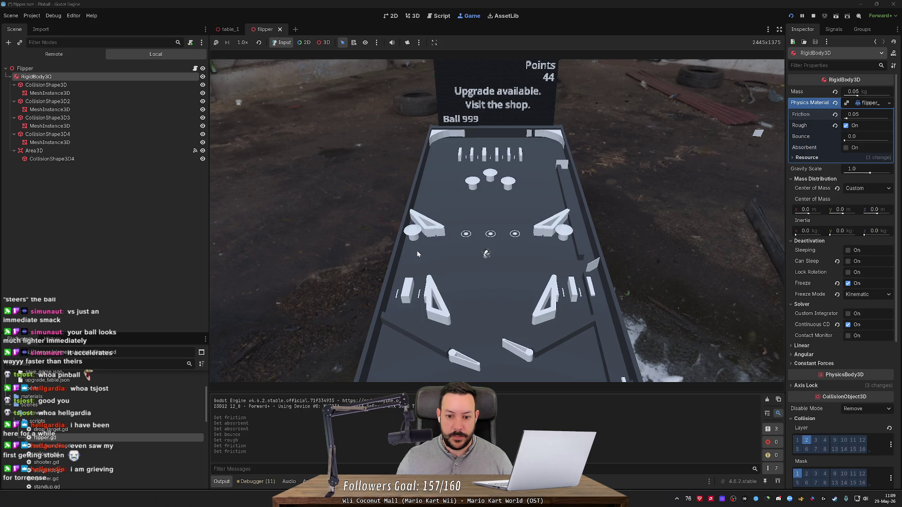
pyautogui.press('Left')
pyautogui.press('Right')
pyautogui.press('Right')
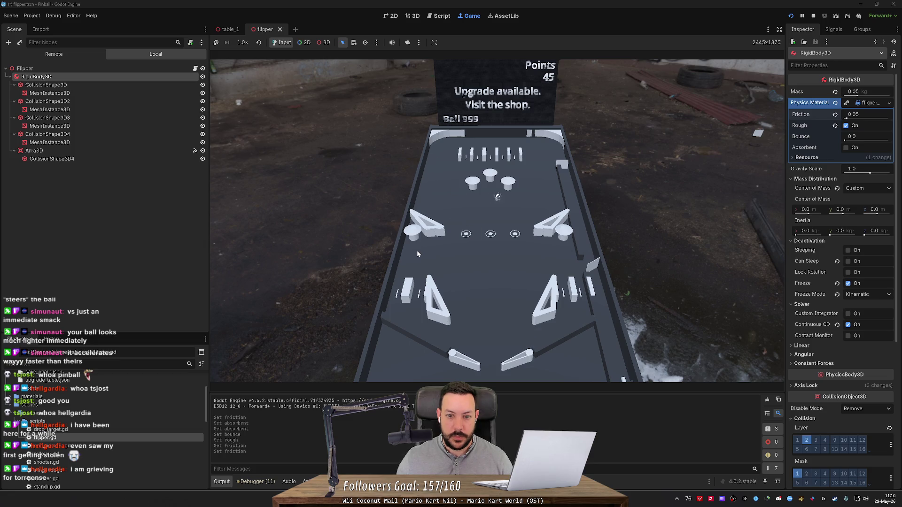
pyautogui.press('Left')
pyautogui.press('Right')
pyautogui.press('Right')
pyautogui.press('Left')
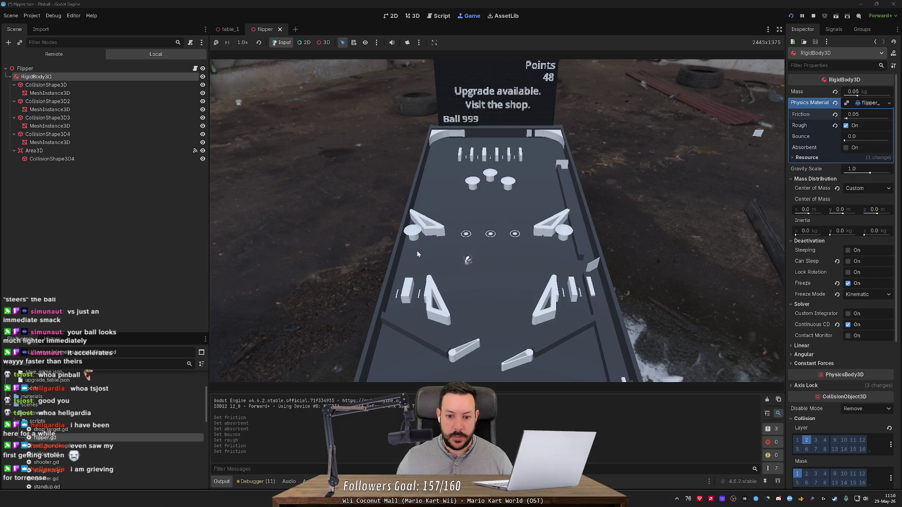
pyautogui.press('Left')
pyautogui.press('Left')
pyautogui.press('Left')
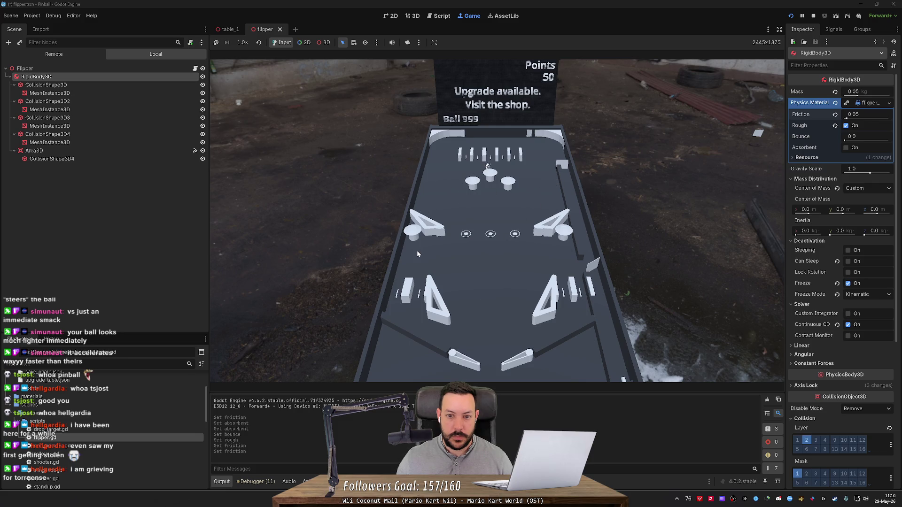
pyautogui.press('Left')
pyautogui.press('Left')
pyautogui.press('Right')
# - Play the ball with left and right flipper shots to test the retuned flippers
pyautogui.press('Left')
pyautogui.press('Right')
pyautogui.press('Left')
pyautogui.press('Left')
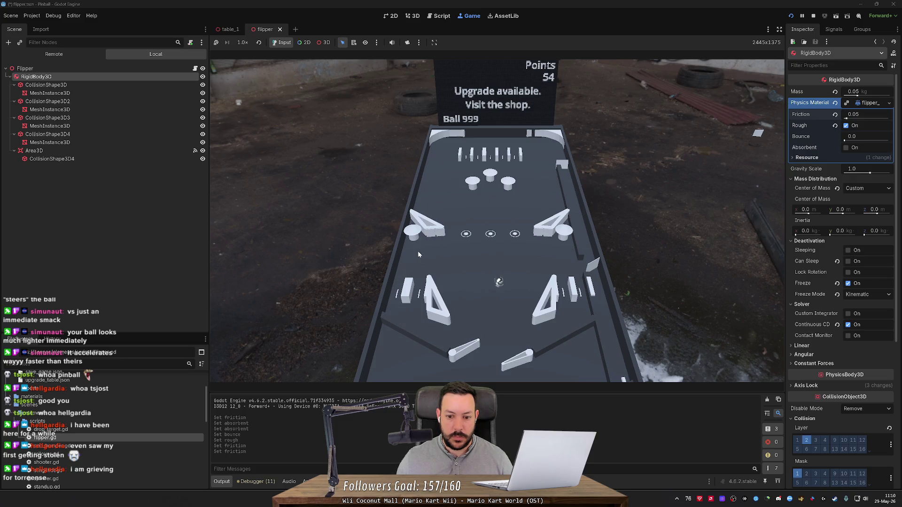
pyautogui.press('Right')
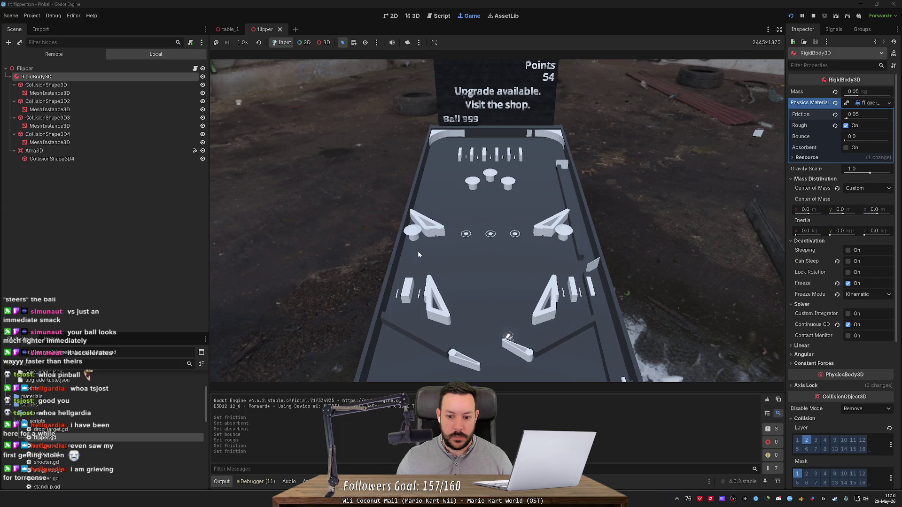
pyautogui.press('Left')
pyautogui.press('Left')
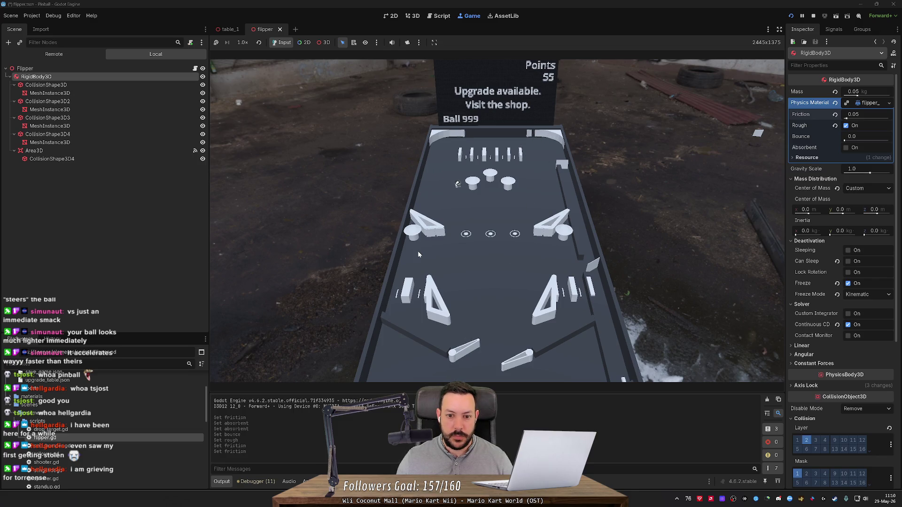
pyautogui.press('Right')
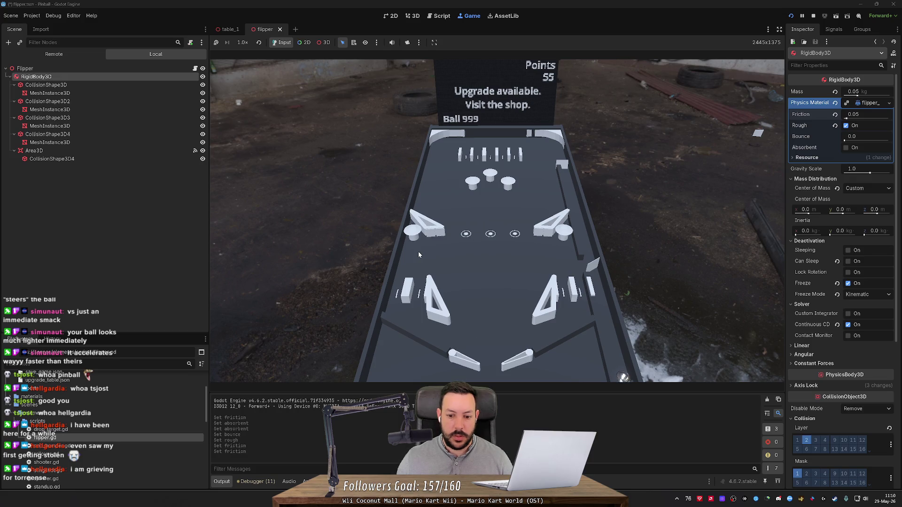
pyautogui.press('Right')
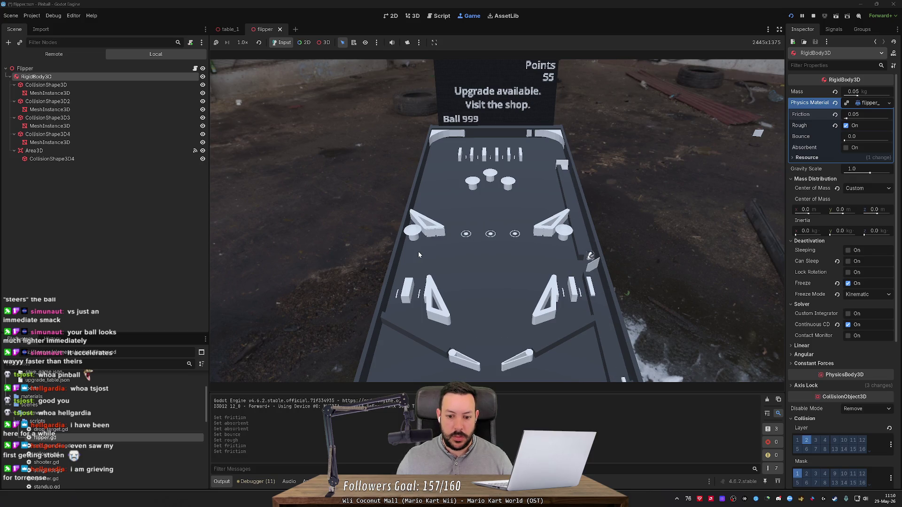
pyautogui.press('Left')
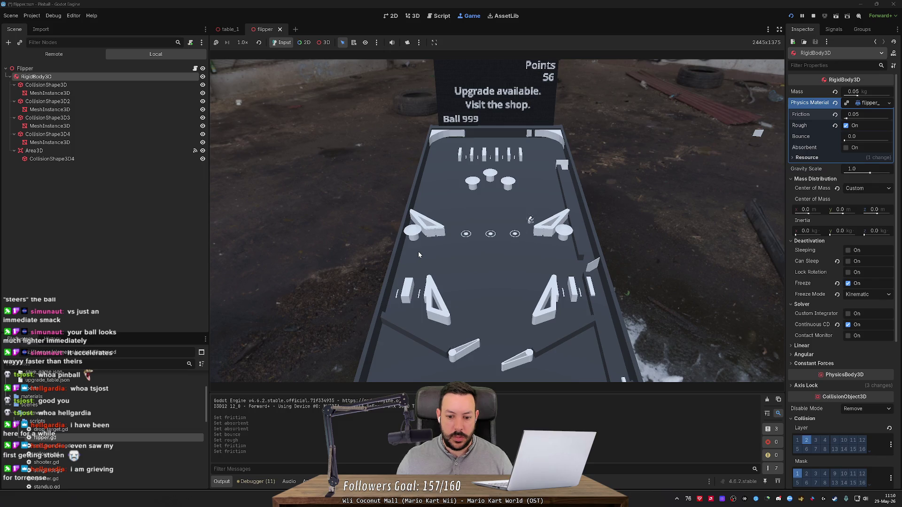
pyautogui.press('Right')
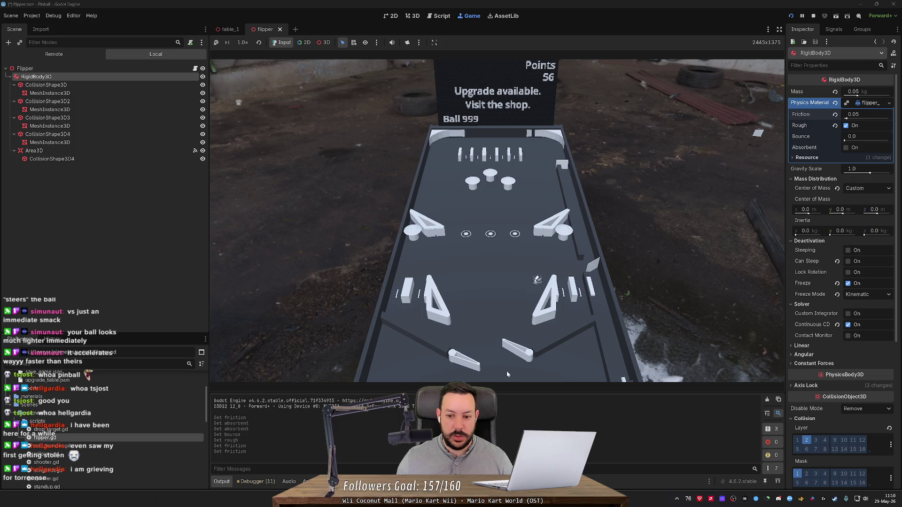
pyautogui.press('Left')
pyautogui.press('Left')
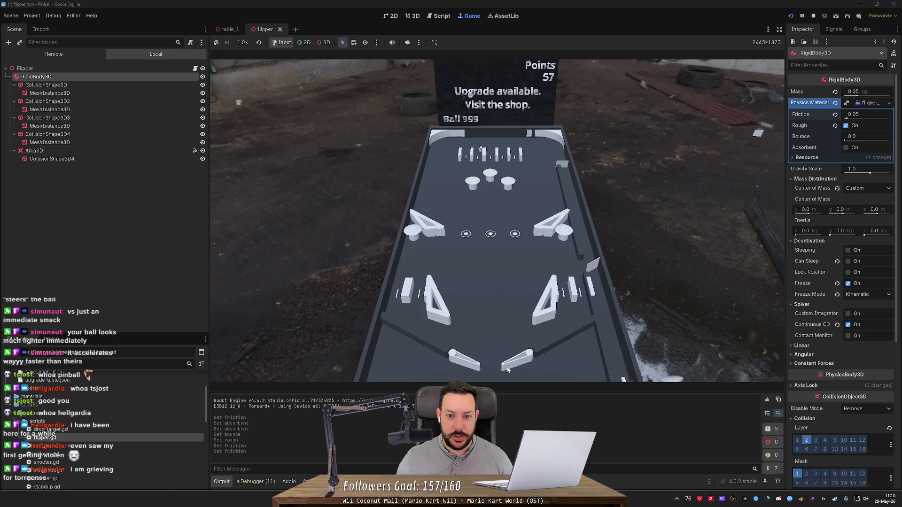
pyautogui.press('Right')
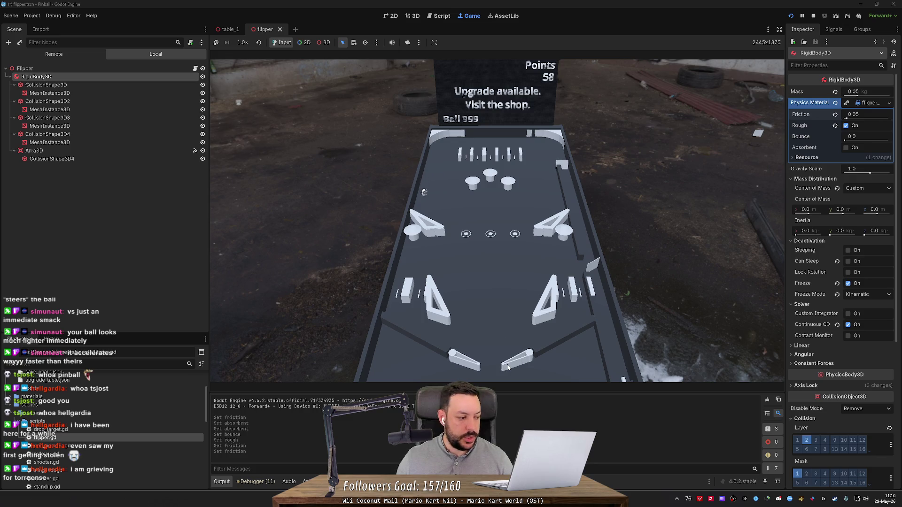
pyautogui.press('Right')
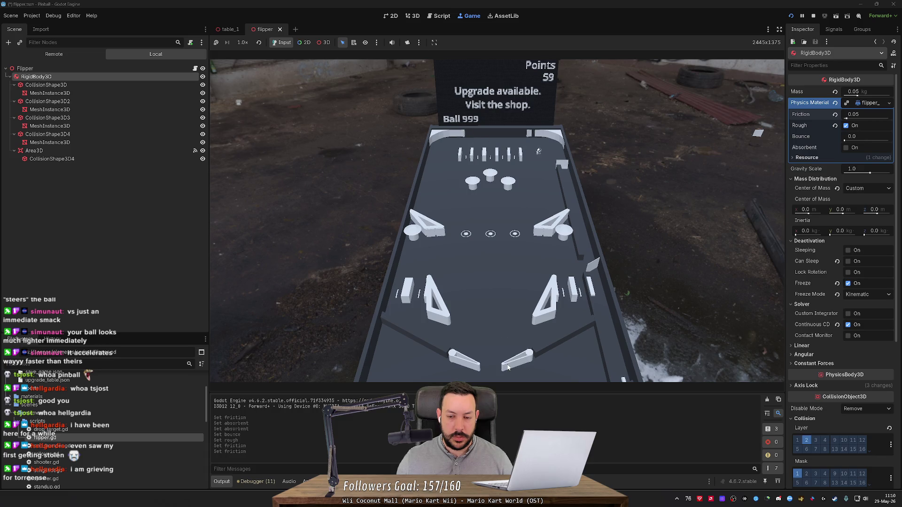
pyautogui.press('Left')
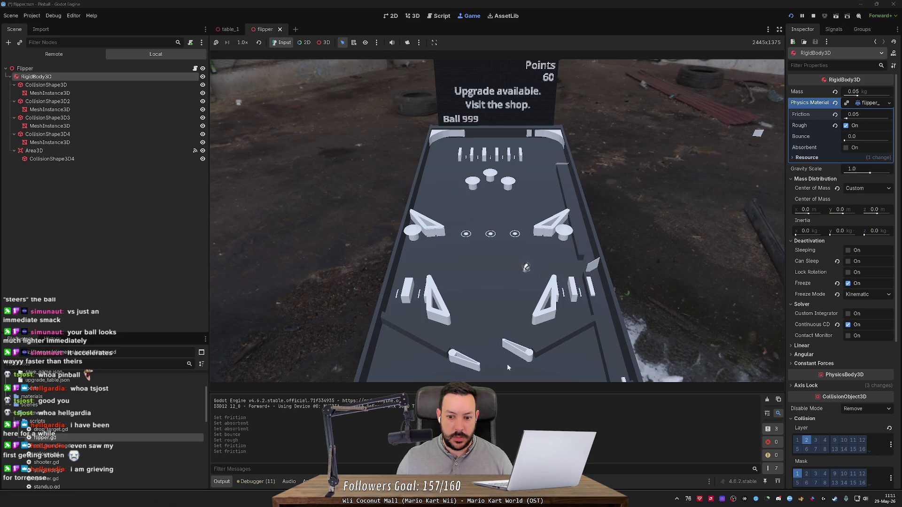
pyautogui.press('Left')
pyautogui.press('Right')
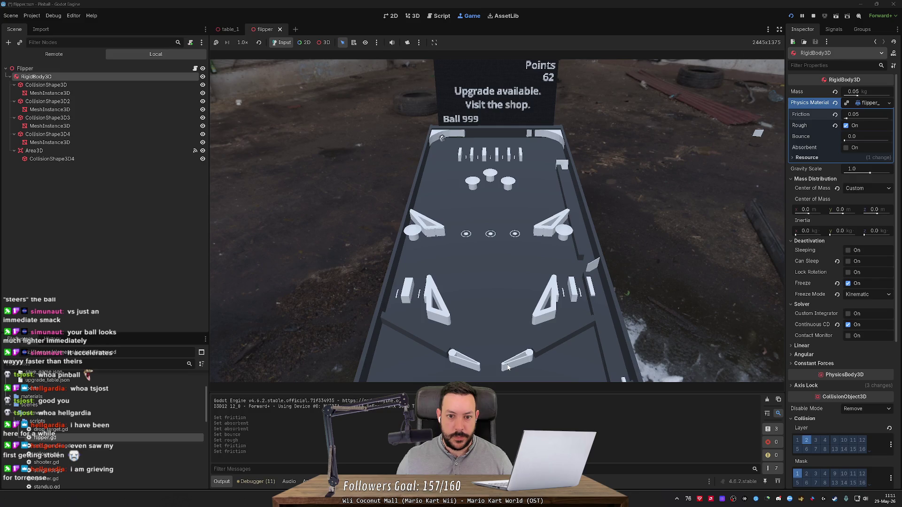
pyautogui.press('Left')
# - Launch the next ball, play until it drains at 69 points, and stop the game
pyautogui.press('space')
pyautogui.press('Left')
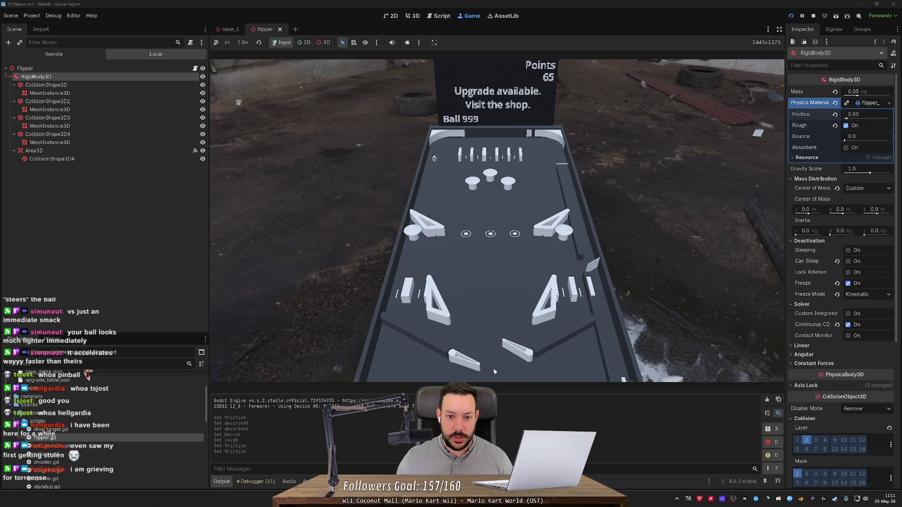
pyautogui.press('Left')
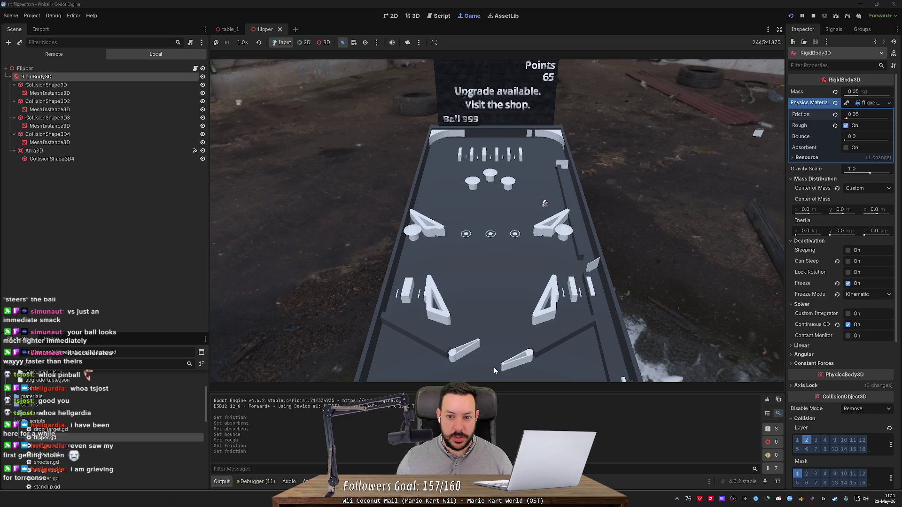
pyautogui.press('Left')
pyautogui.press('Right')
pyautogui.press('Left')
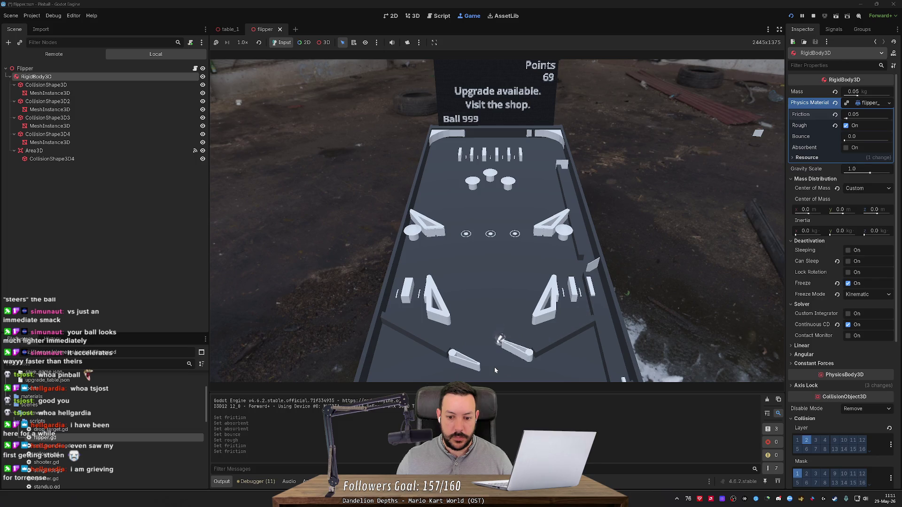
pyautogui.press('Left')
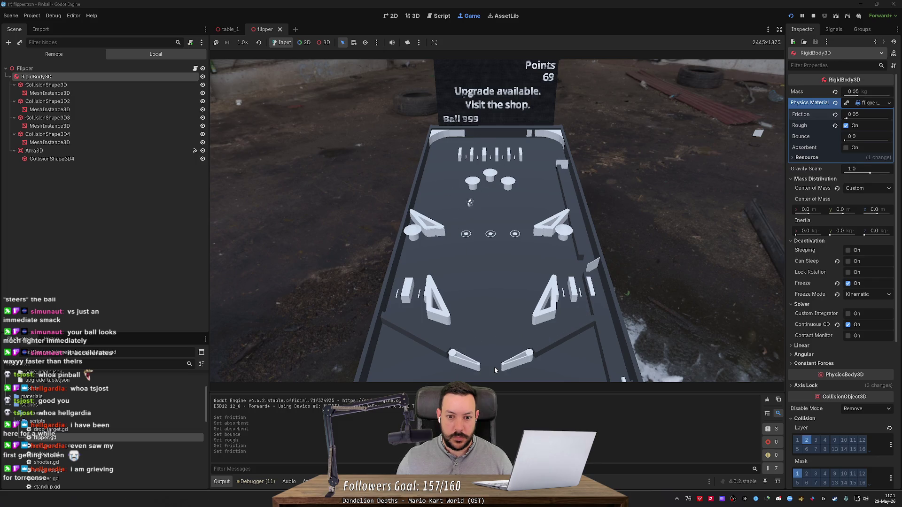
pyautogui.press('Left')
pyautogui.press('Right')
pyautogui.click(813, 16)
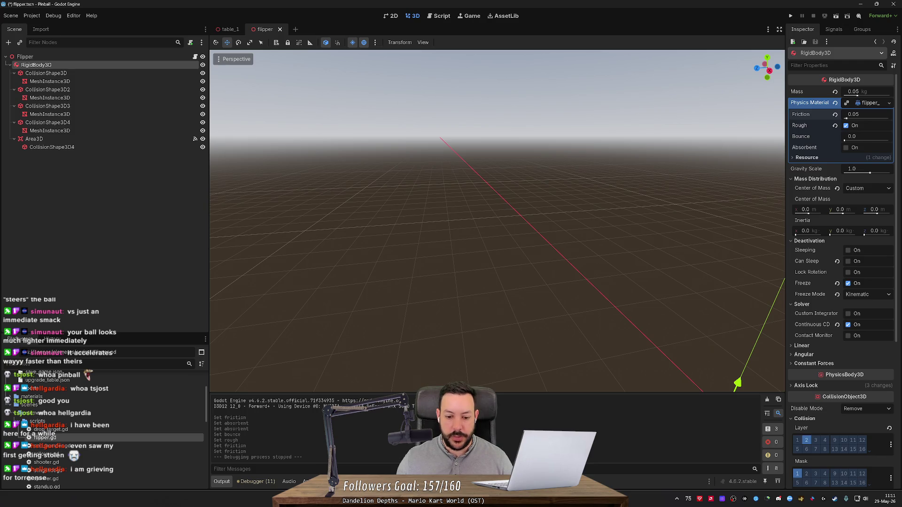
# - Frame the flipper body, save flipper.tscn, and switch to the web browser
pyautogui.press('f')
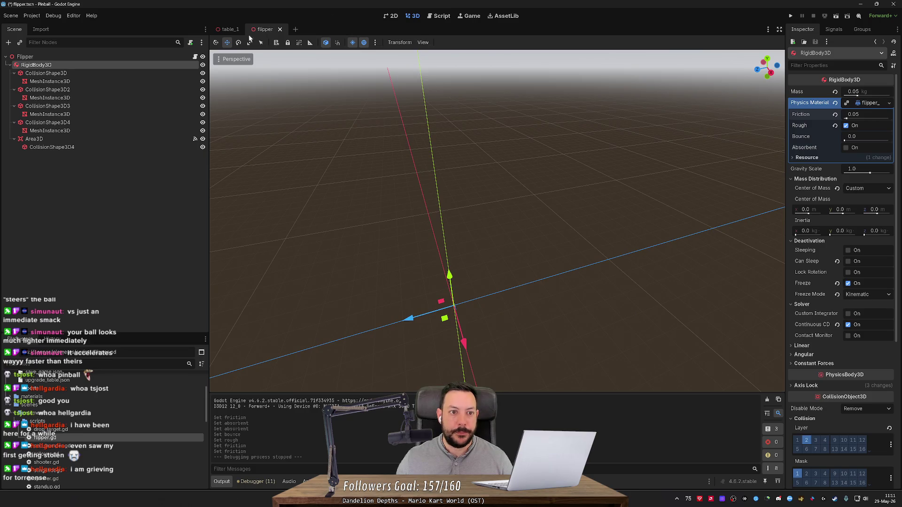
pyautogui.hotkey('ctrl', 's')
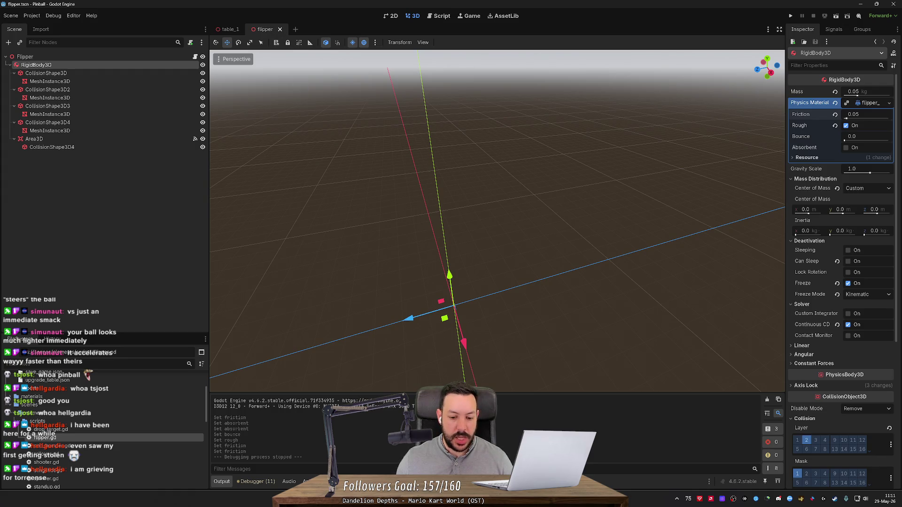
pyautogui.hotkey('alt', 'Tab')
pyautogui.click(203, 55)
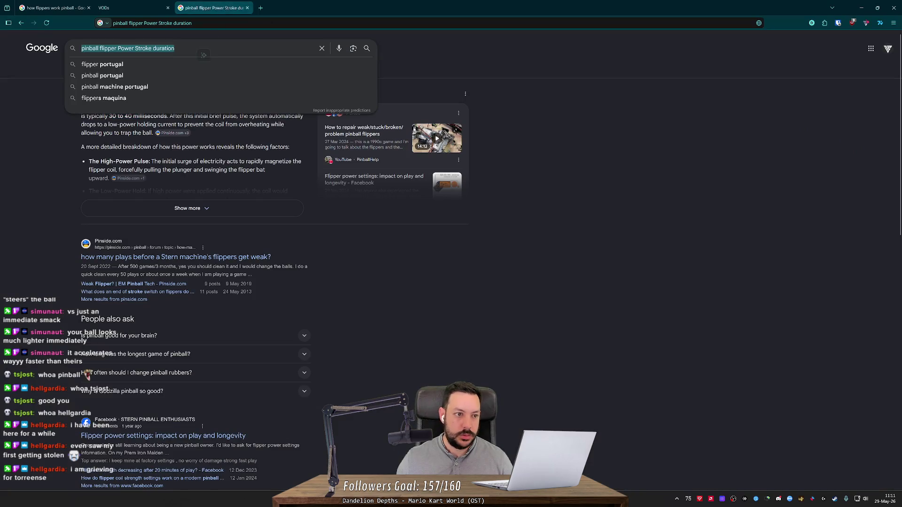
# - Search 'average hole size pinball flipper', then add 'gutter' to the query
pyautogui.write('average hole size pinball flipper')
pyautogui.press('Return')
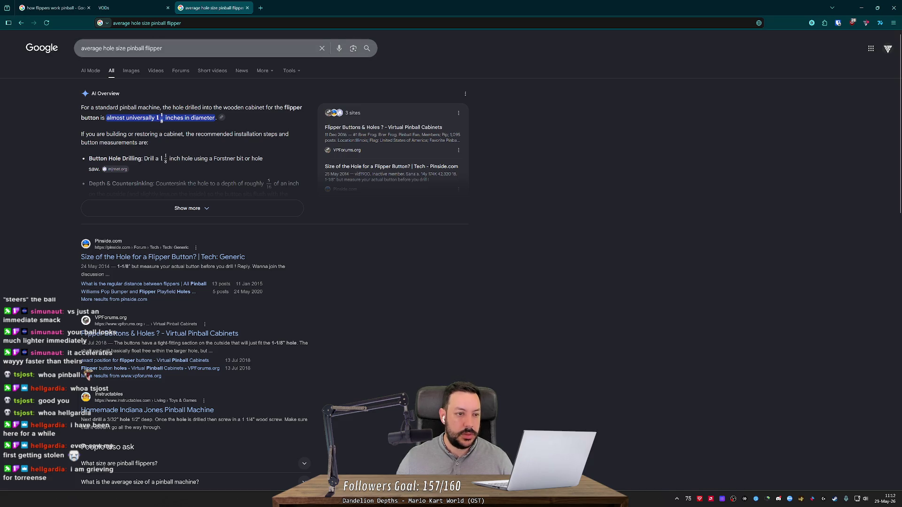
pyautogui.click(163, 48)
pyautogui.write('f')
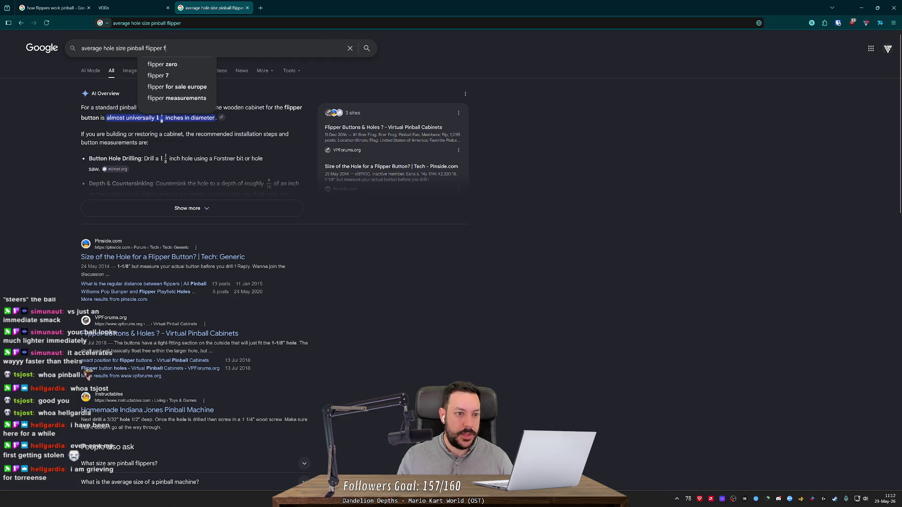
pyautogui.press('BackSpace')
pyautogui.write('gutter')
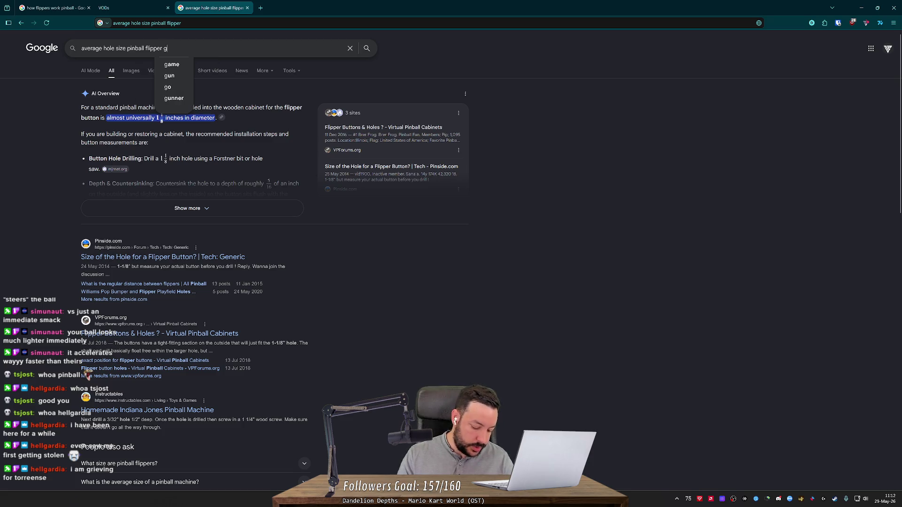
pyautogui.press('Return')
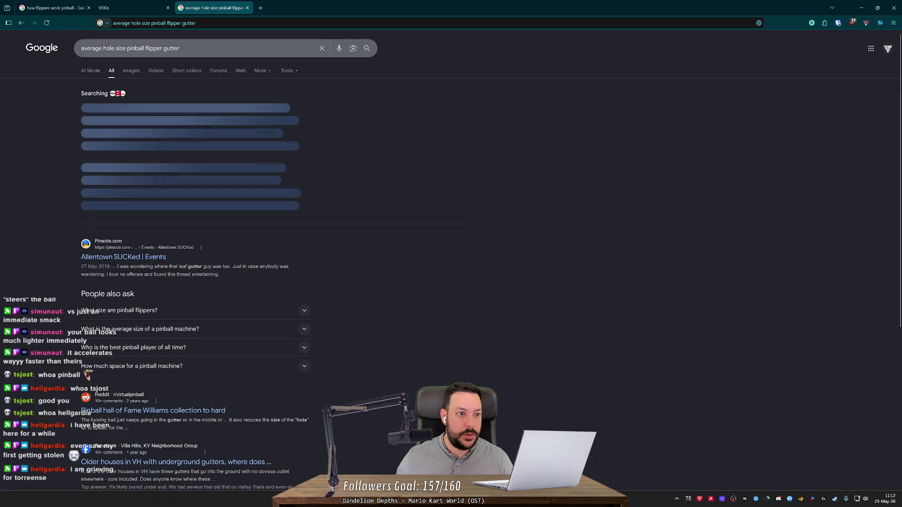
# - Search 'gutter size pinball' and read the expanded AI Overview
pyautogui.moveTo(179, 48); pyautogui.dragTo(102, 48)
pyautogui.write('gutter size pi')
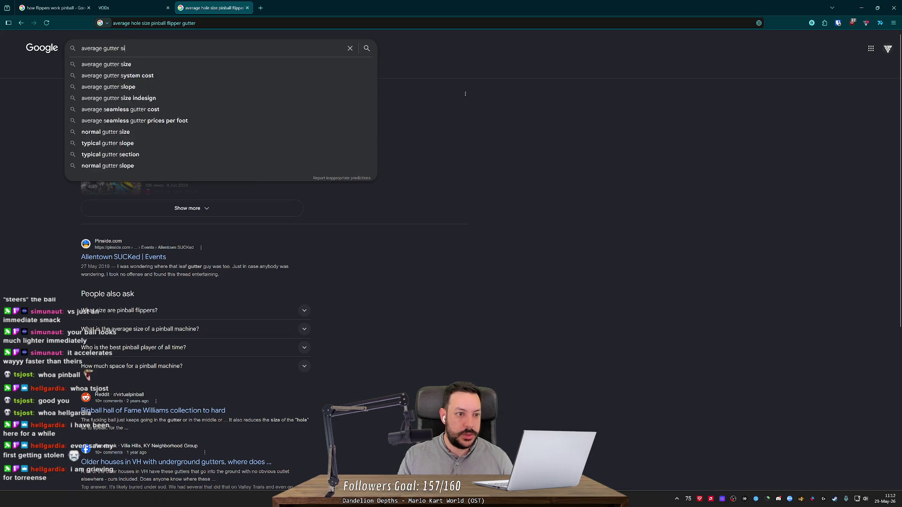
pyautogui.write('nball')
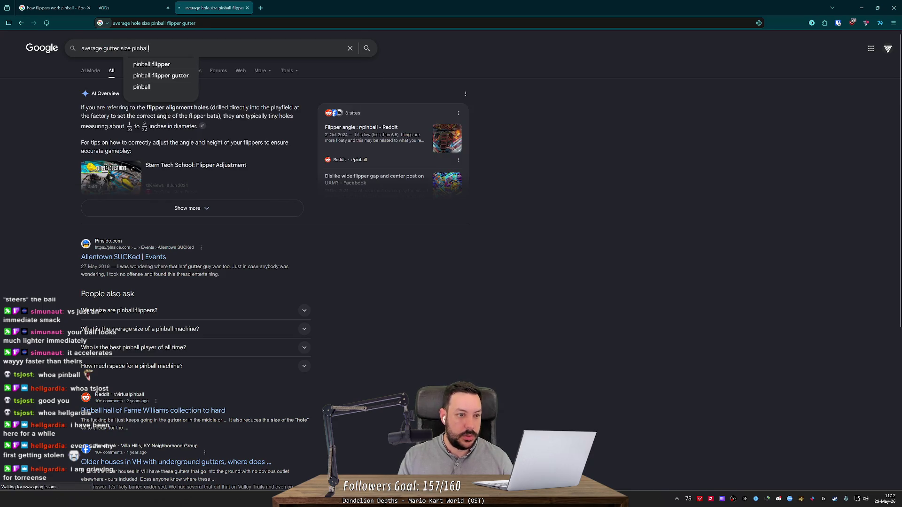
pyautogui.press('Return')
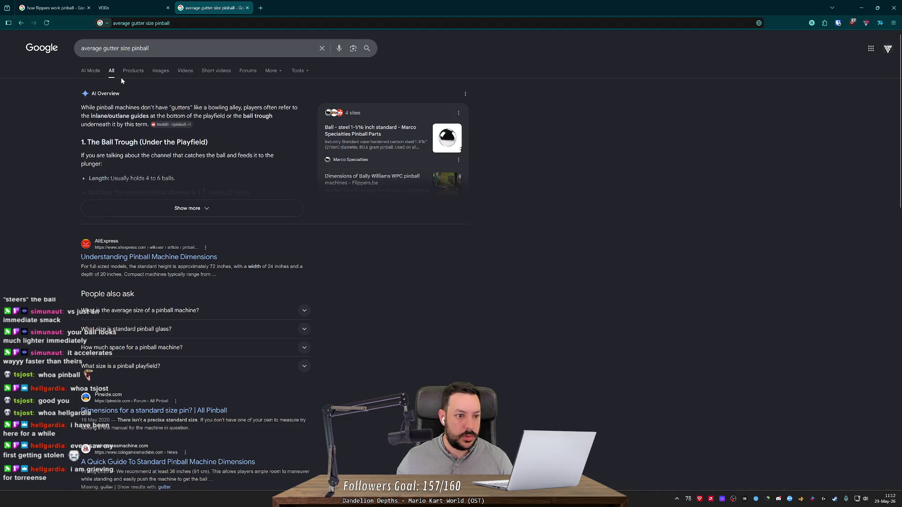
pyautogui.click(162, 214)
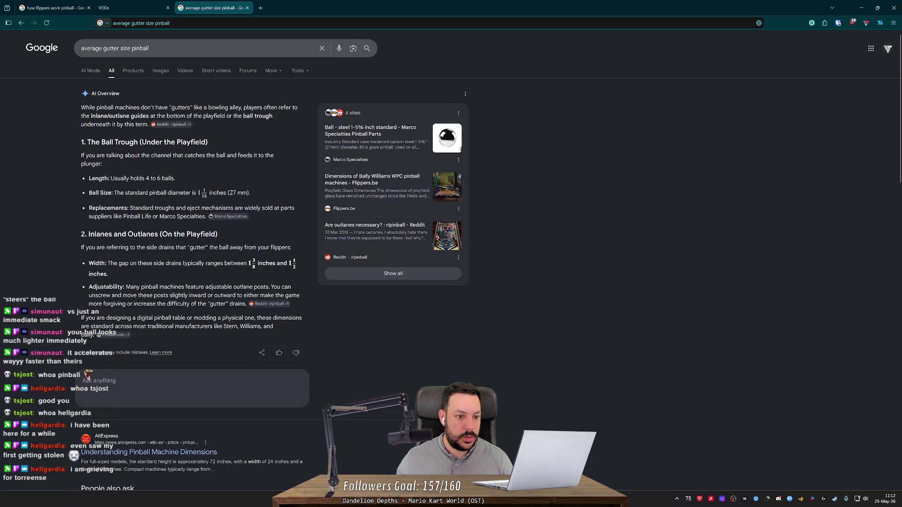
pyautogui.scroll(-3, 88, 376)
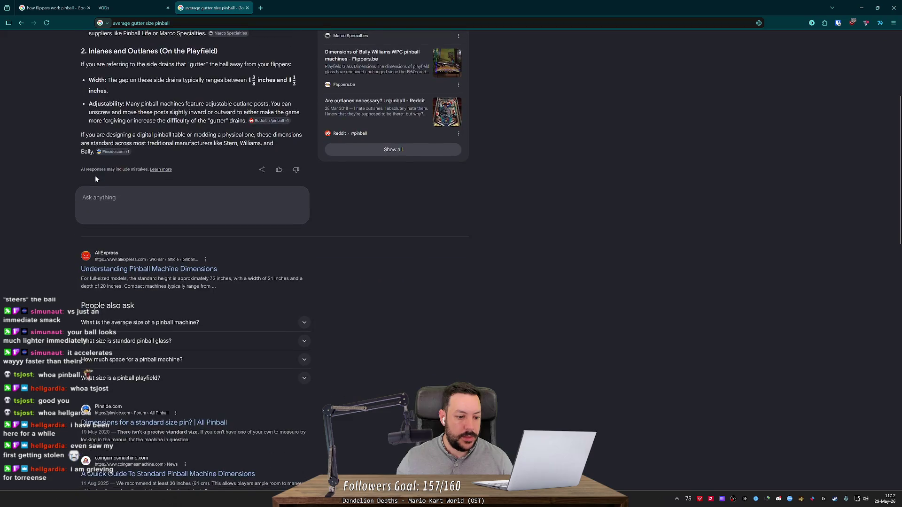
pyautogui.scroll(3, 88, 376)
# - Search 'length between flippers pinball' and switch to its image results
pyautogui.click(66, 51)
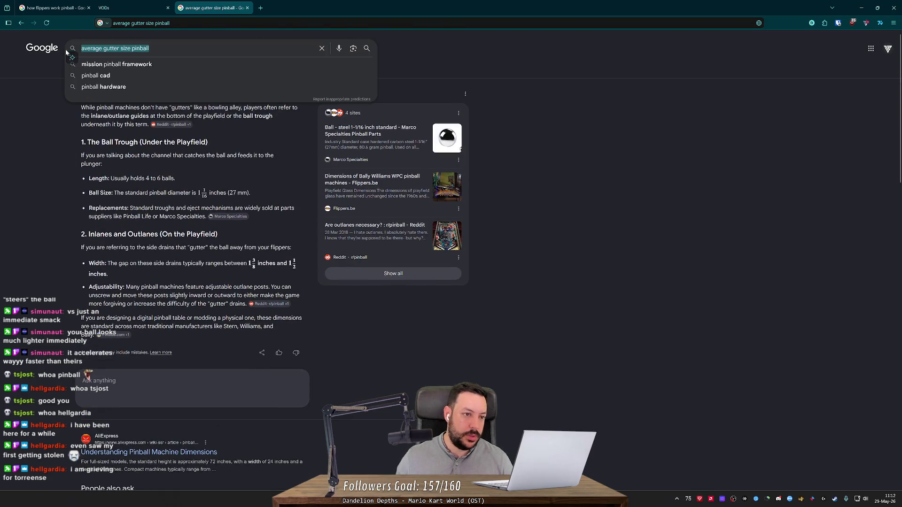
pyautogui.write('length bet')
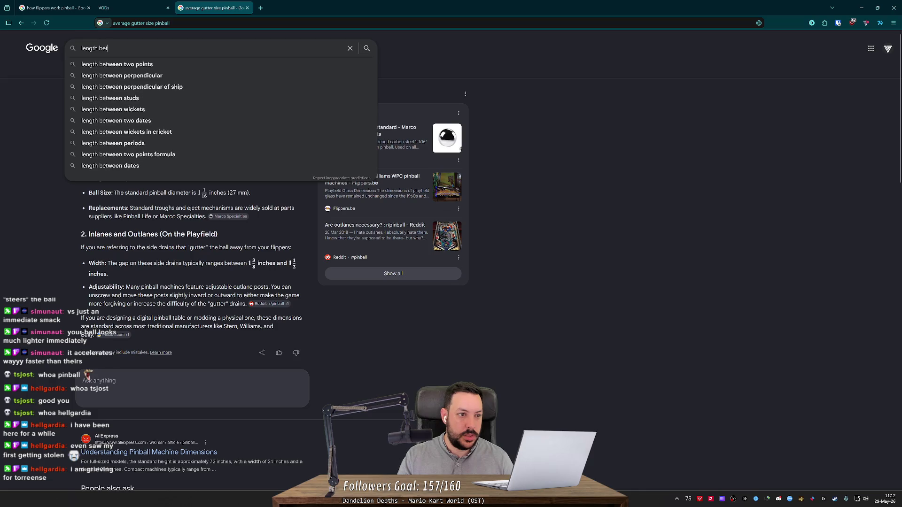
pyautogui.write('ween flippers ')
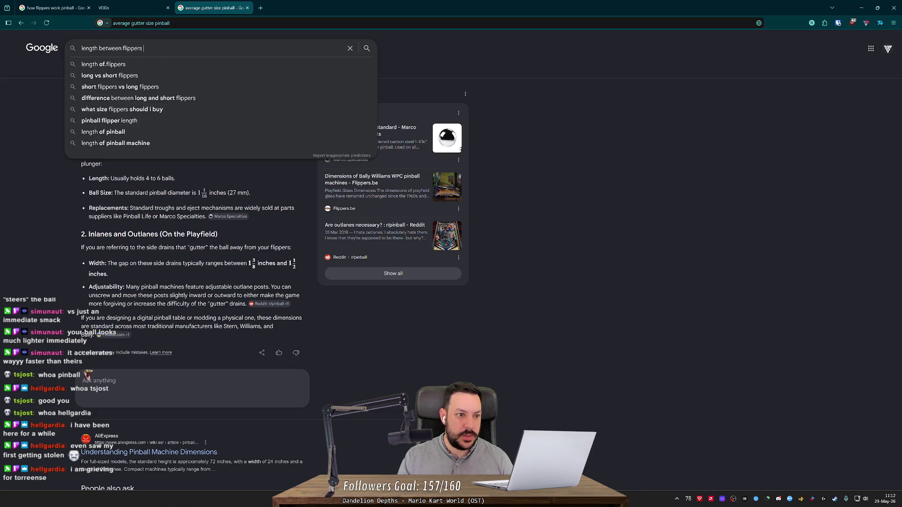
pyautogui.write('pinball')
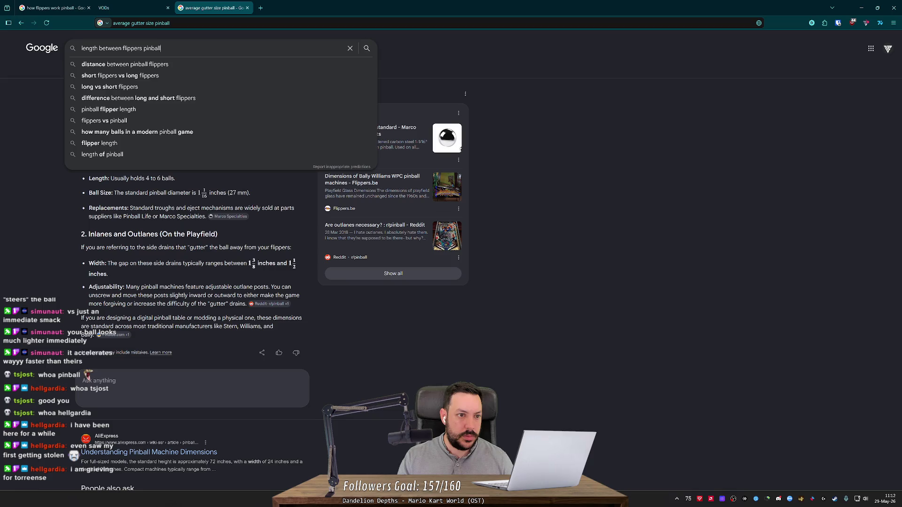
pyautogui.doubleClick(90, 48)
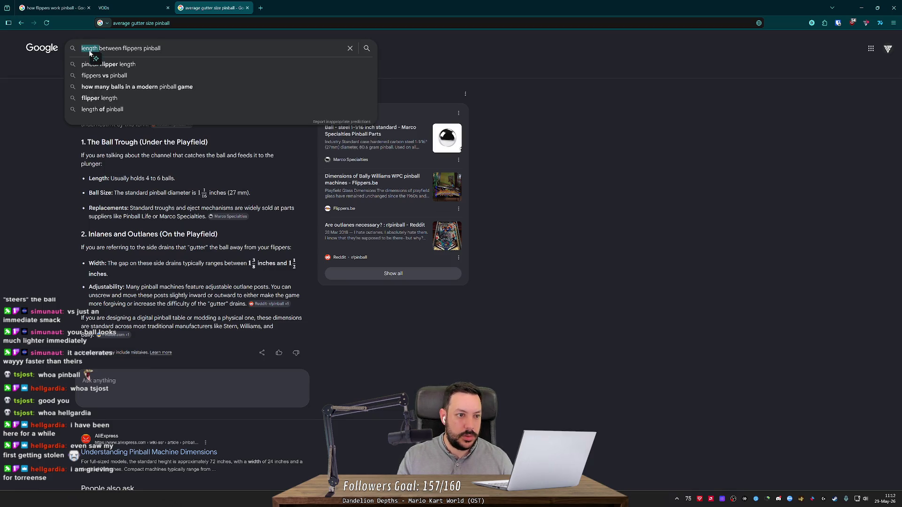
pyautogui.press('Return')
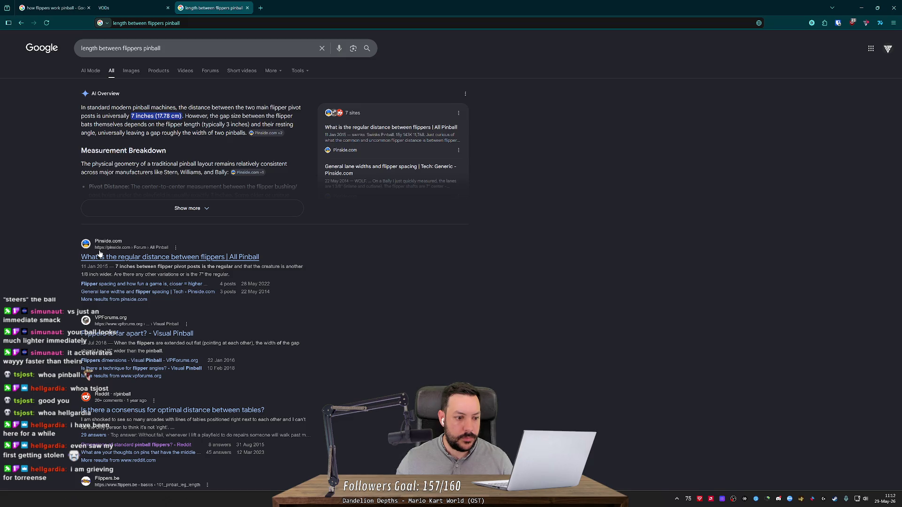
pyautogui.click(129, 71)
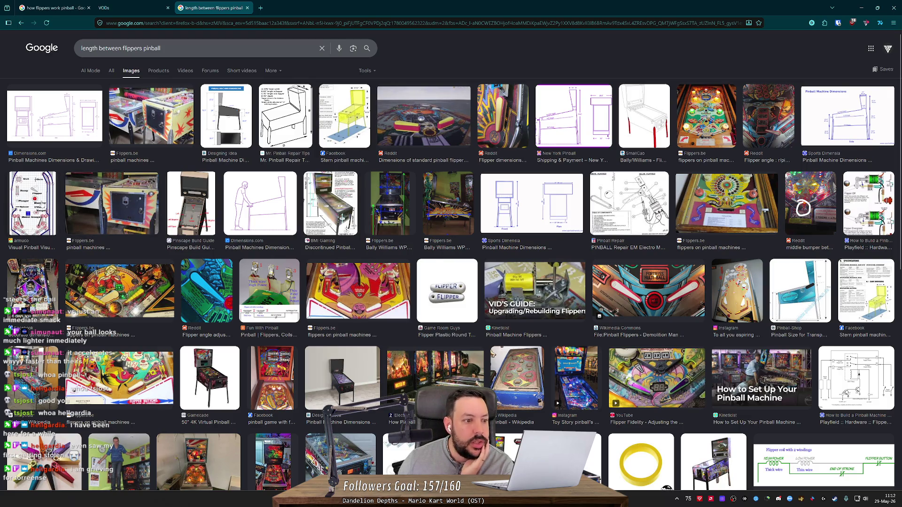
# - Preview two flipper image results, then open the Pinside 'regular distance between flippers' thread
pyautogui.click(39, 203)
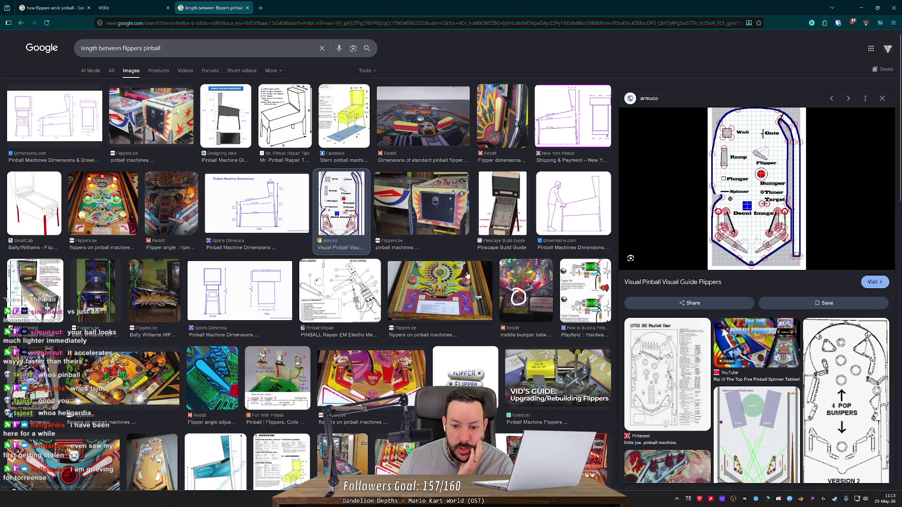
pyautogui.click(659, 360)
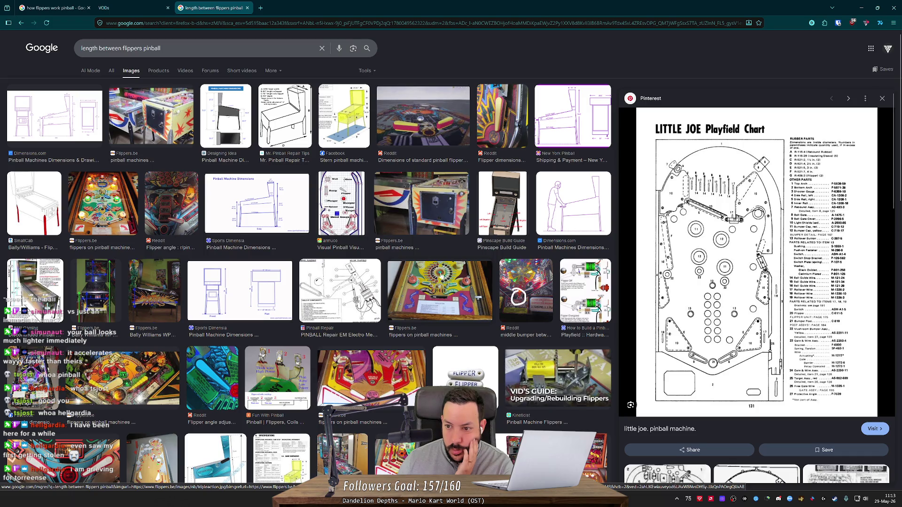
pyautogui.scroll(-3, 431, 270)
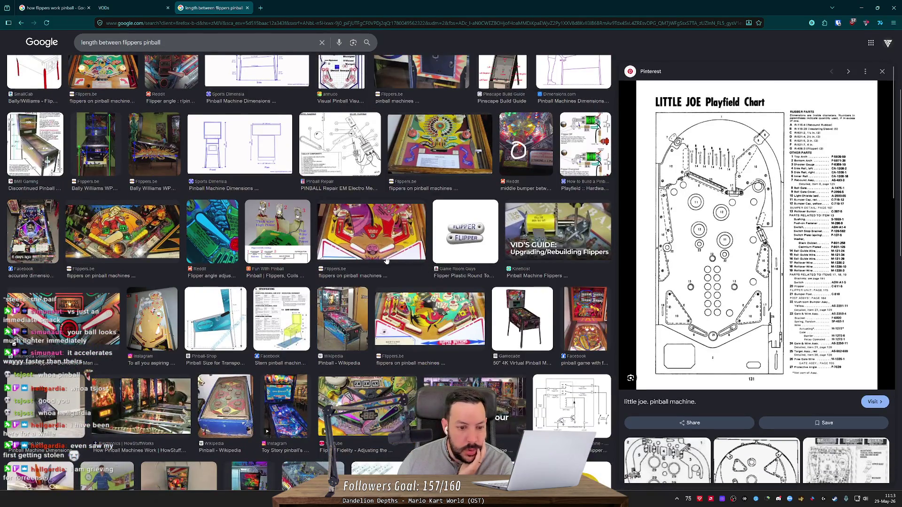
pyautogui.hotkey('alt', 'Left')
pyautogui.hotkey('alt', 'Left')
pyautogui.hotkey('alt', 'Left')
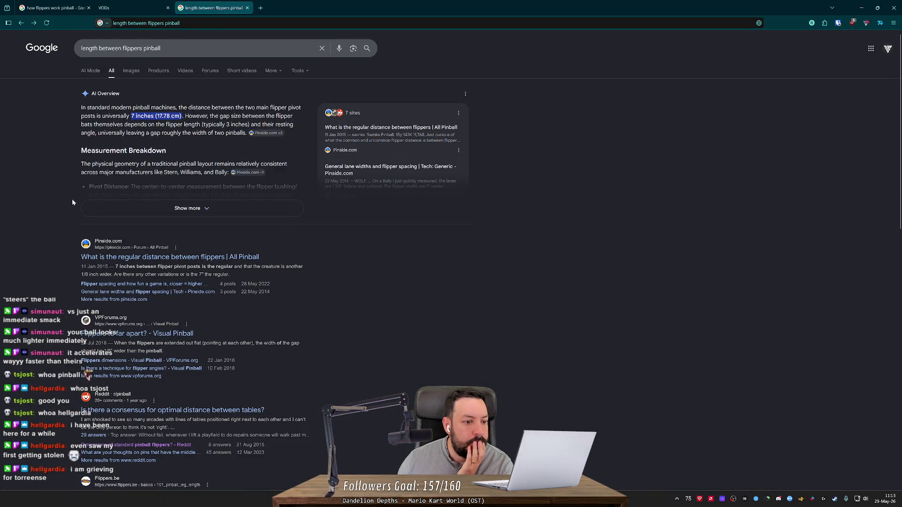
pyautogui.scroll(-2, 73, 202)
pyautogui.middleClick(137, 184)
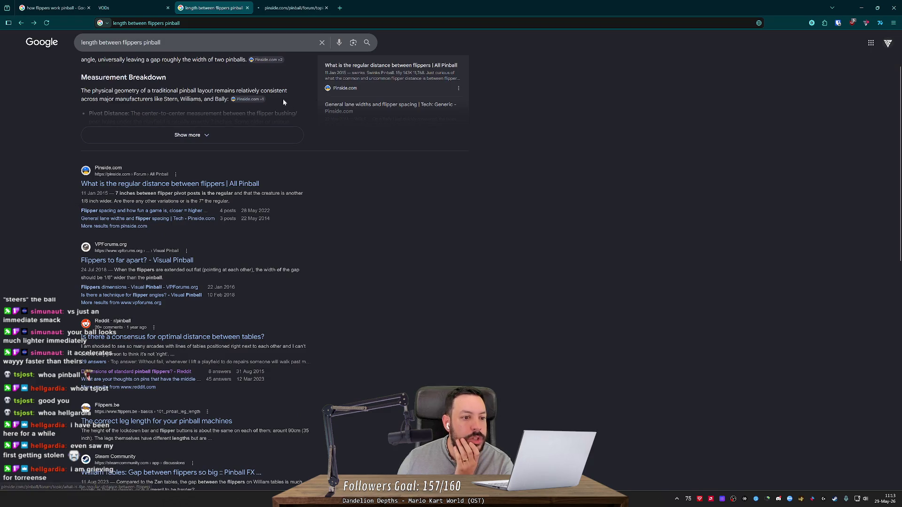
pyautogui.click(296, 7)
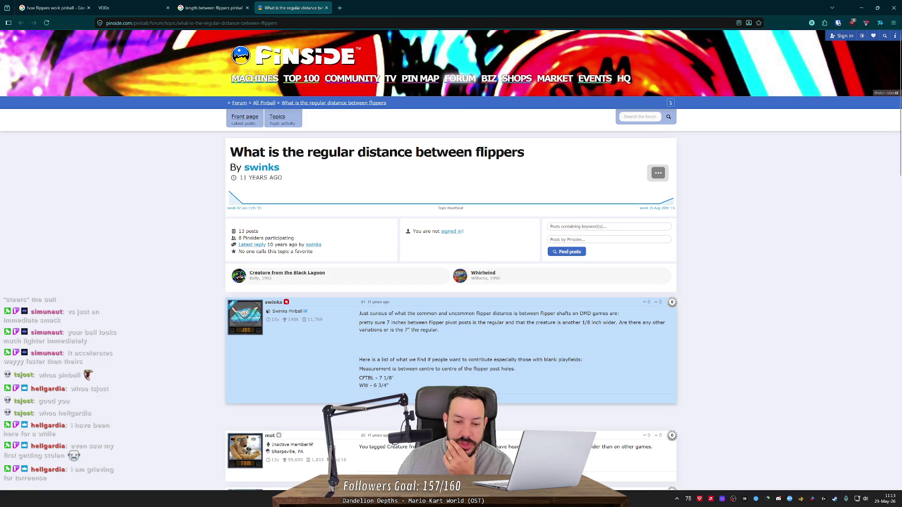
pyautogui.click(344, 8)
pyautogui.write('pinball')
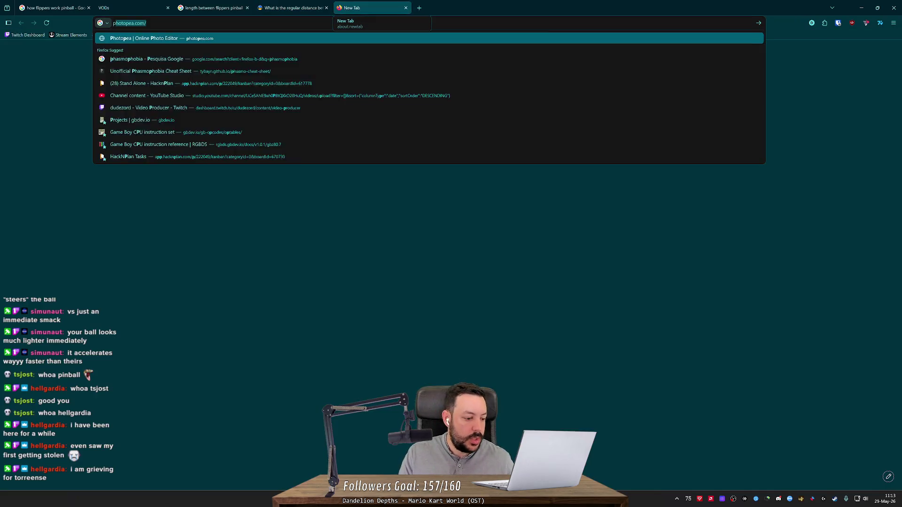
pyautogui.press('BackSpace')
pyautogui.press('BackSpace')
pyautogui.press('BackSpace')
pyautogui.write('nball creature')
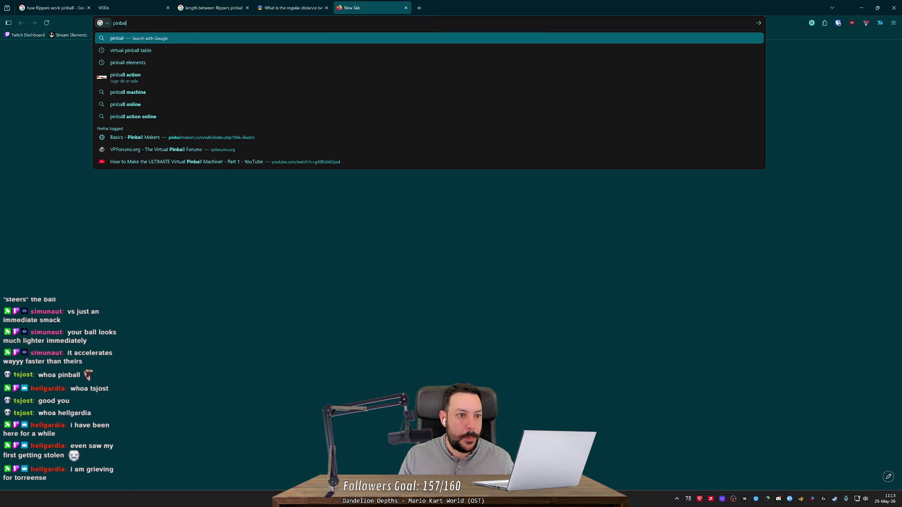
pyautogui.press('Return')
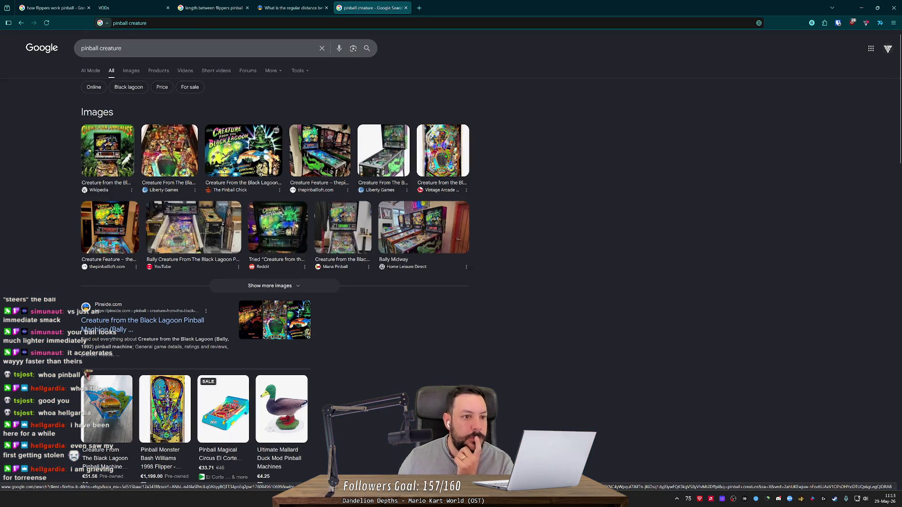
pyautogui.click(211, 48)
pyautogui.write('flippers')
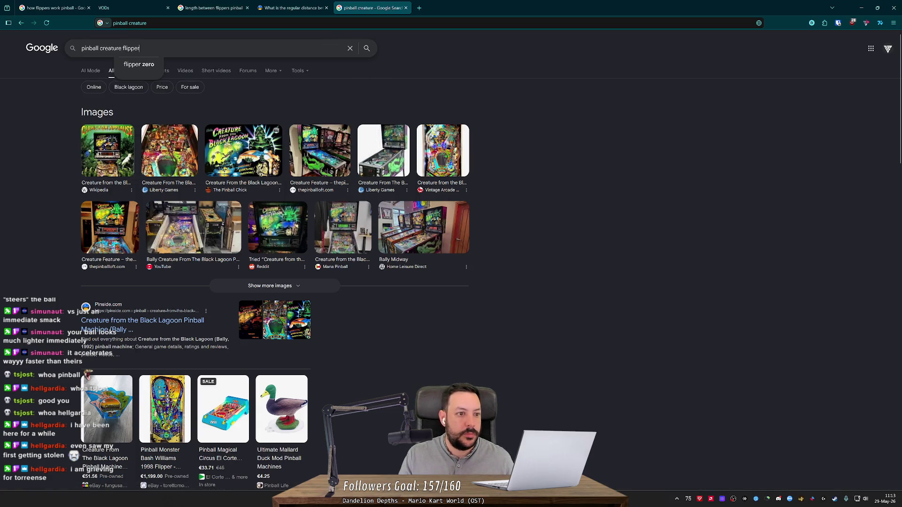
pyautogui.press('Return')
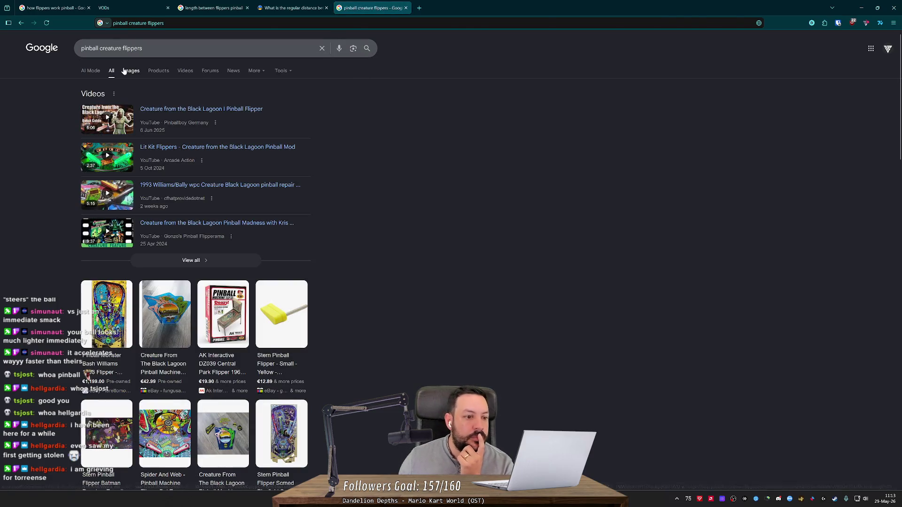
pyautogui.click(131, 70)
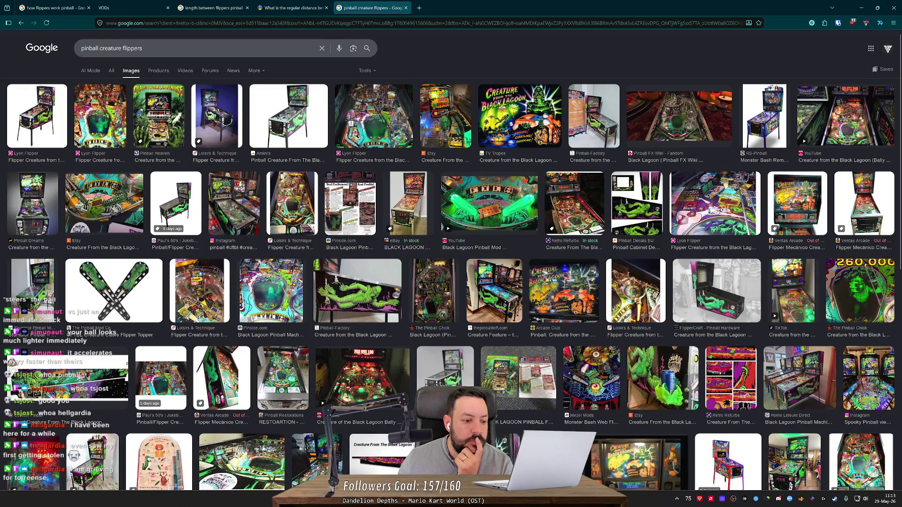
pyautogui.hotkey('alt', 'Left')
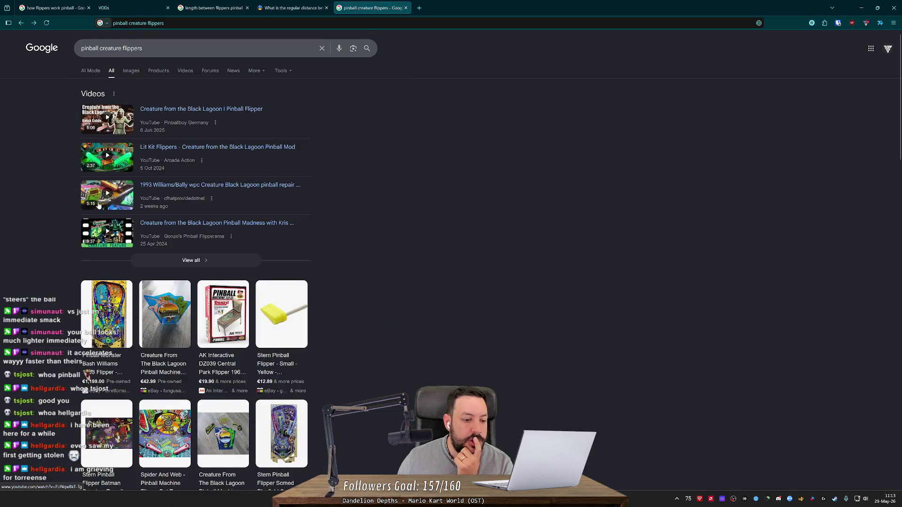
pyautogui.scroll(-10, 99, 207)
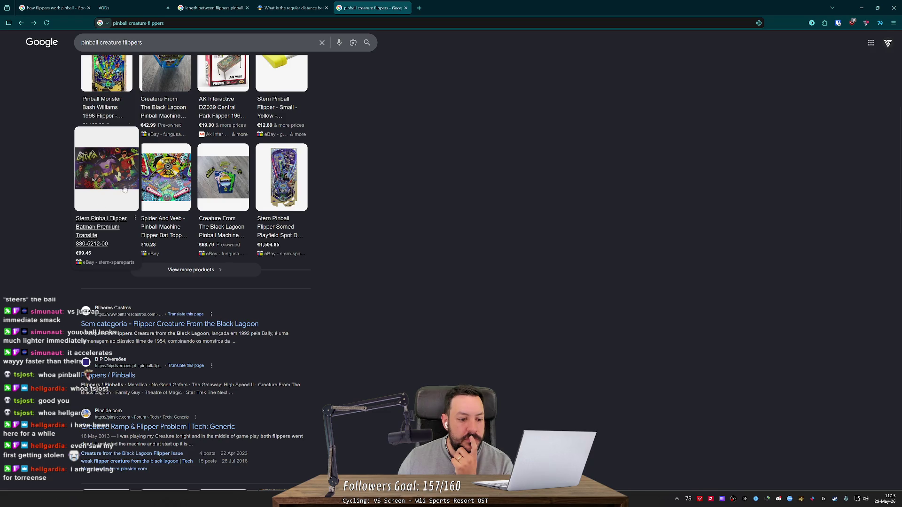
pyautogui.scroll(-1, 124, 189)
pyautogui.hotkey('ctrl', 'w')
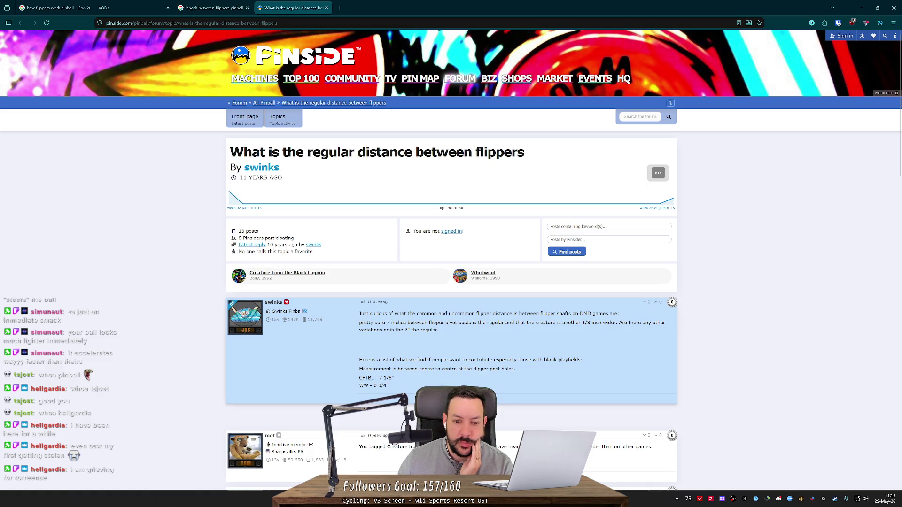
pyautogui.scroll(-1, 450, 327)
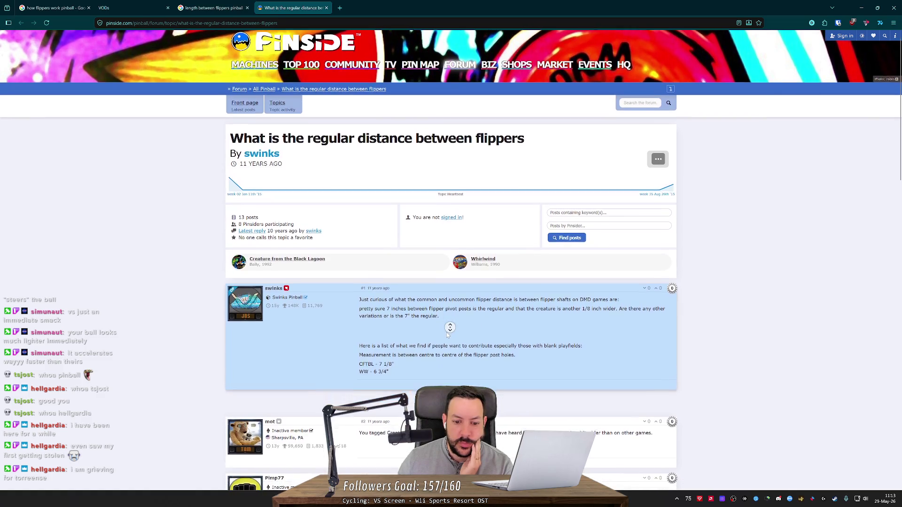
pyautogui.scroll(-1, 449, 327)
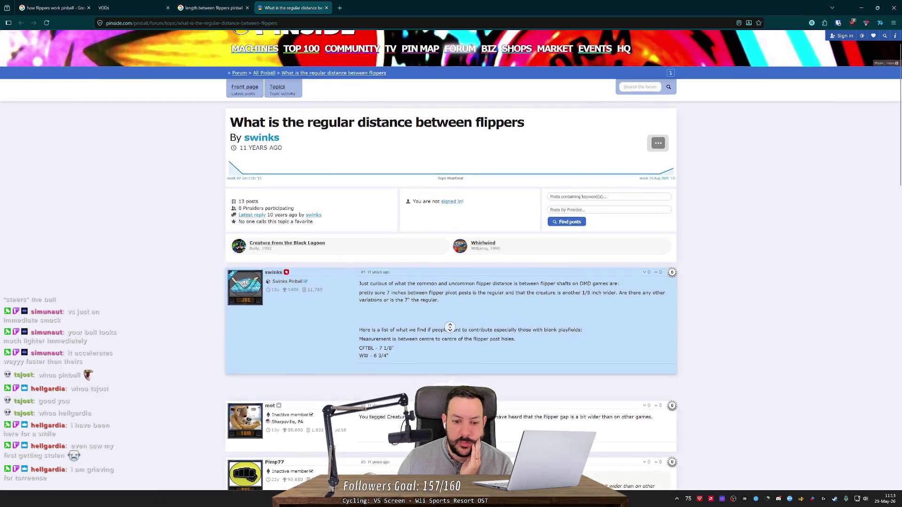
pyautogui.scroll(-3, 450, 328)
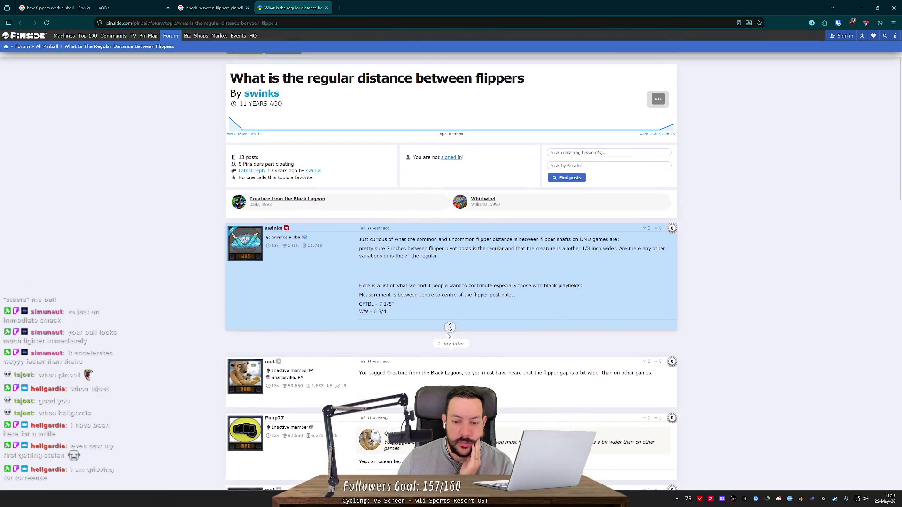
pyautogui.scroll(-1, 450, 327)
pyautogui.middleClick(445, 337)
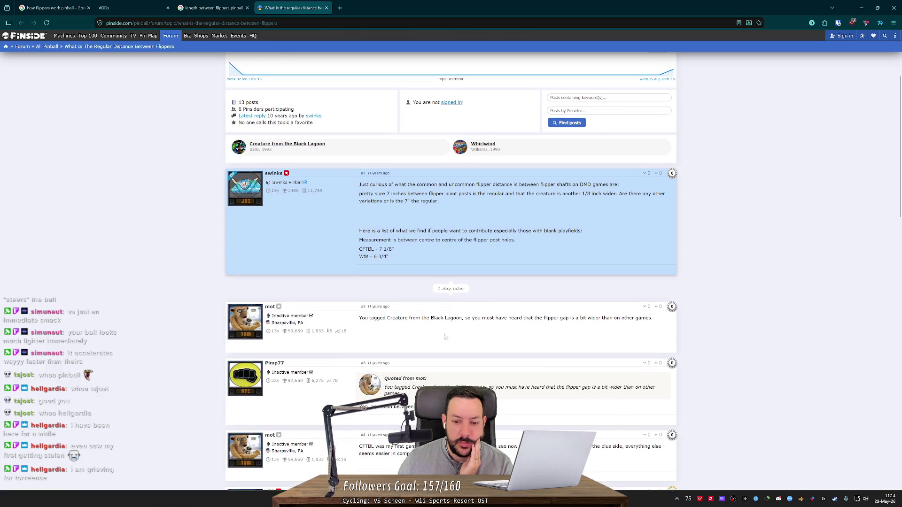
pyautogui.moveTo(386, 318); pyautogui.dragTo(458, 318)
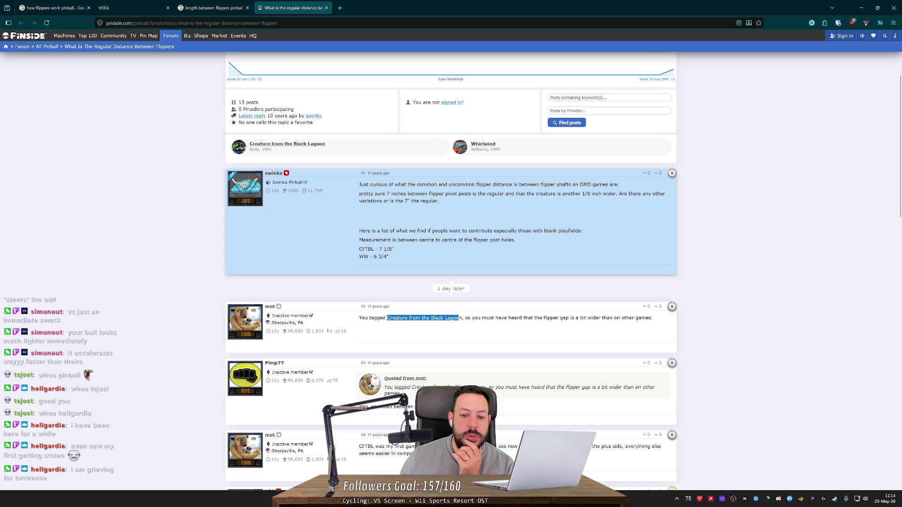
pyautogui.scroll(-2, 455, 325)
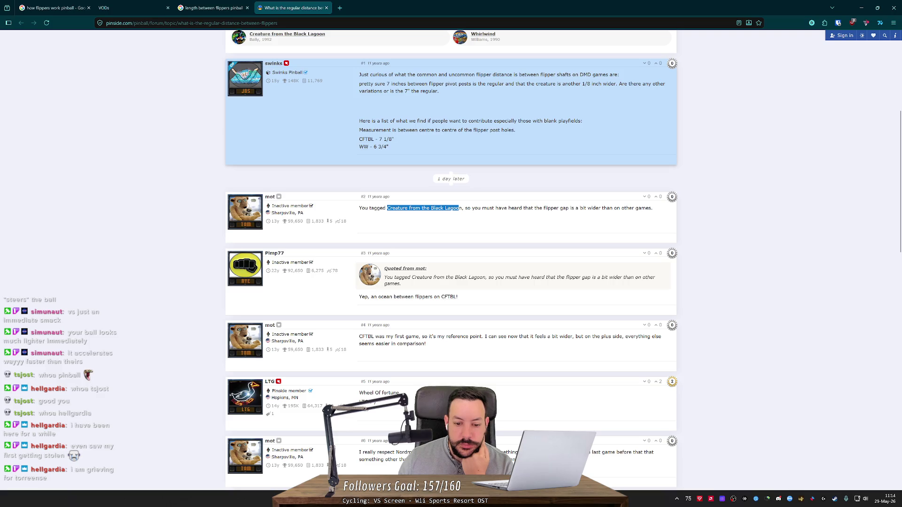
pyautogui.scroll(-3, 428, 310)
pyautogui.middleClick(425, 279)
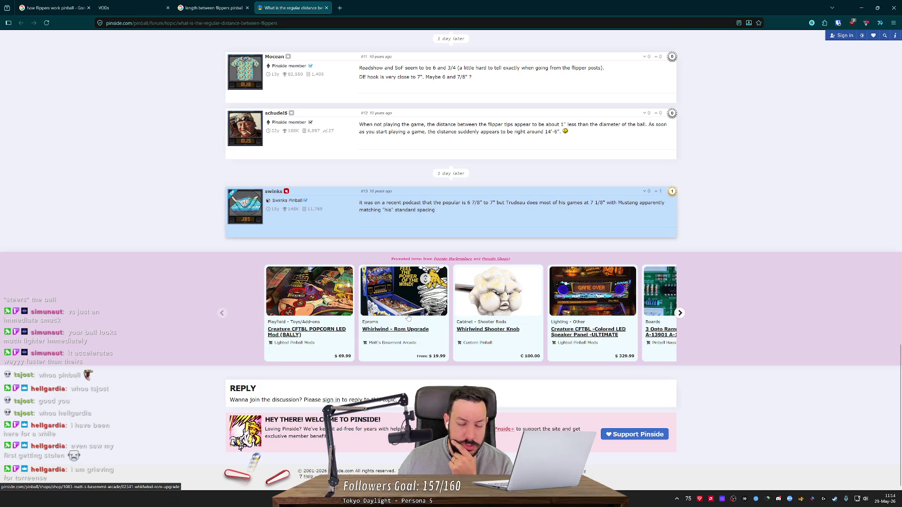
pyautogui.click(340, 8)
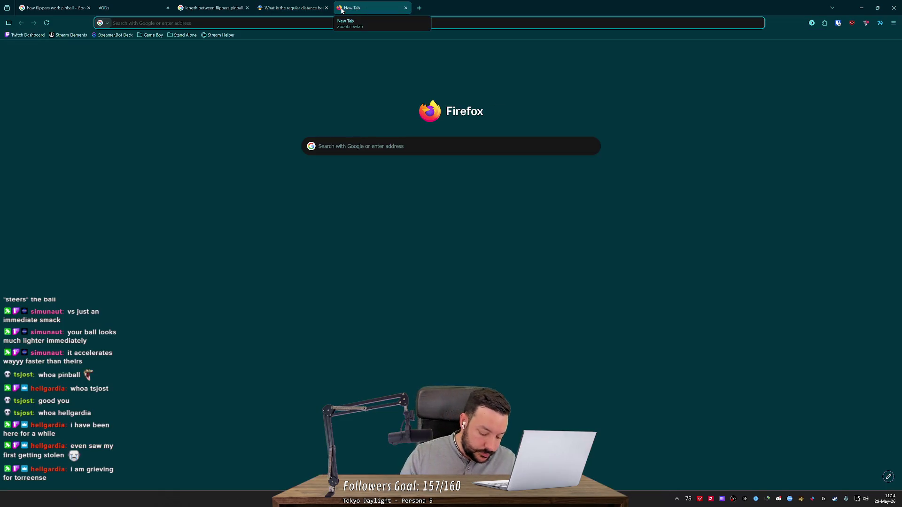
# - Convert 7 inches to cm (17.78), then change the input to 6.75 inches for 17.145 cm
pyautogui.write('7 inch to cm')
pyautogui.press('Return')
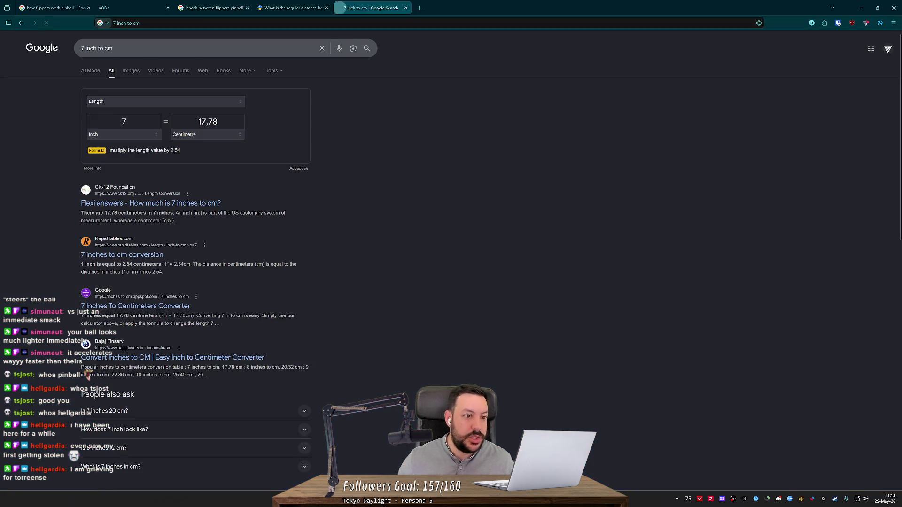
pyautogui.moveTo(196, 122); pyautogui.dragTo(254, 127)
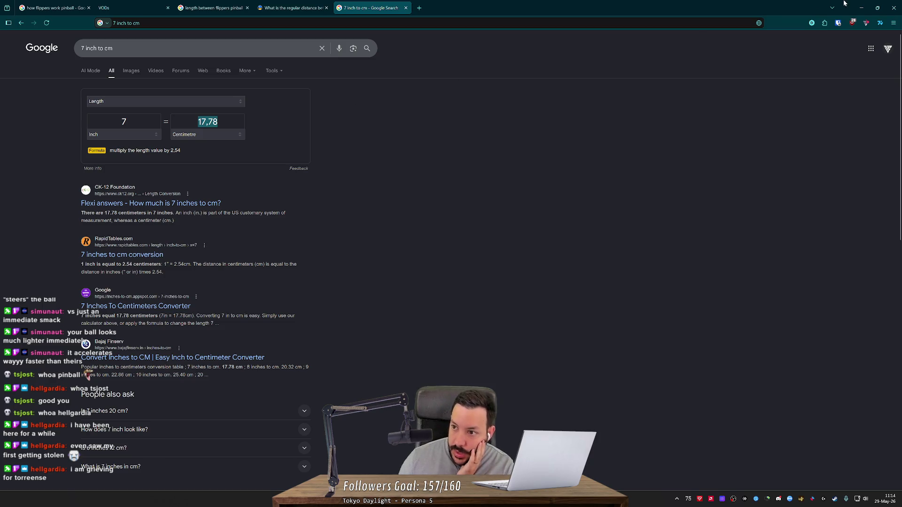
pyautogui.doubleClick(123, 122)
pyautogui.write('6')
pyautogui.write(',6')
pyautogui.write('75')
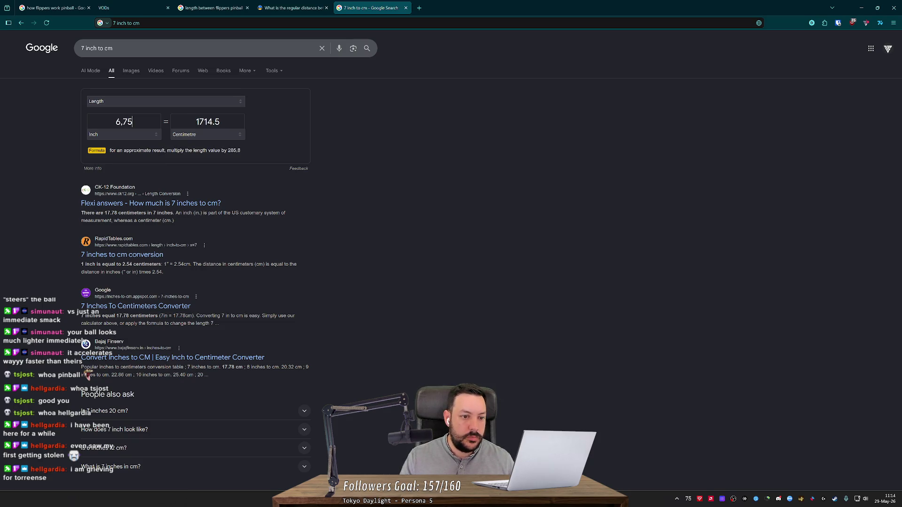
pyautogui.press('BackSpace')
pyautogui.press('BackSpace')
pyautogui.press('BackSpace')
pyautogui.write('.6')
pyautogui.press('BackSpace')
pyautogui.write('75')
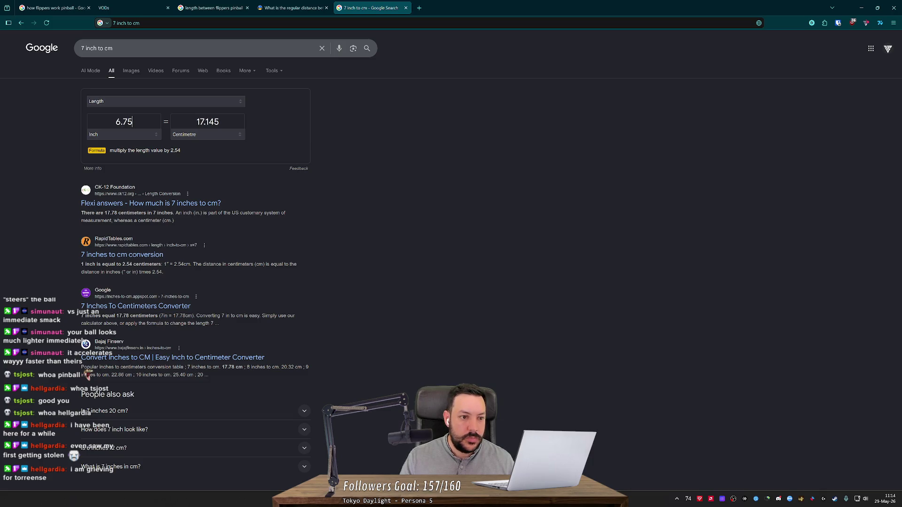
pyautogui.hotkey('ctrl', 'a')
pyautogui.press('BackSpace')
# - Return to Godot and close the flipper scene to get back to table_1
pyautogui.click(867, 5)
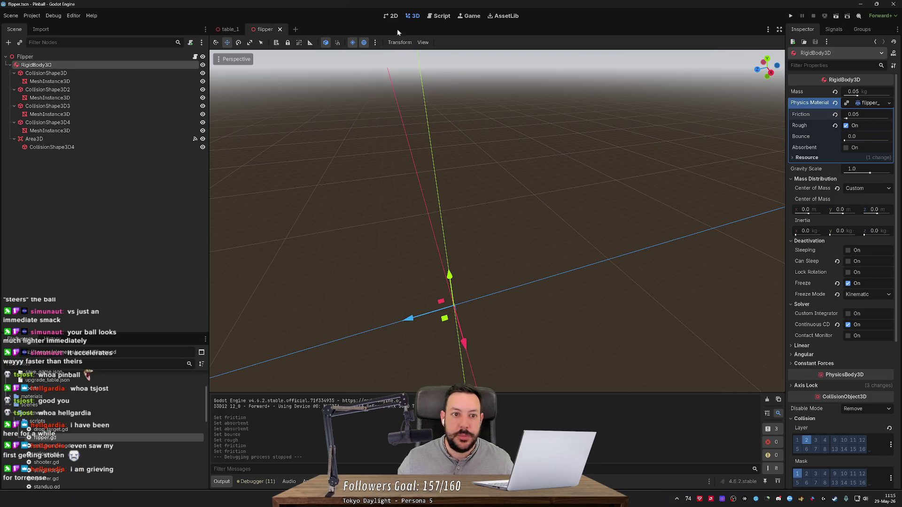
pyautogui.click(280, 29)
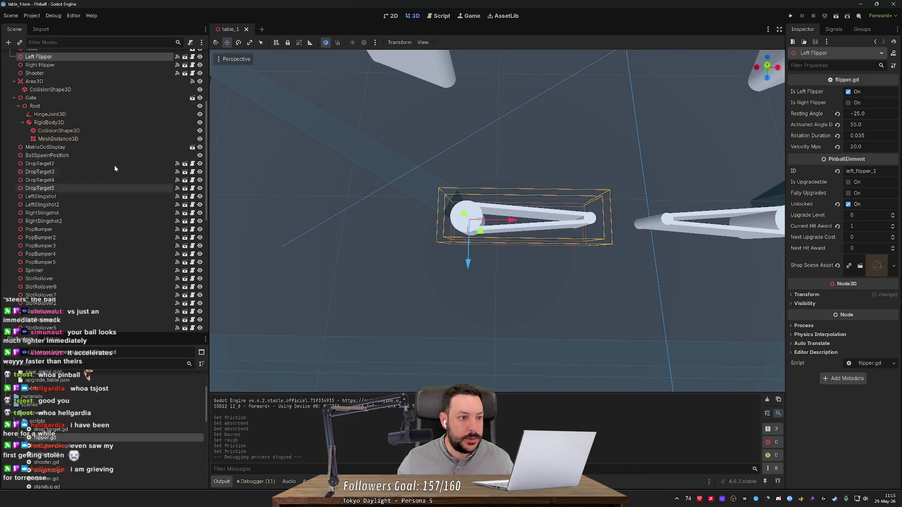
pyautogui.scroll(5, 104, 156)
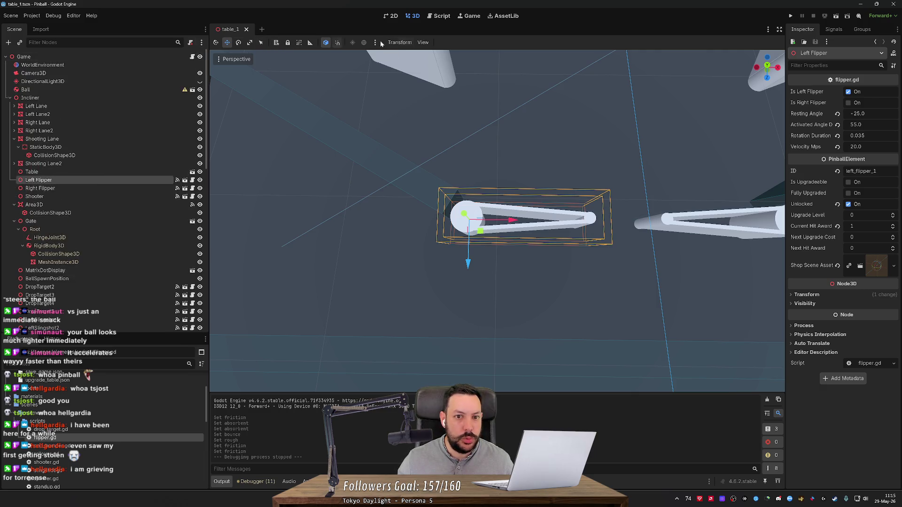
# - Enable Ruler Mode, set a top orthogonal view centred on the left flipper, and select Incliner
pyautogui.click(311, 44)
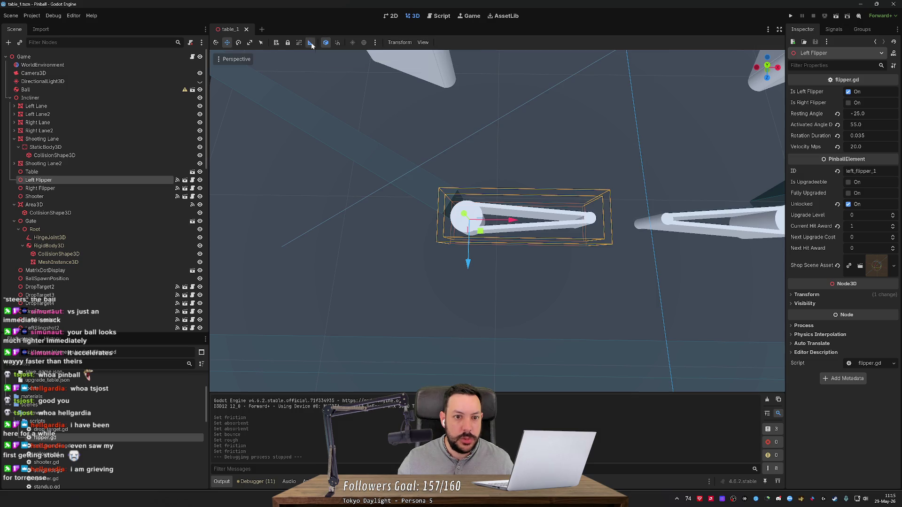
pyautogui.click(767, 66)
pyautogui.scroll(10, 497, 294)
pyautogui.moveTo(767, 66); pyautogui.dragTo(750, 83)
pyautogui.click(767, 66)
pyautogui.scroll(-3, 450, 218)
pyautogui.moveTo(399, 173); pyautogui.dragTo(408, 148)
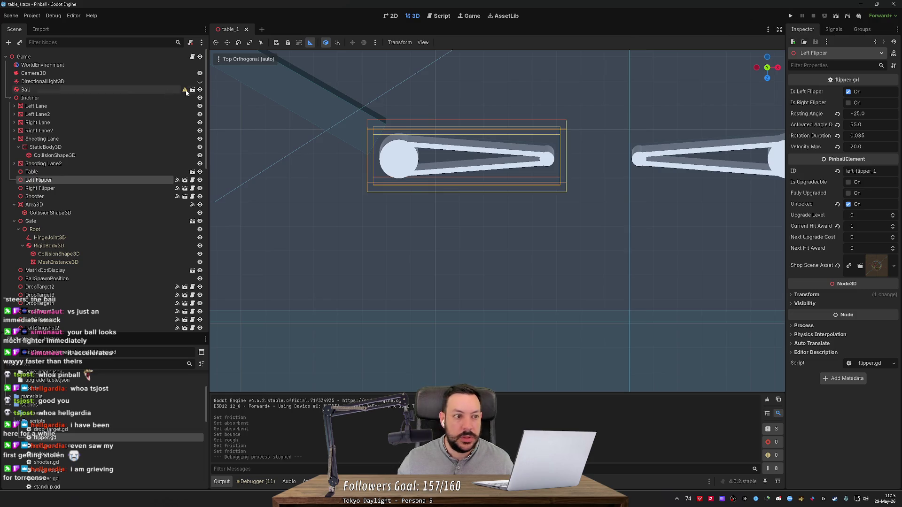
pyautogui.click(112, 97)
# - Set the Incliner's X rotation to 0 and measure the gap between the flippers
pyautogui.moveTo(805, 131); pyautogui.dragTo(794, 131)
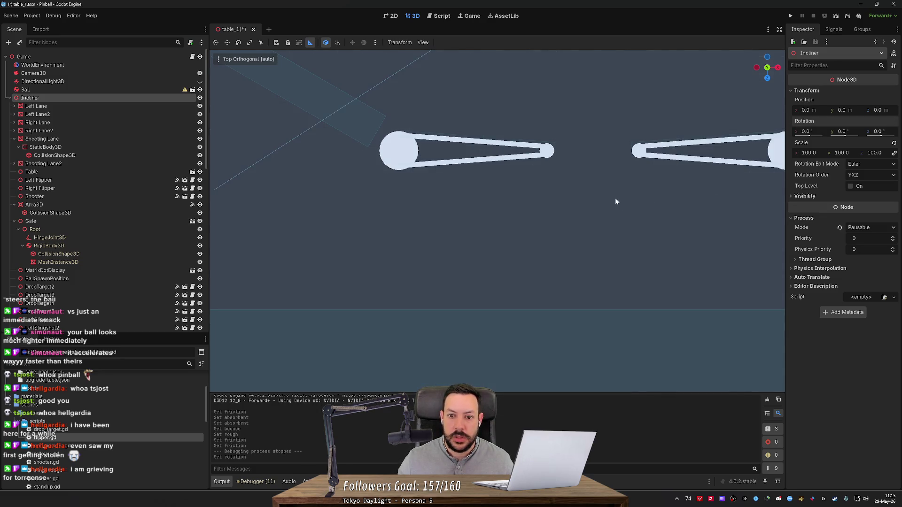
pyautogui.press('f')
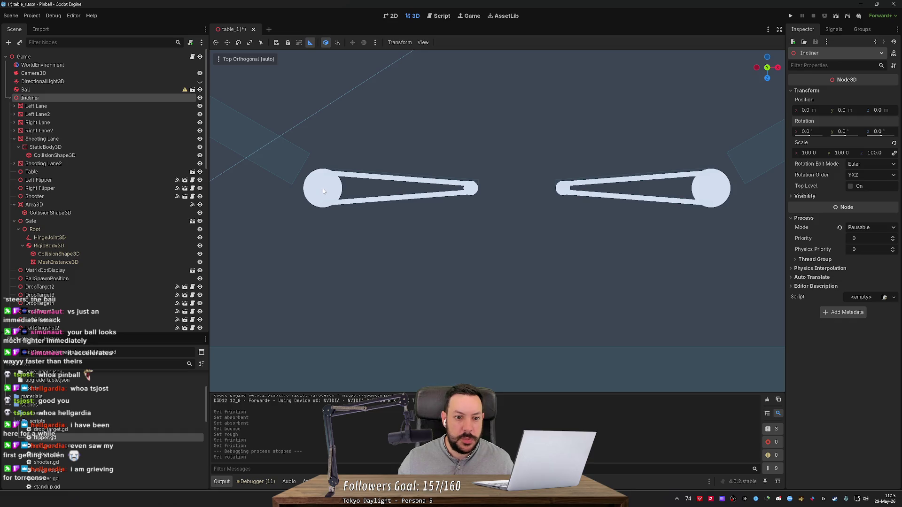
pyautogui.moveTo(323, 189); pyautogui.dragTo(711, 188)
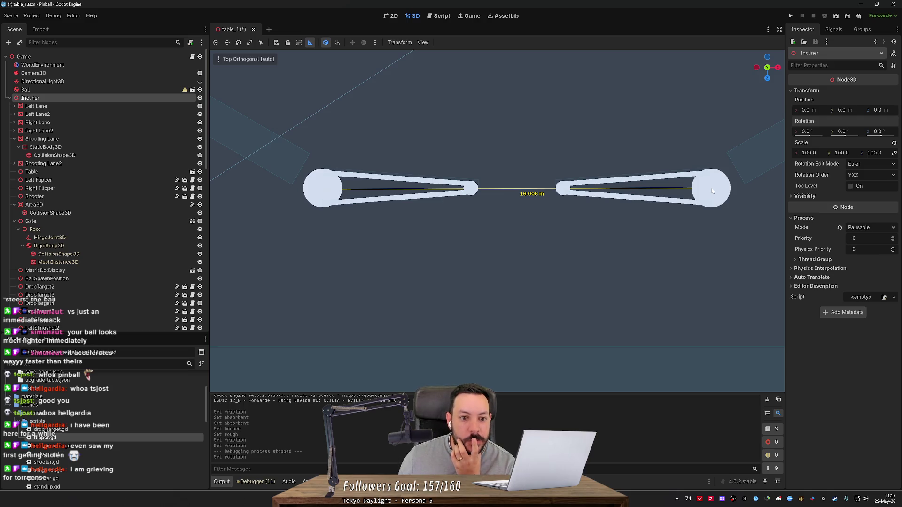
# - Remeasure the flipper gap and measure the left flipper pivot to tip, about 7.2
pyautogui.moveTo(711, 188)
pyautogui.mouseDown()
pyautogui.moveTo(473, 159)
pyautogui.moveTo(322, 171)
pyautogui.mouseUp()
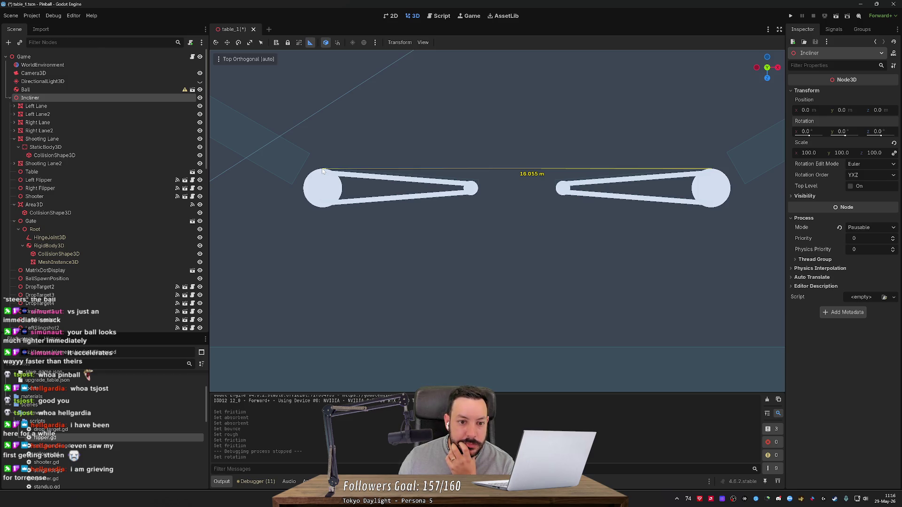
pyautogui.moveTo(323, 172)
pyautogui.mouseDown()
pyautogui.moveTo(356, 188)
pyautogui.moveTo(472, 190)
pyautogui.moveTo(304, 190)
pyautogui.mouseUp()
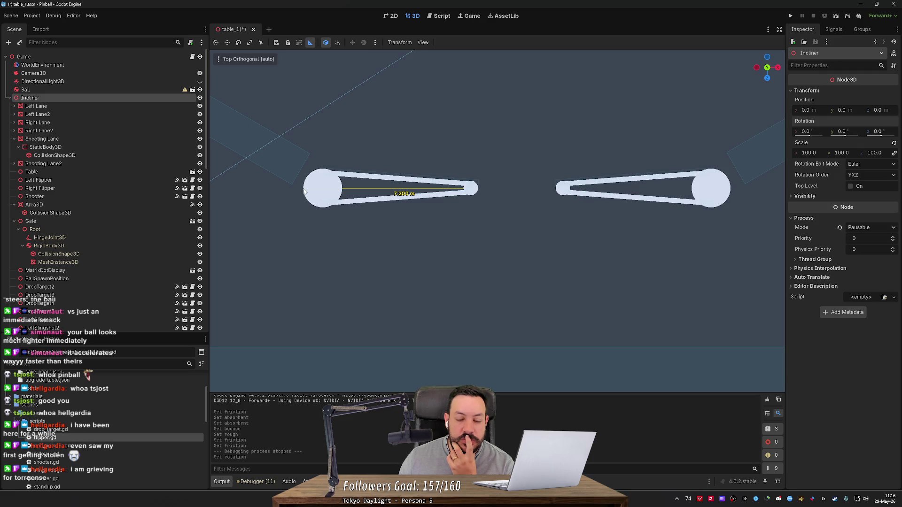
pyautogui.moveTo(304, 190); pyautogui.dragTo(306, 193)
# - Close the conversion and Pinside tabs, search 'length flipper pinball', and open the Reddit dimensions thread
pyautogui.hotkey('alt', 'Tab')
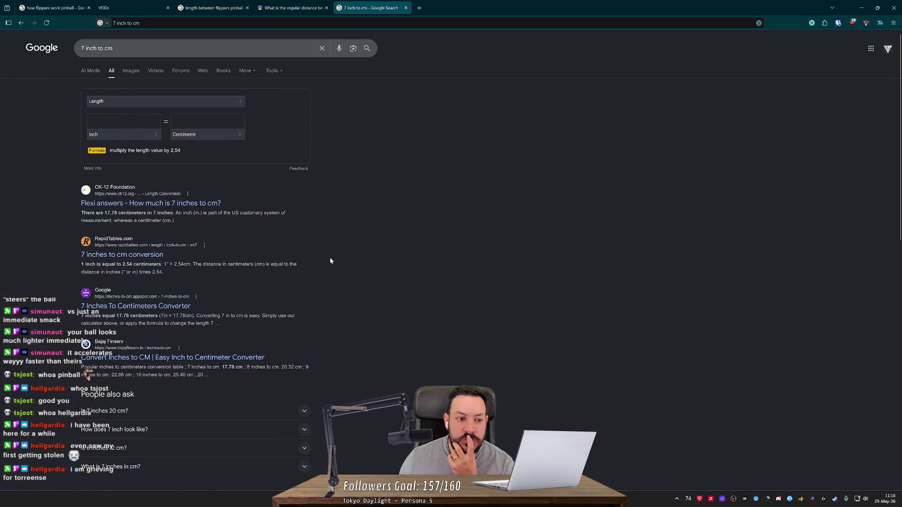
pyautogui.middleClick(369, 6)
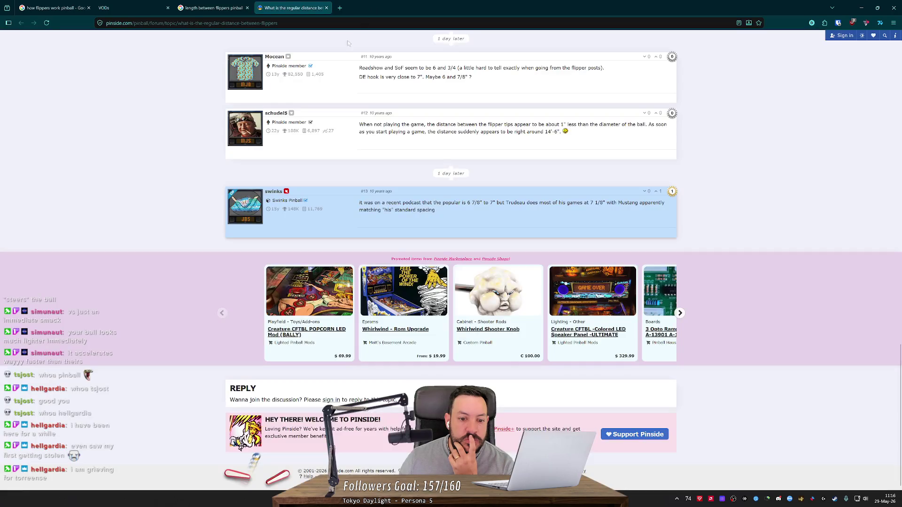
pyautogui.middleClick(296, 4)
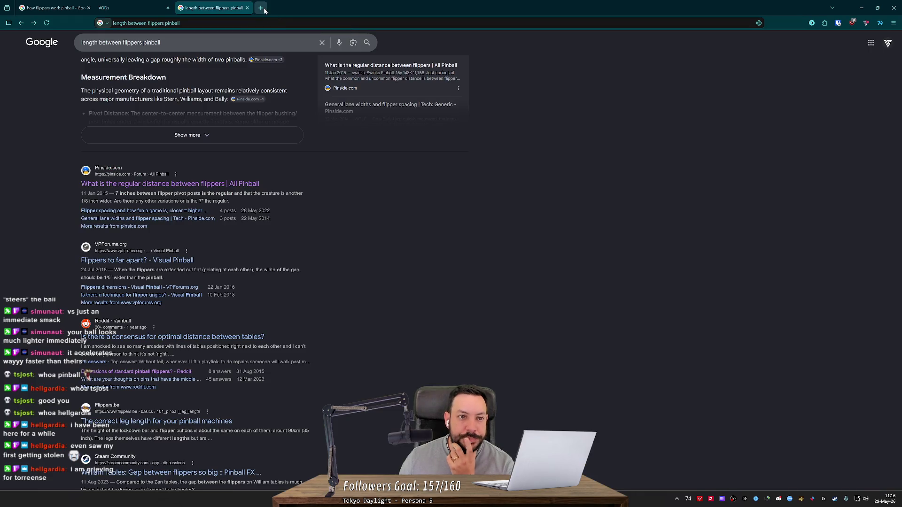
pyautogui.click(261, 8)
pyautogui.write('length ')
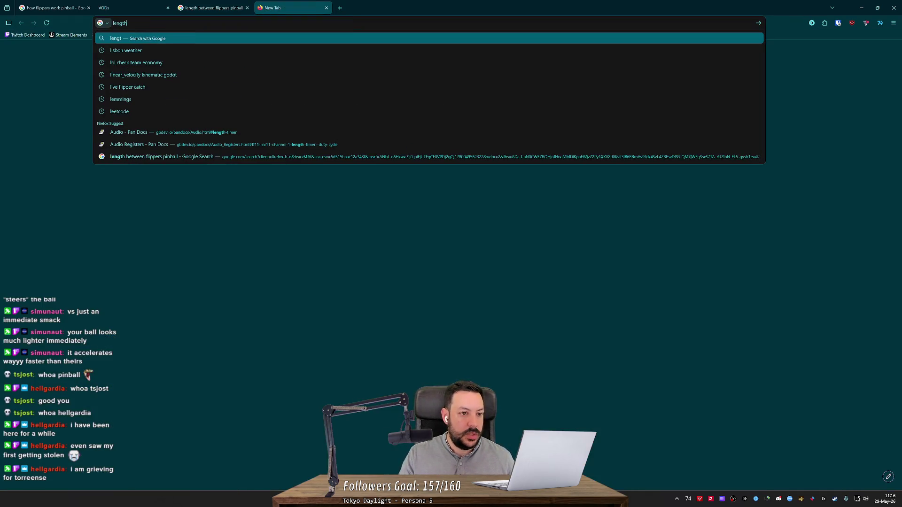
pyautogui.write('flipper pinball')
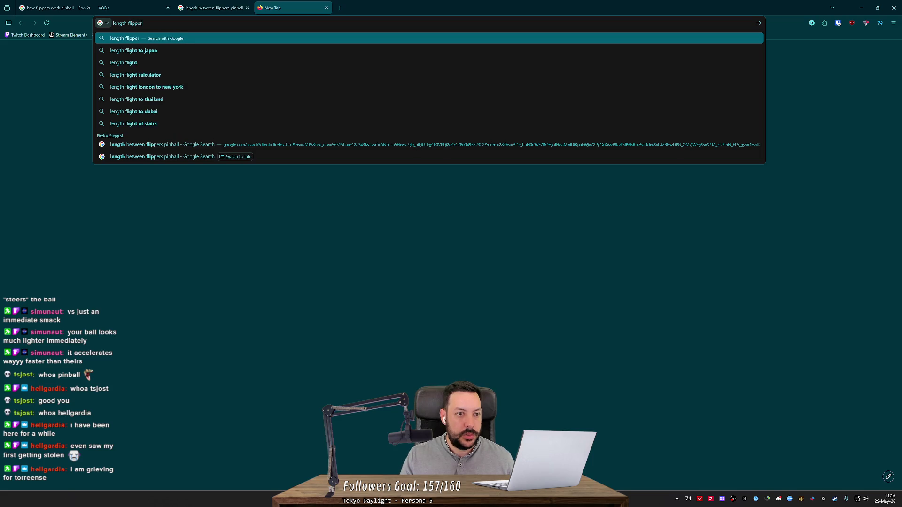
pyautogui.press('Return')
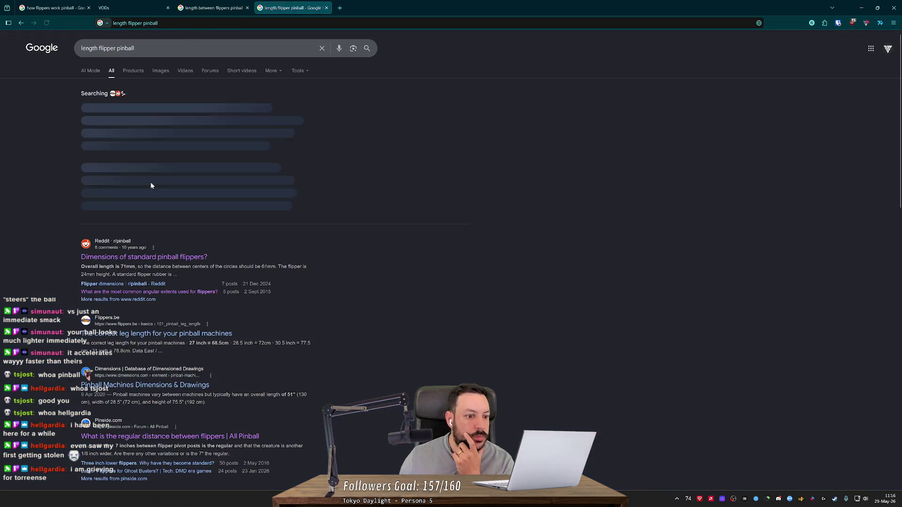
pyautogui.click(179, 207)
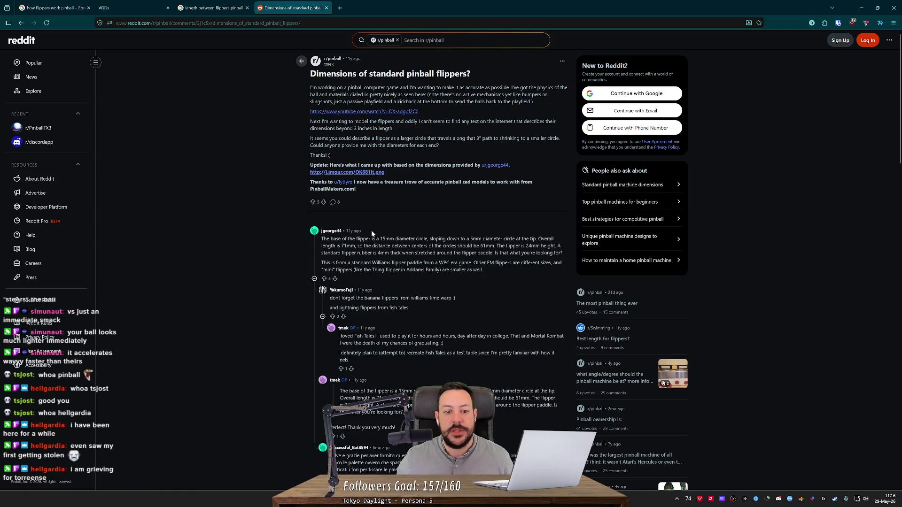
# - Remeasure the left flipper's length in Godot against the thread's 71 mm figure
pyautogui.hotkey('alt', 'Tab')
pyautogui.moveTo(342, 189); pyautogui.dragTo(478, 187)
pyautogui.hotkey('alt', 'Tab')
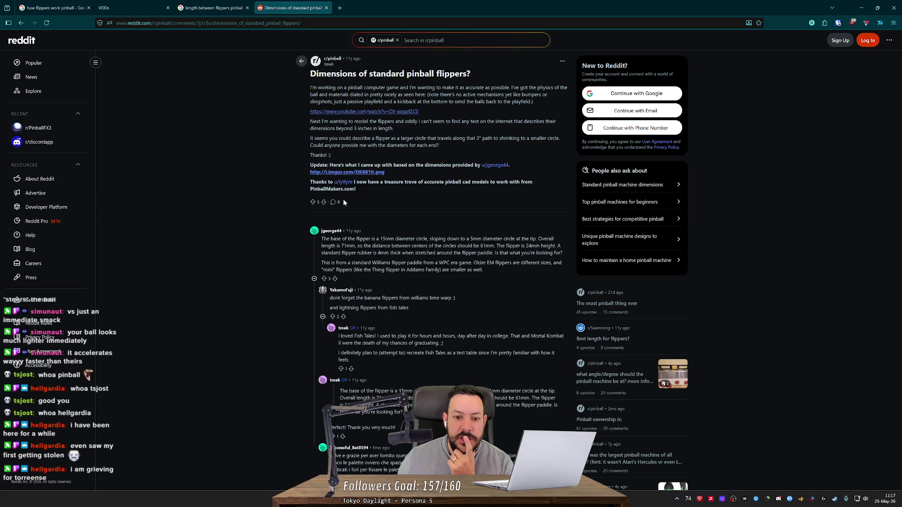
pyautogui.hotkey('alt', 'Tab')
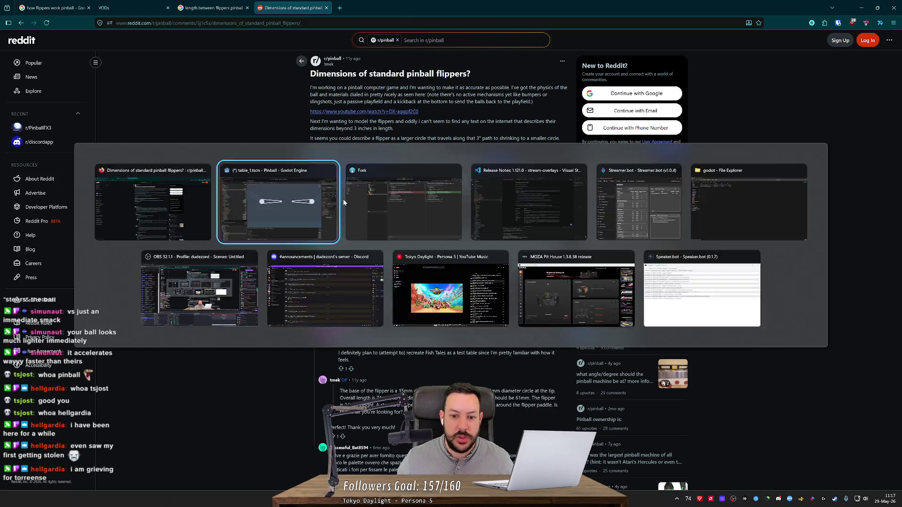
# - Measure the left flipper from circle to tip with the ruler, then switch to a shallow perspective view
pyautogui.moveTo(342, 188); pyautogui.dragTo(472, 190)
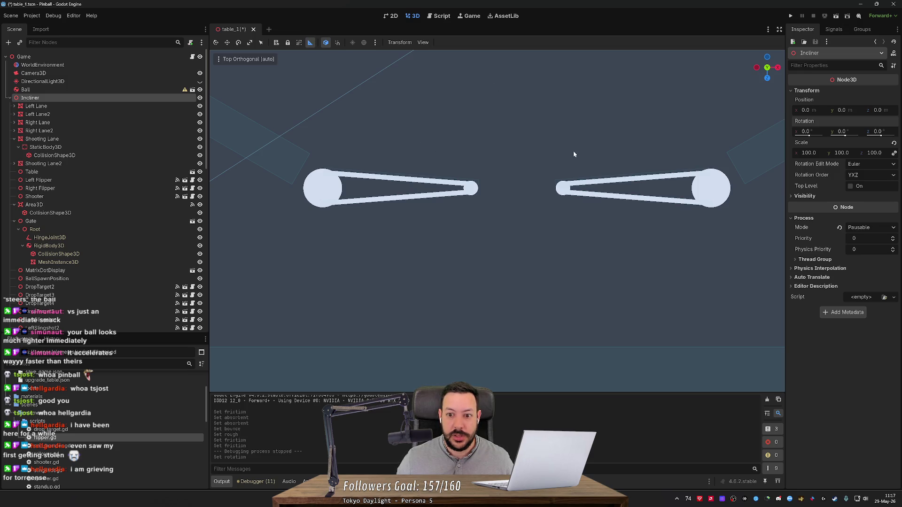
pyautogui.scroll(-5, 569, 157)
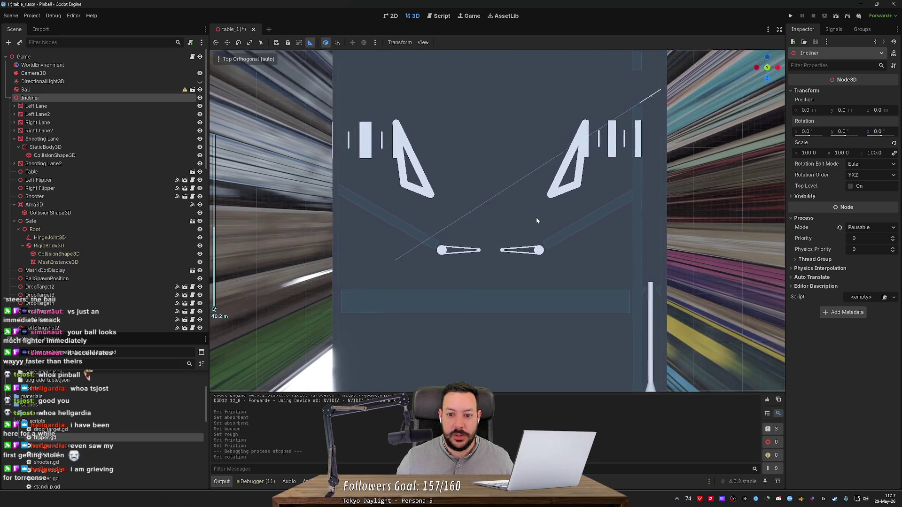
pyautogui.press('KP_5')
pyautogui.scroll(-6, 521, 173)
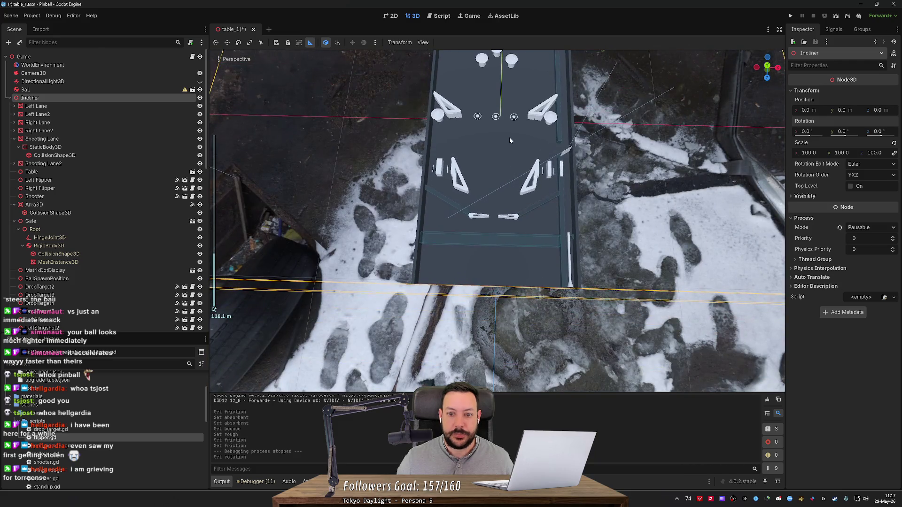
pyautogui.press('KP_8')
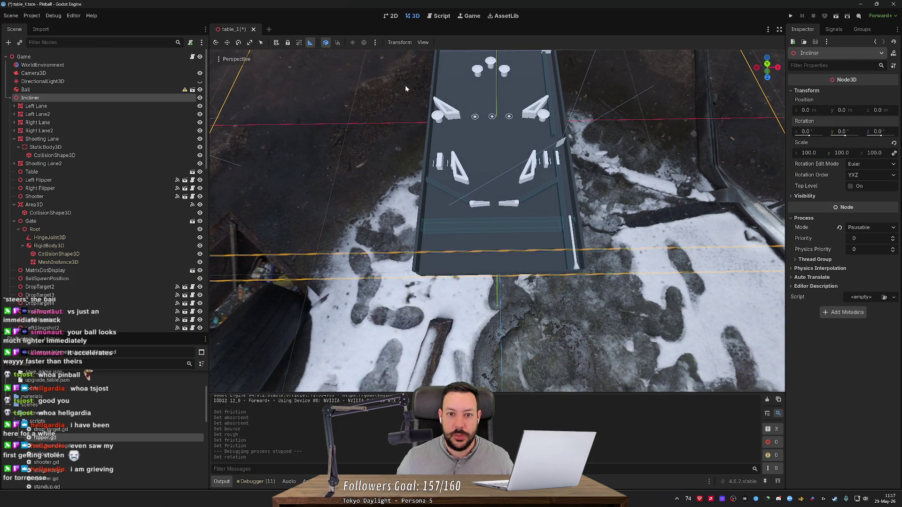
pyautogui.click(310, 43)
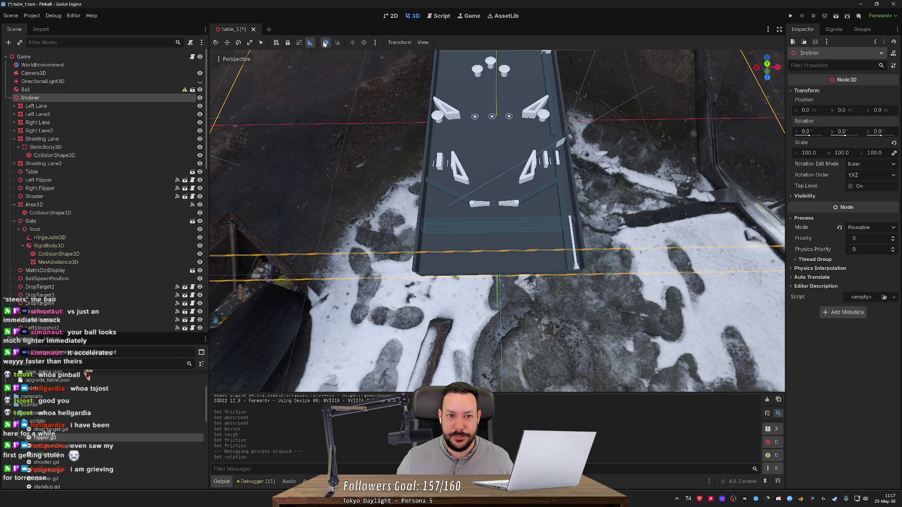
# - Run the game and playtest the left and right flippers with the arrow keys
pyautogui.click(791, 16)
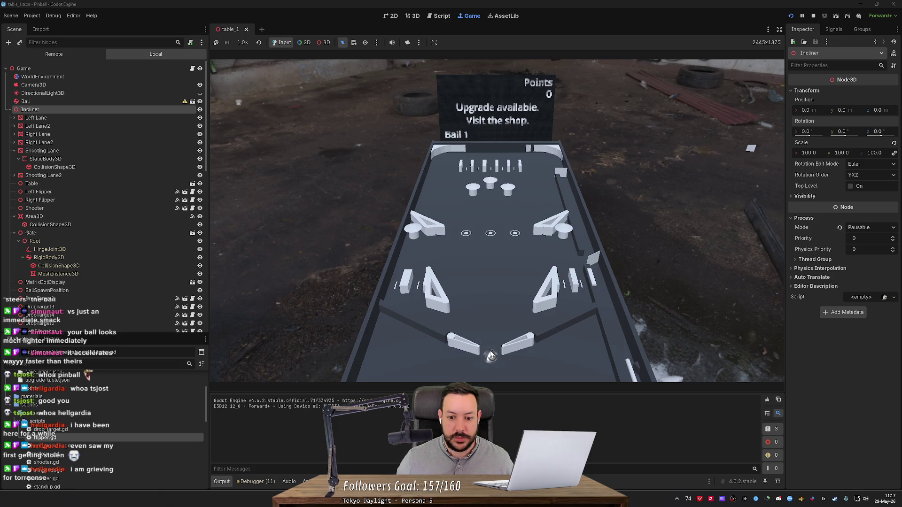
pyautogui.press('Right')
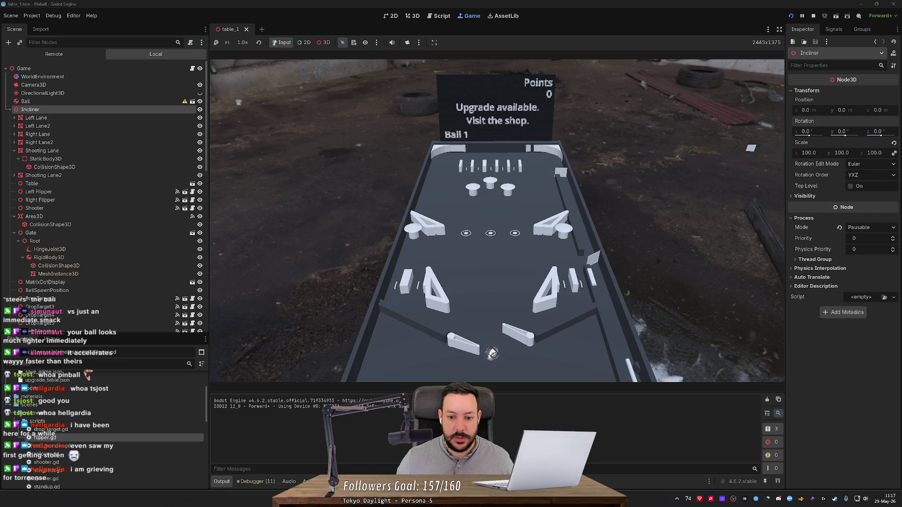
pyautogui.press('Right')
pyautogui.press('Left')
pyautogui.press('Right')
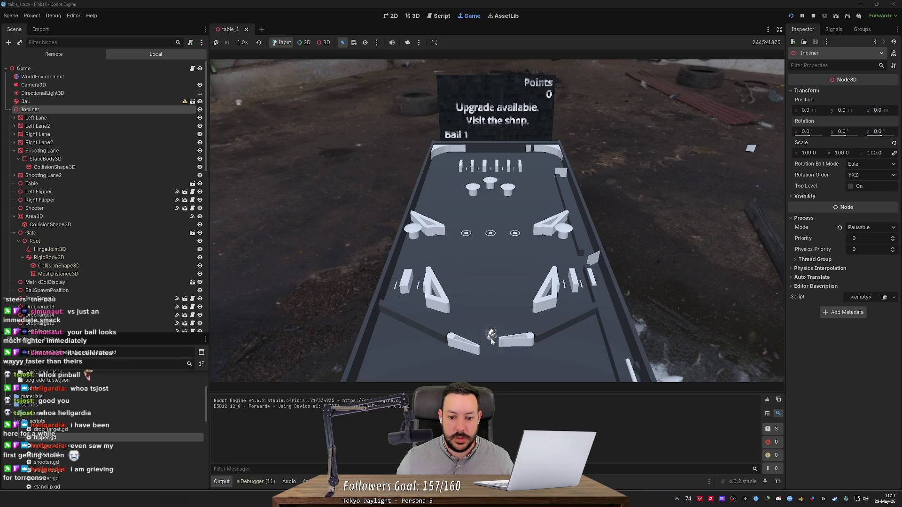
pyautogui.press('Left')
pyautogui.press('Right')
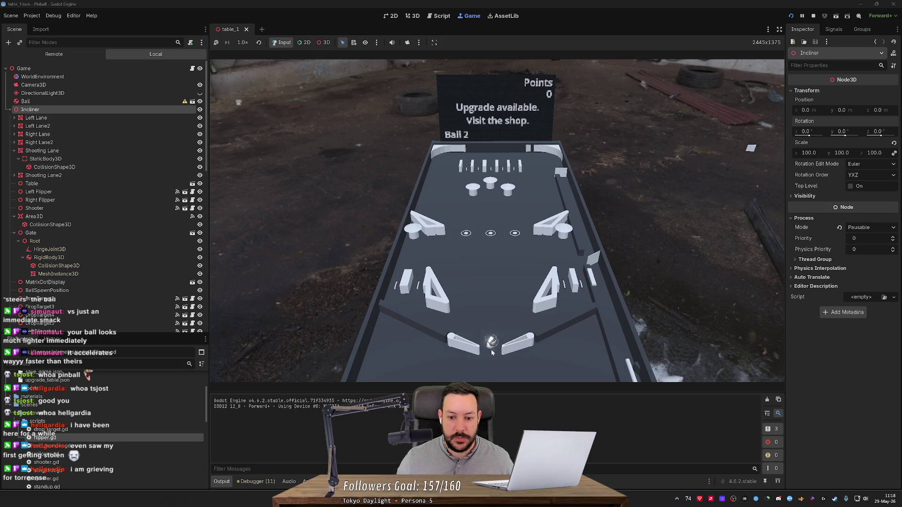
# - Stop the running game and tilt the Incliner's Rotation X to 6.5°
pyautogui.click(813, 17)
pyautogui.click(824, 18)
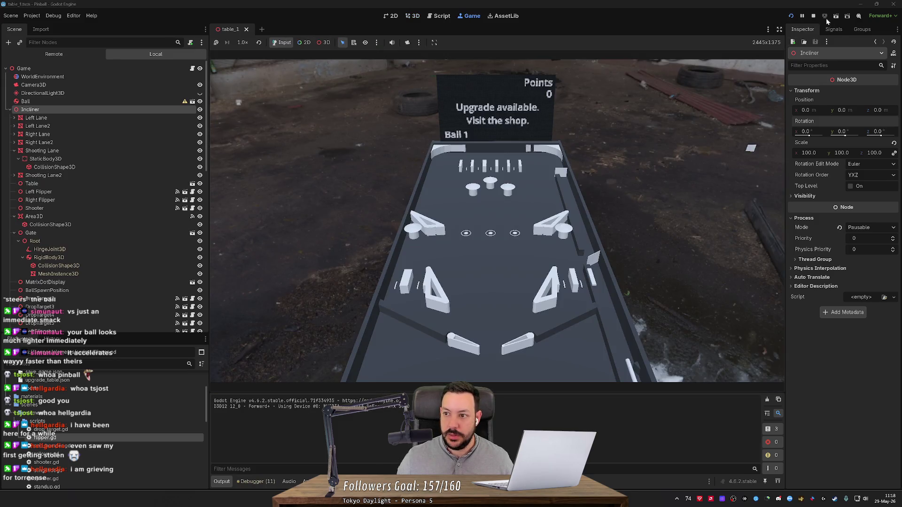
pyautogui.click(813, 16)
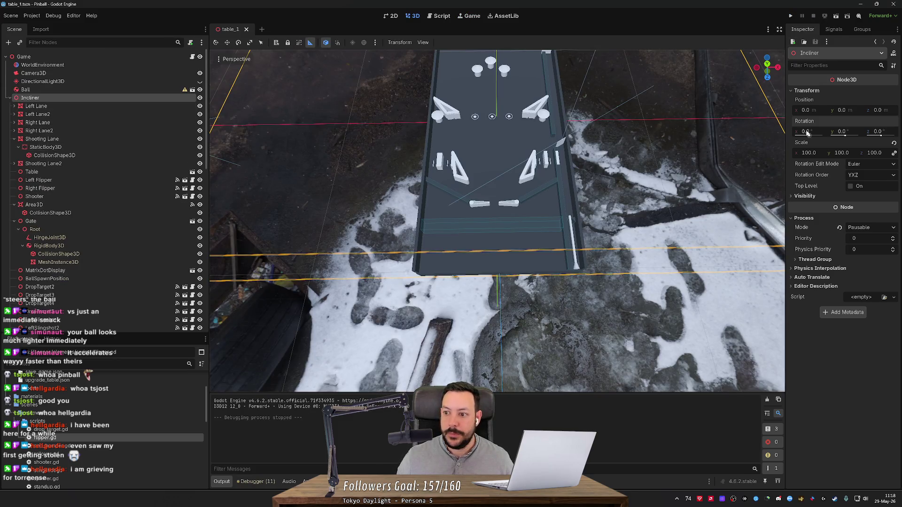
pyautogui.write('6.5')
pyautogui.press('Return')
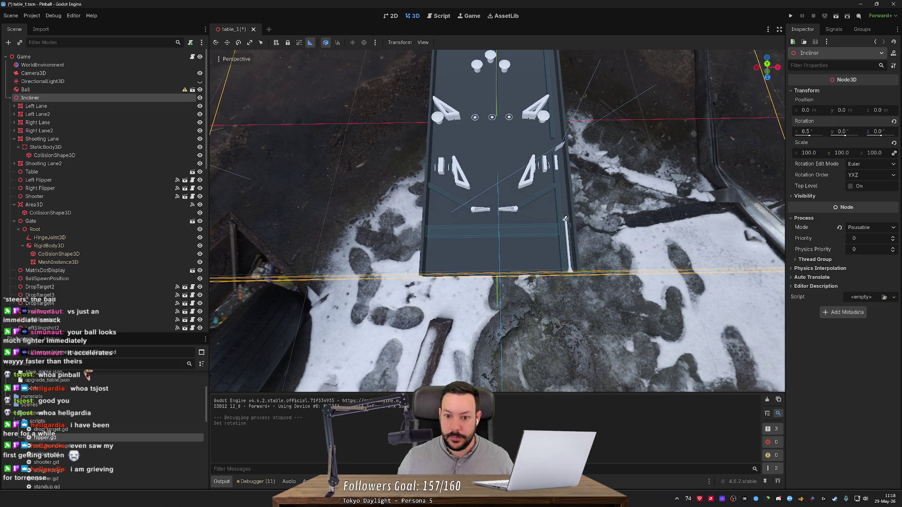
# - Run the game, launch three balls with Space on the tilted table, then stop it
pyautogui.click(790, 15)
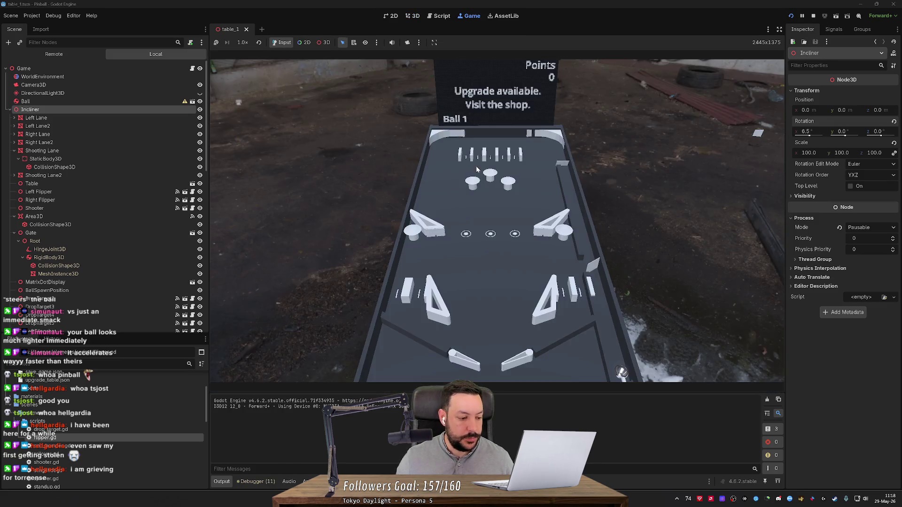
pyautogui.press('space')
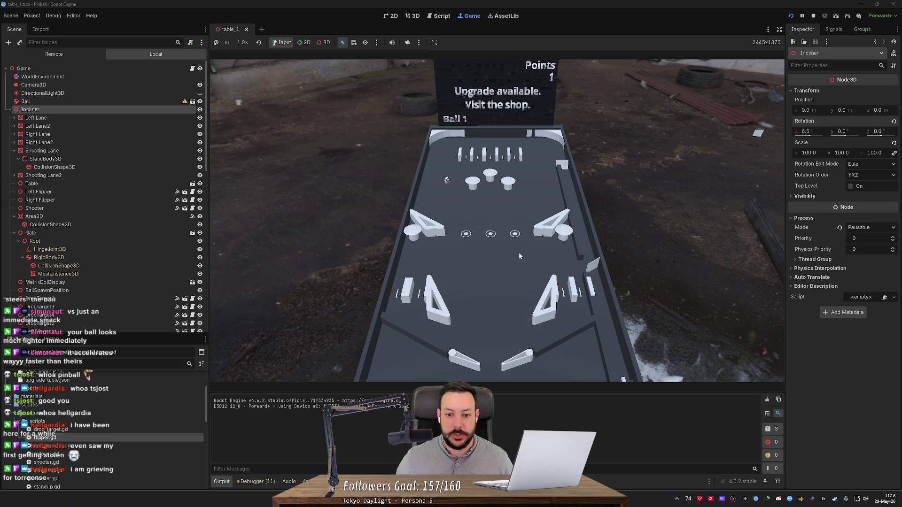
pyautogui.press('space')
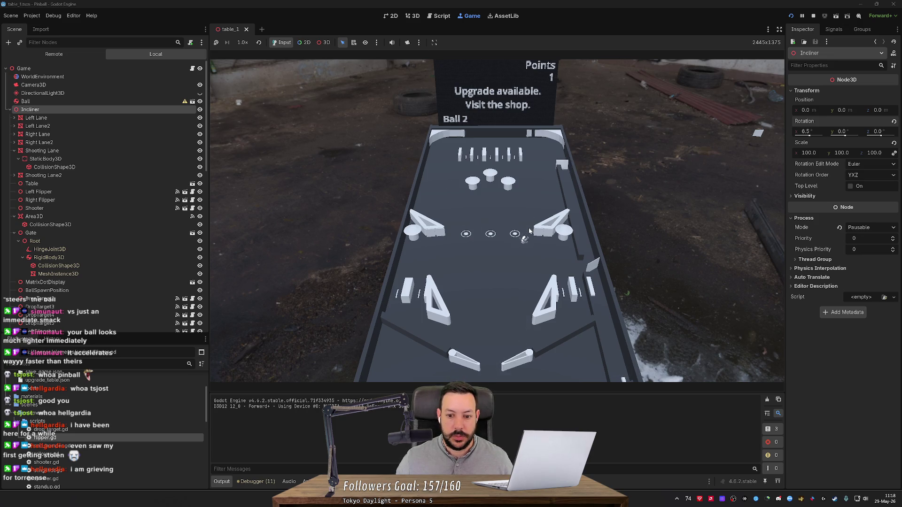
pyautogui.press('space')
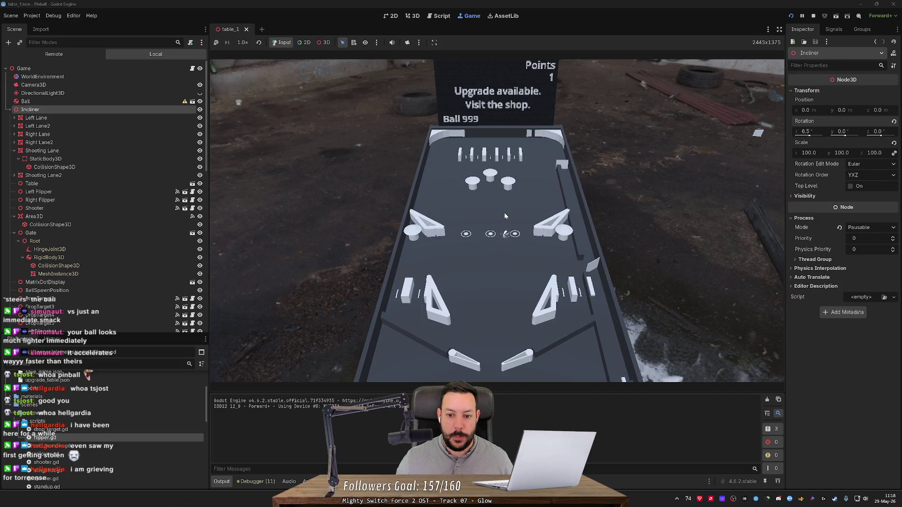
pyautogui.click(812, 15)
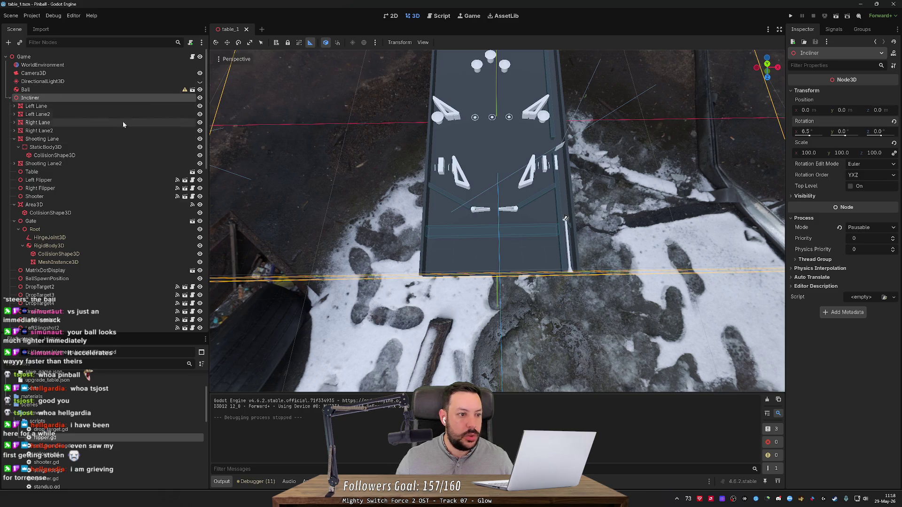
# - Open flipper.tscn, set its Physics Material Bounce to 1.0, and run the game with a ball launched
pyautogui.scroll(-3, 83, 427)
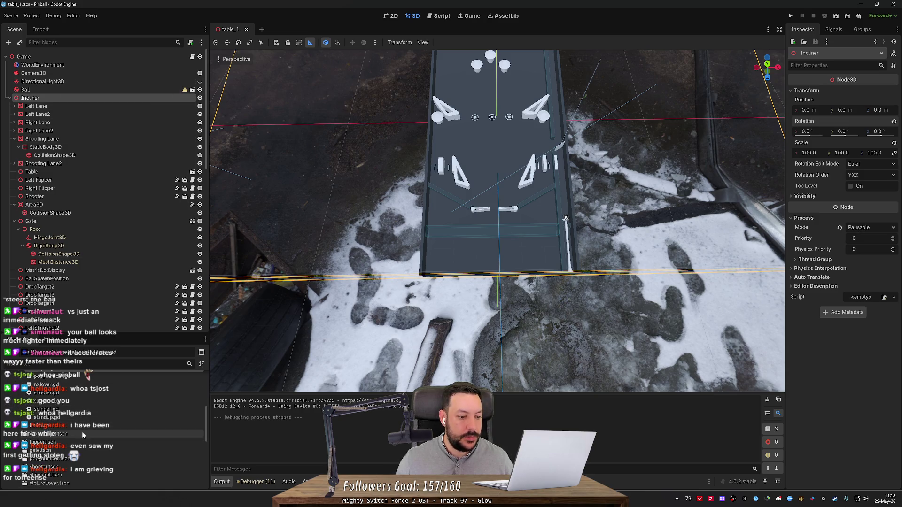
pyautogui.doubleClick(81, 443)
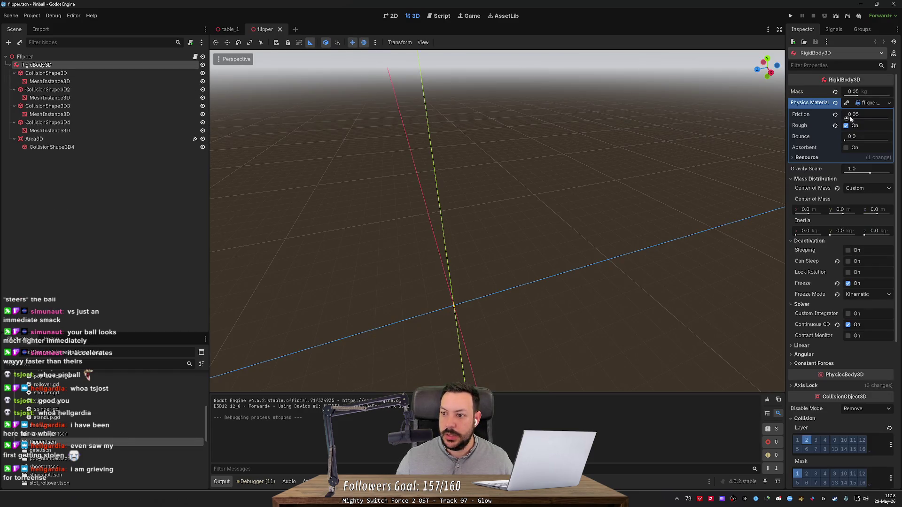
pyautogui.click(855, 136)
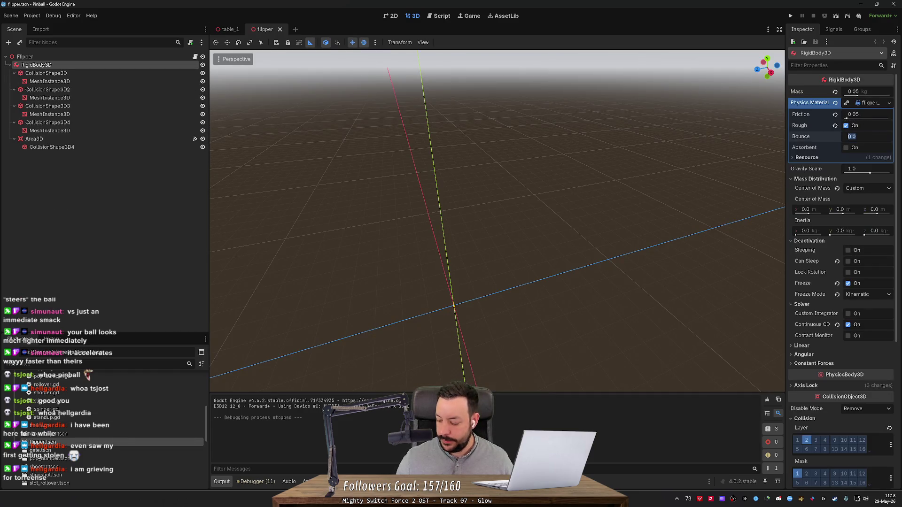
pyautogui.write('1')
pyautogui.press('Return')
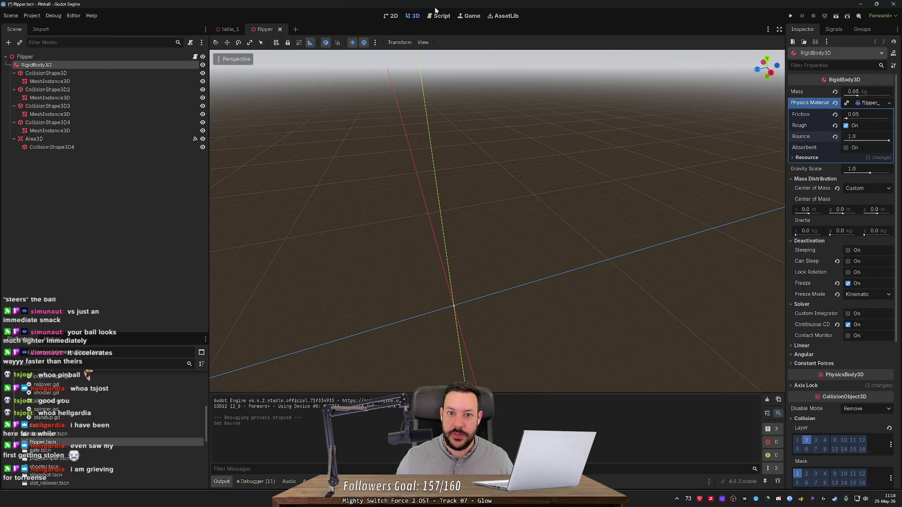
pyautogui.click(790, 15)
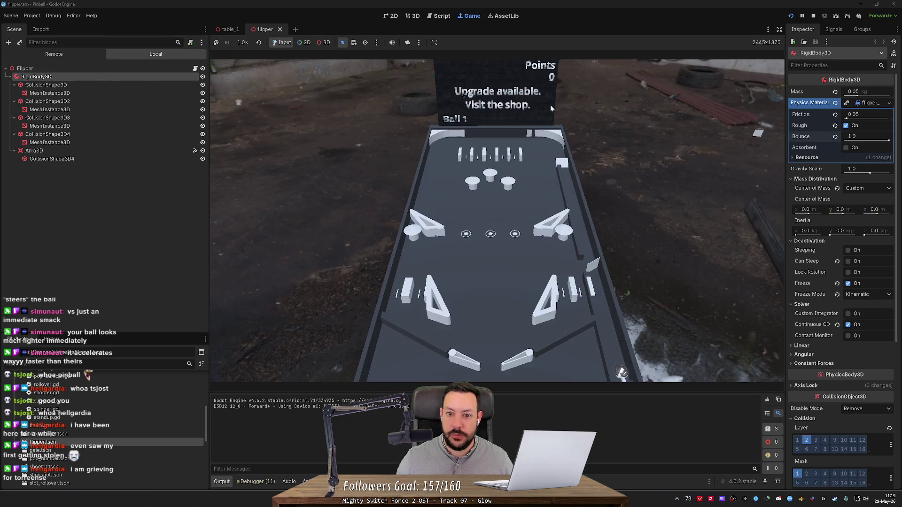
pyautogui.press('space')
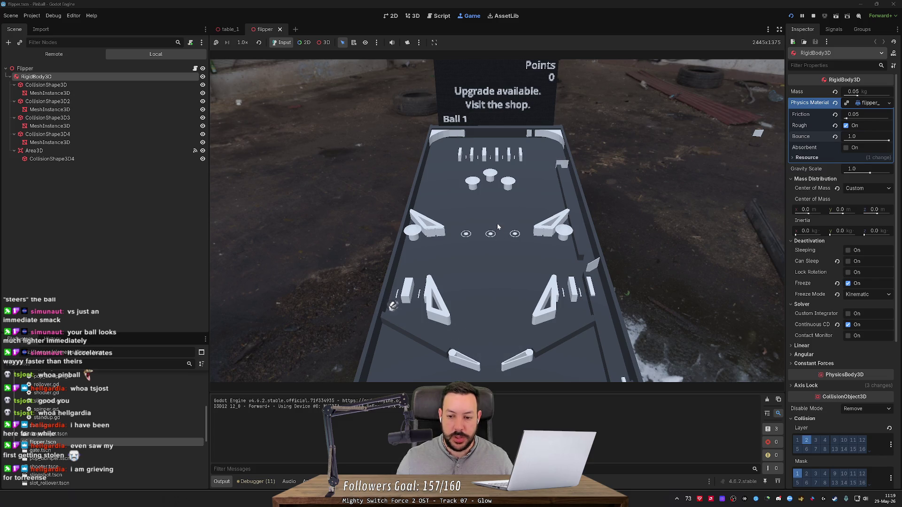
# - Change the flipper Bounce to 0.1 and drop three test balls onto the table
pyautogui.click(859, 136)
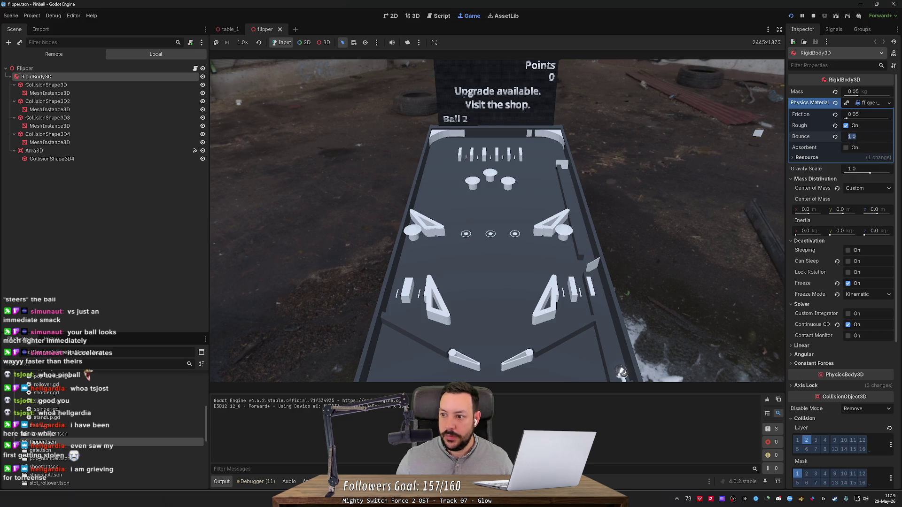
pyautogui.write('1')
pyautogui.press('Return')
pyautogui.click(505, 227)
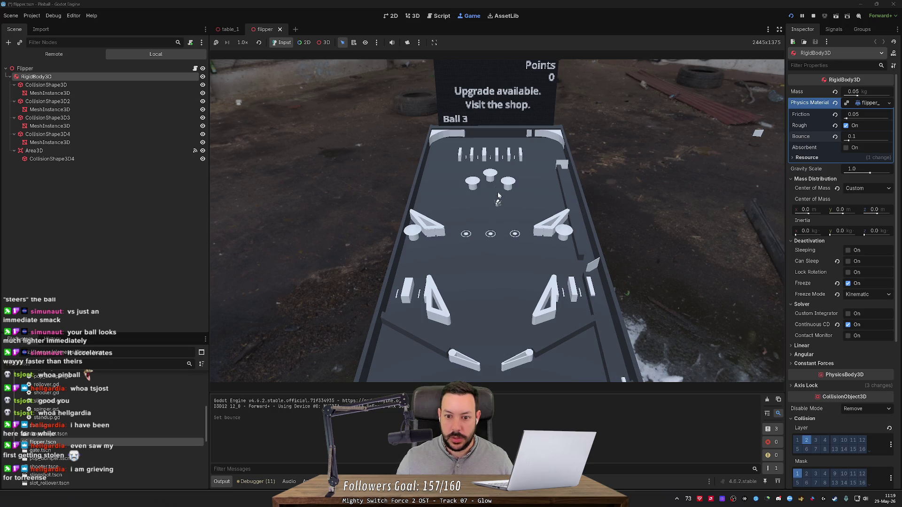
pyautogui.click(508, 200)
pyautogui.click(510, 202)
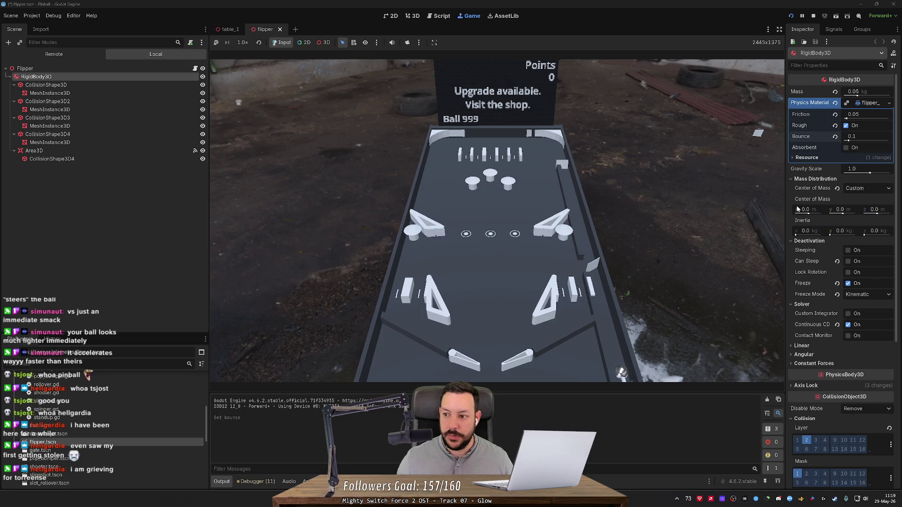
# - Set the flipper Bounce to 0.3 and drop test balls to hit with the left flipper
pyautogui.click(851, 137)
pyautogui.write('0.3')
pyautogui.press('Return')
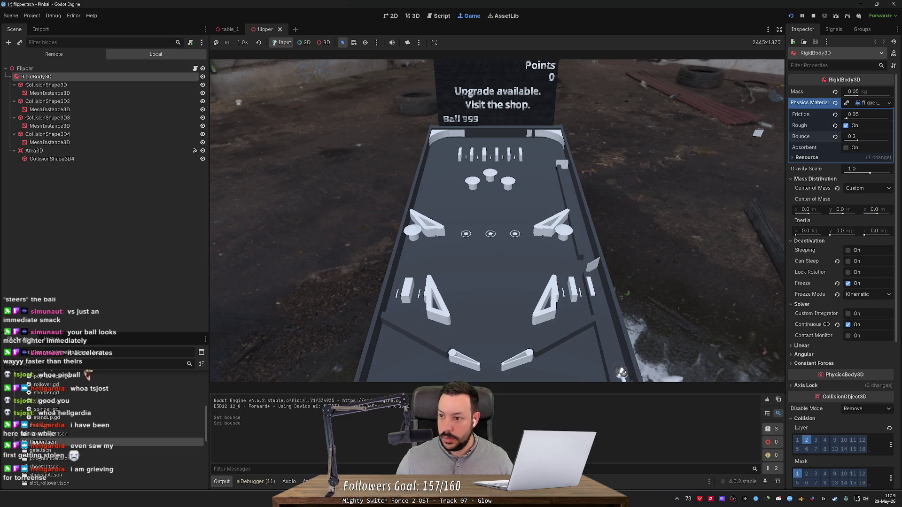
pyautogui.click(502, 199)
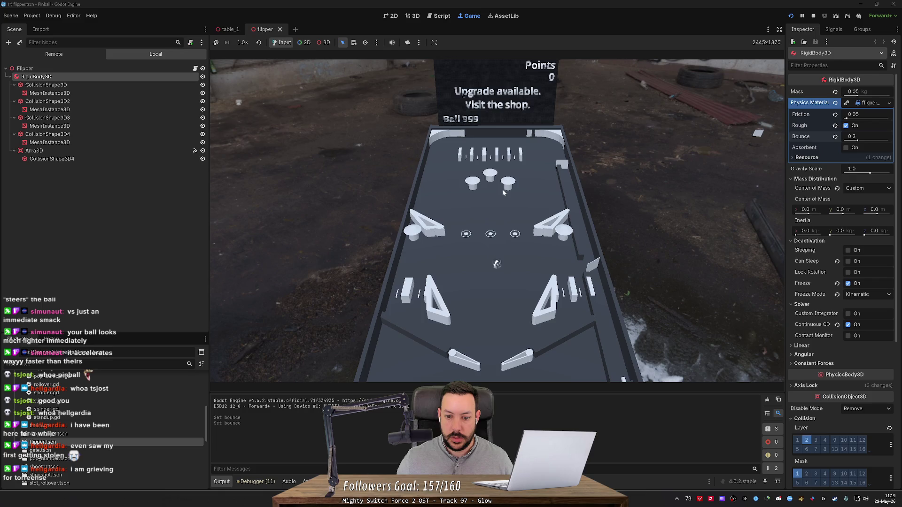
pyautogui.click(472, 216)
pyautogui.click(477, 219)
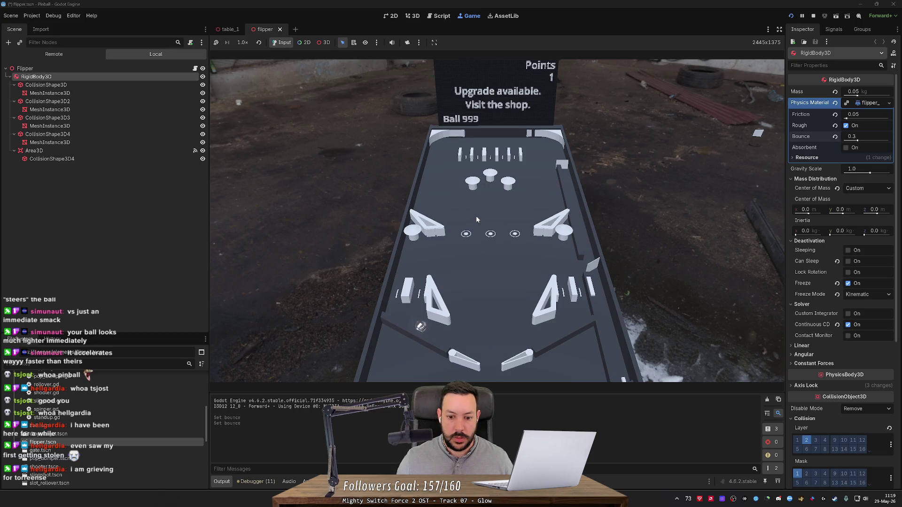
pyautogui.click(477, 219)
# - Playtest the 0.3-bounce flippers with mouse clicks, sending the ball up the table
pyautogui.rightClick(476, 220)
pyautogui.rightClick(506, 289)
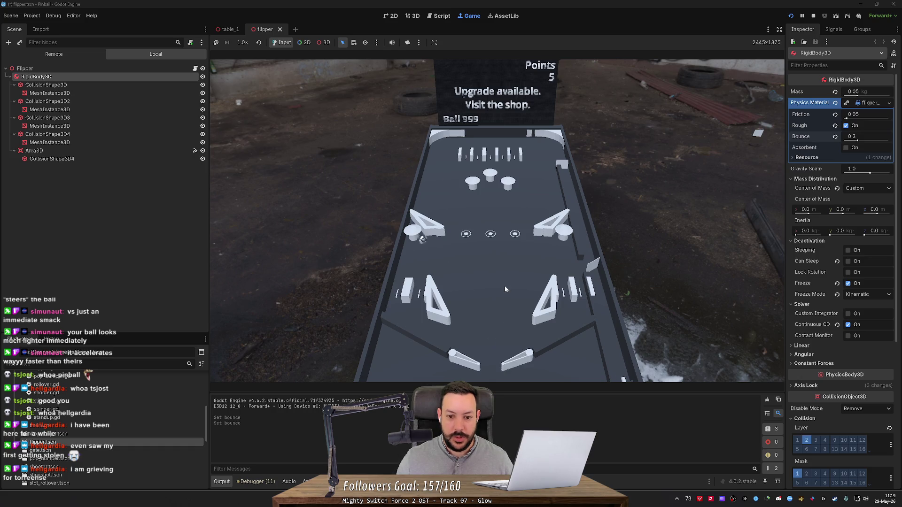
pyautogui.rightClick(505, 289)
pyautogui.rightClick(505, 289)
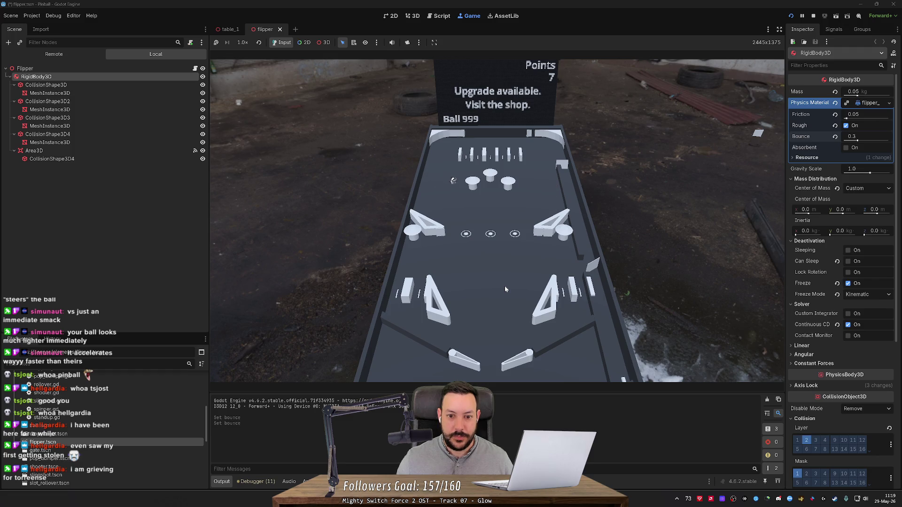
pyautogui.click(505, 289)
pyautogui.rightClick(505, 288)
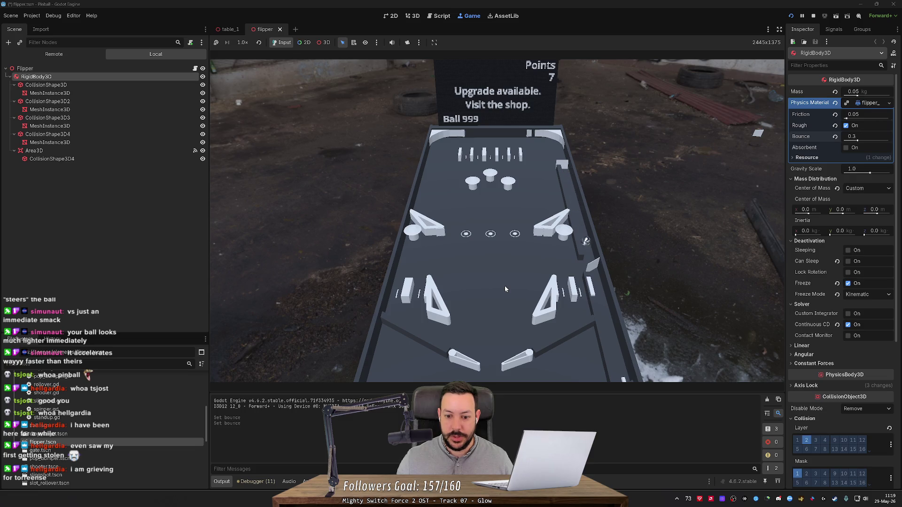
pyautogui.click(505, 288)
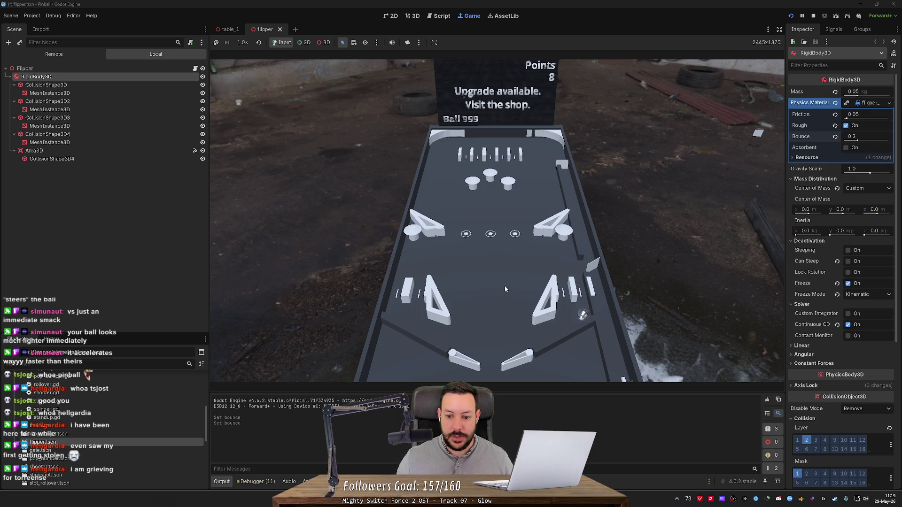
pyautogui.rightClick(505, 287)
pyautogui.click(505, 287)
pyautogui.rightClick(514, 334)
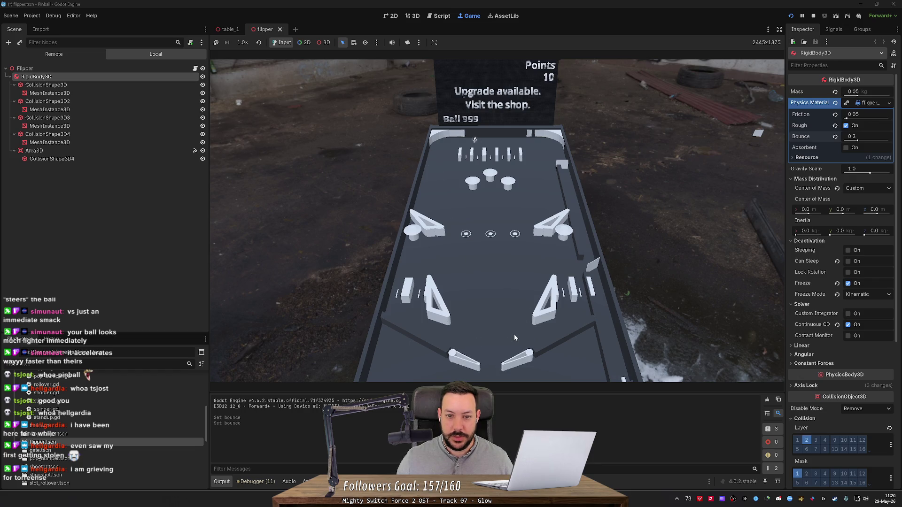
pyautogui.rightClick(514, 331)
pyautogui.rightClick(514, 331)
pyautogui.click(514, 331)
pyautogui.click(514, 330)
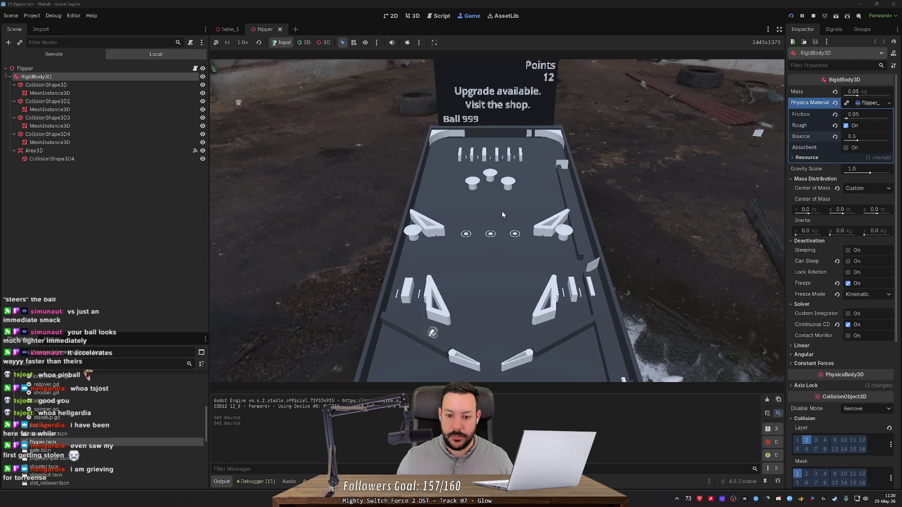
# - Set the flipper Friction to 0.1, then 0.3, and drop a test ball
pyautogui.click(855, 114)
pyautogui.write('0.1')
pyautogui.press('Return')
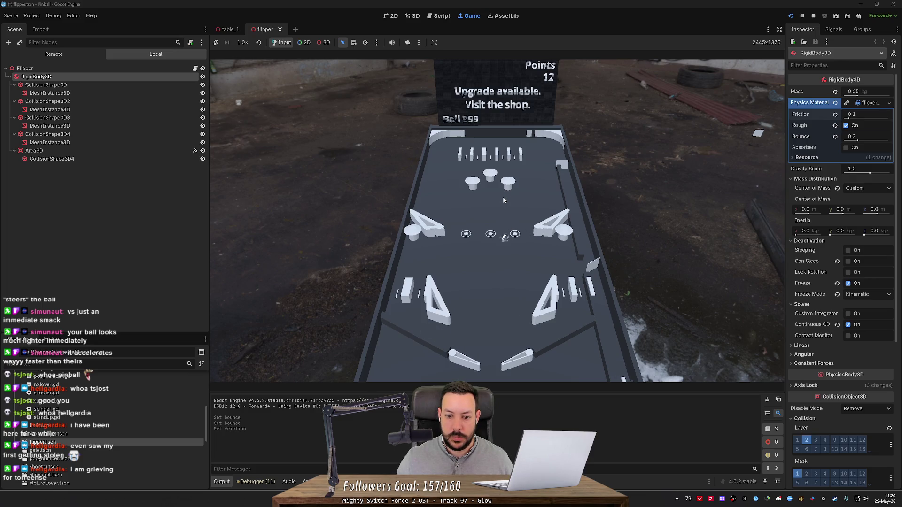
pyautogui.click(863, 116)
pyautogui.write('0.3')
pyautogui.press('Return')
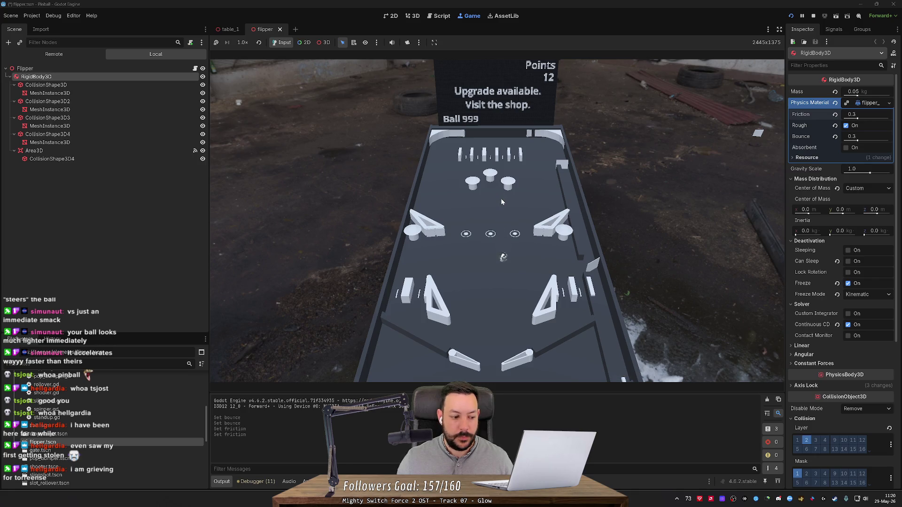
pyautogui.click(500, 198)
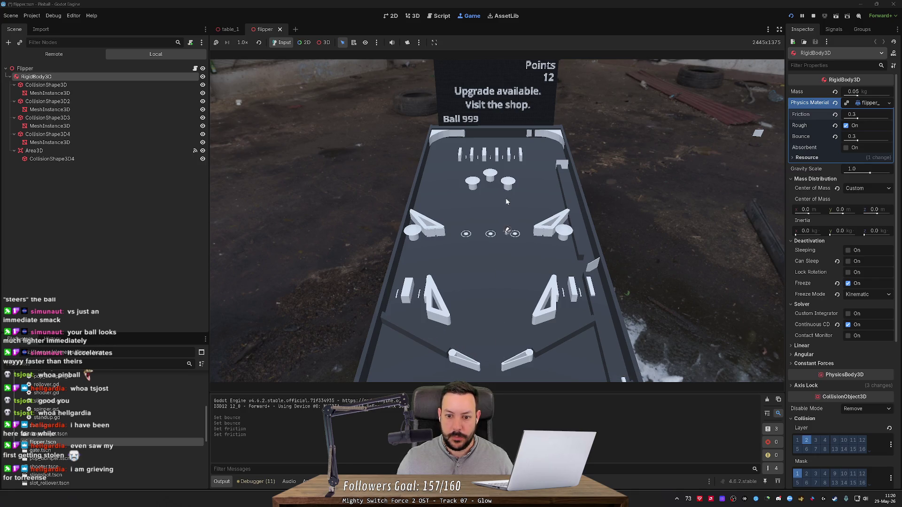
# - Raise the flipper Friction to 0.5 and spawn several test balls above the flippers
pyautogui.click(859, 115)
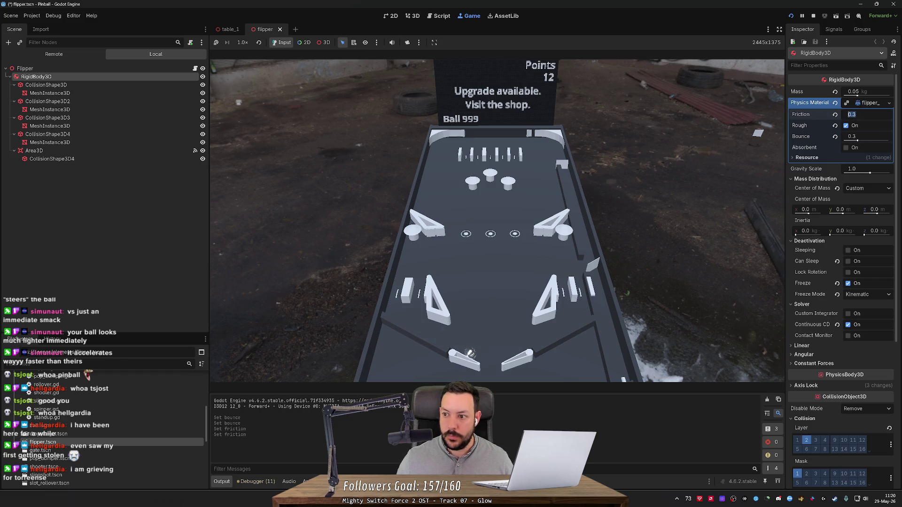
pyautogui.write('0.5')
pyautogui.press('Return')
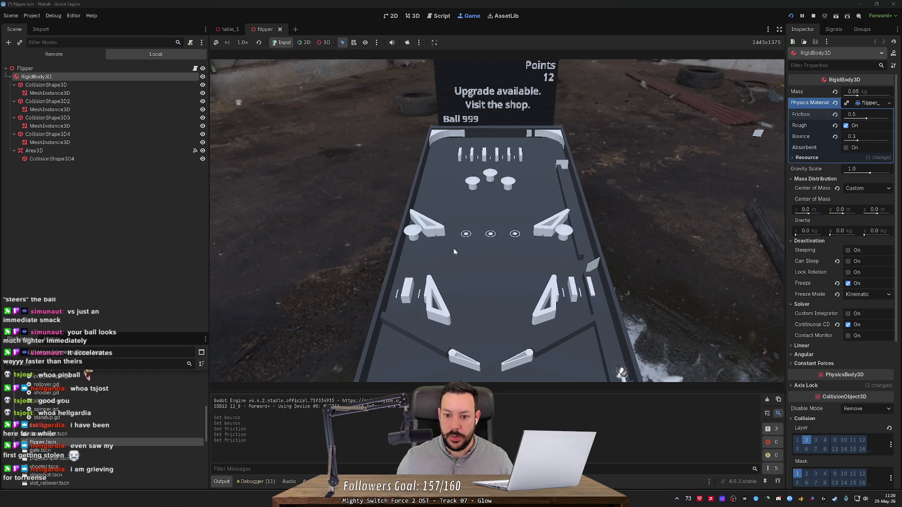
pyautogui.click(507, 213)
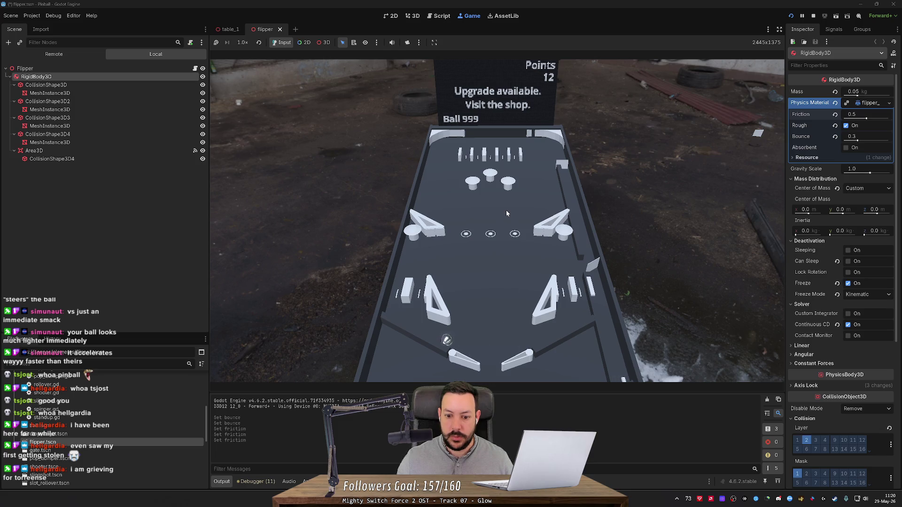
pyautogui.click(474, 201)
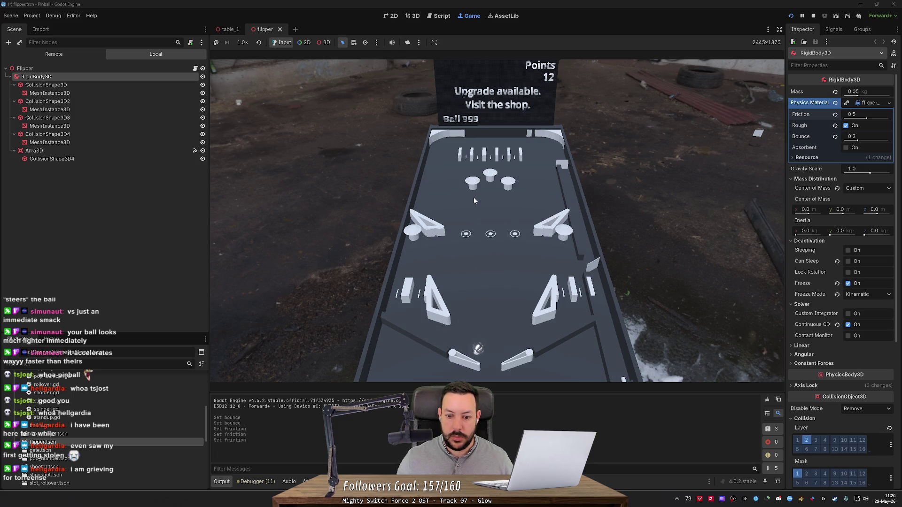
pyautogui.click(499, 200)
pyautogui.click(497, 207)
pyautogui.click(502, 204)
pyautogui.click(505, 208)
pyautogui.click(506, 209)
# - Set the flipper Friction to 1.0 and test it with the right flipper
pyautogui.click(852, 114)
pyautogui.write('1')
pyautogui.press('Return')
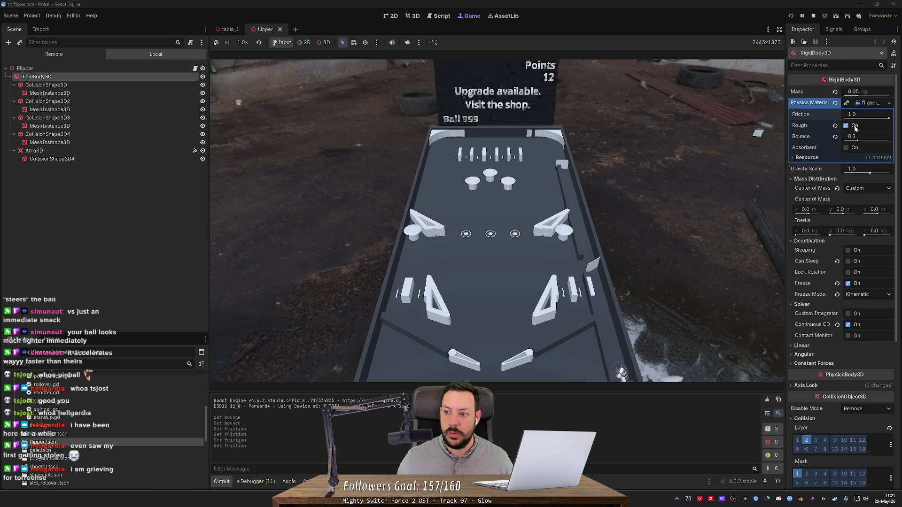
pyautogui.moveTo(867, 120)
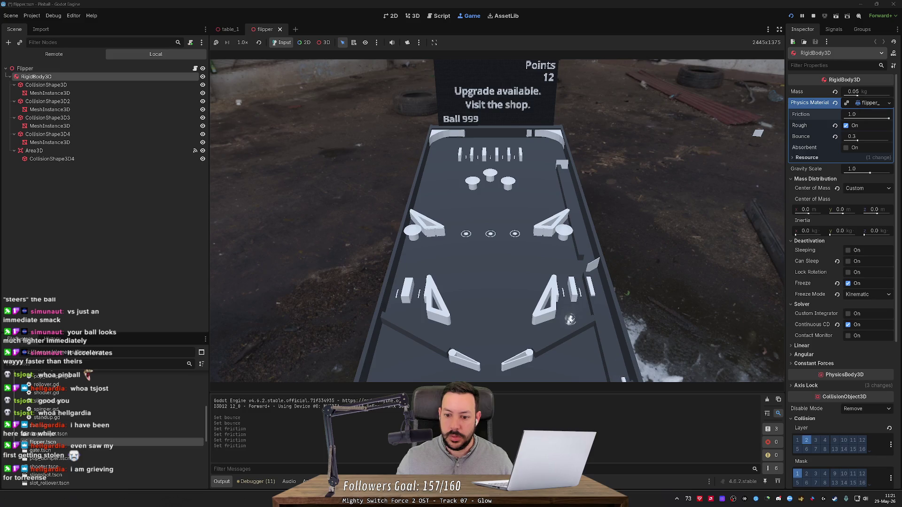
pyautogui.press('Right')
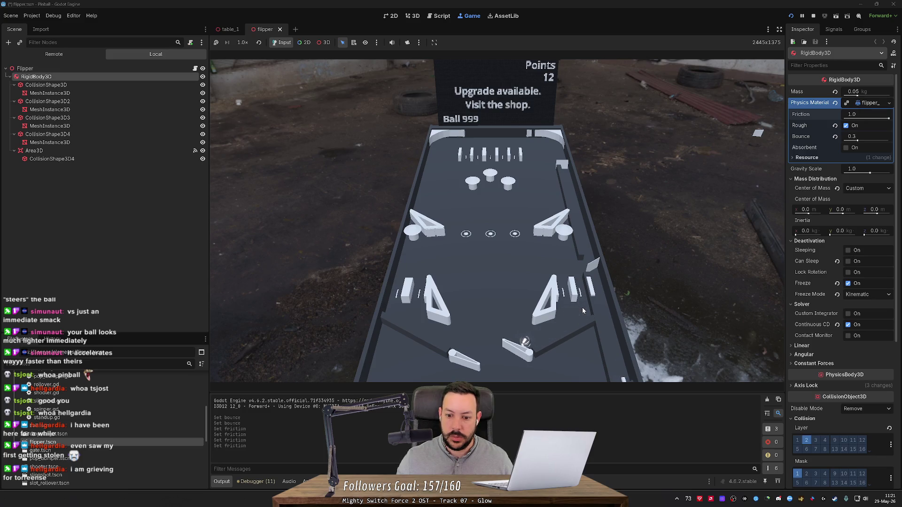
# - Replace the flipper Friction value of 1.0 with 0.05
pyautogui.click(866, 114)
pyautogui.press('Return')
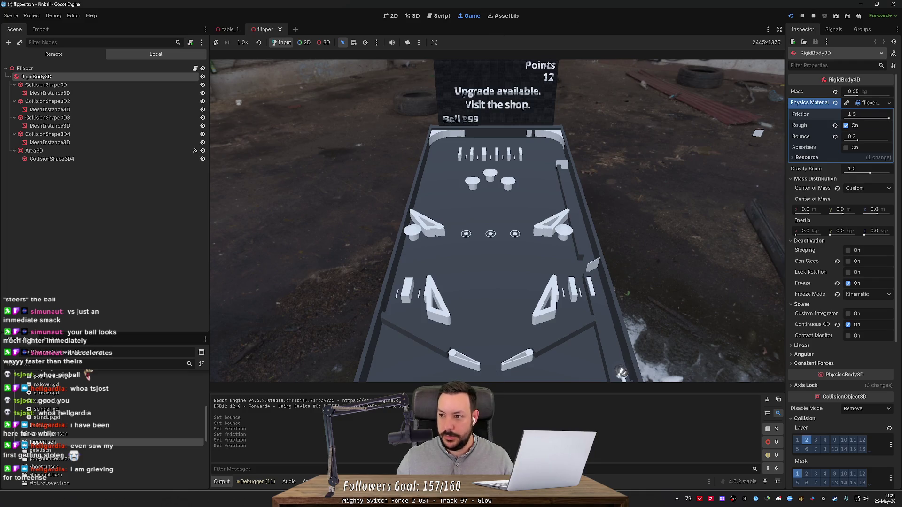
pyautogui.click(882, 118)
pyautogui.write('0.0')
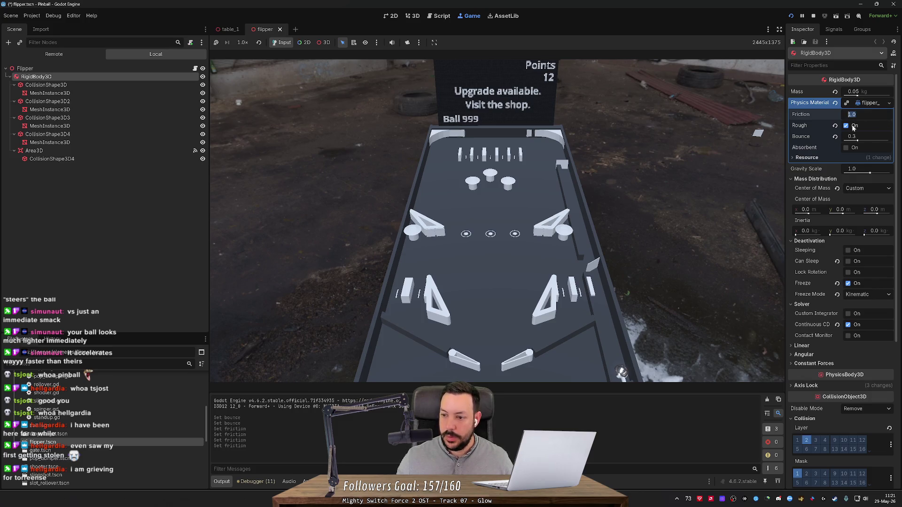
pyautogui.press('Return')
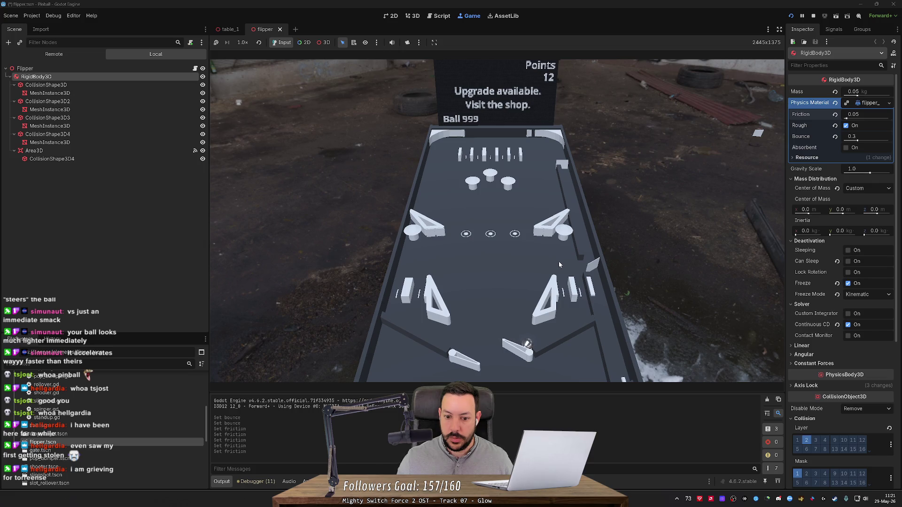
# - Drag the flipper Bounce slider to 0.5 and test with the left and right flipper keys
pyautogui.press('Left')
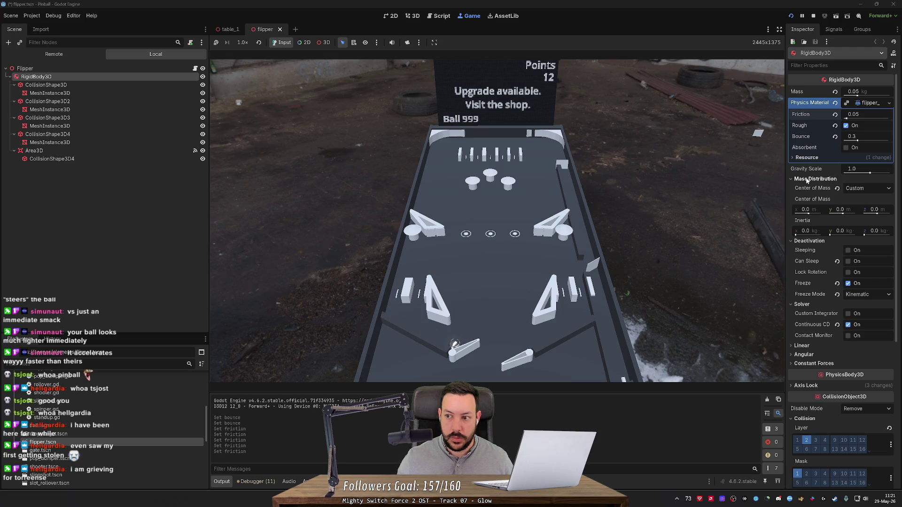
pyautogui.moveTo(870, 136); pyautogui.dragTo(883, 136)
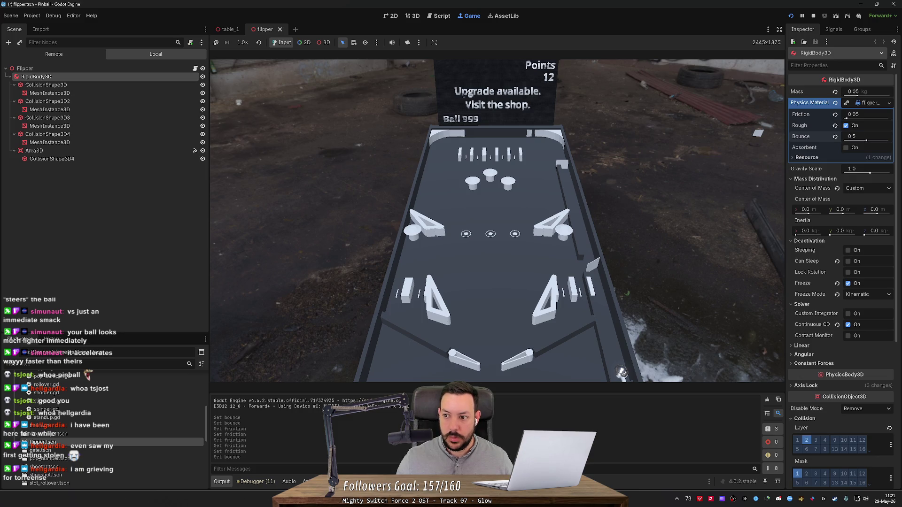
pyautogui.press('Left')
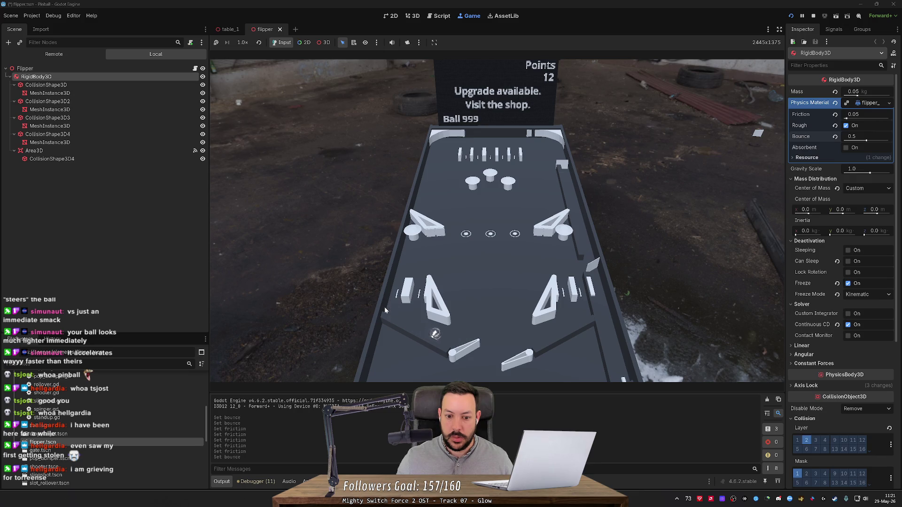
pyautogui.press('Left')
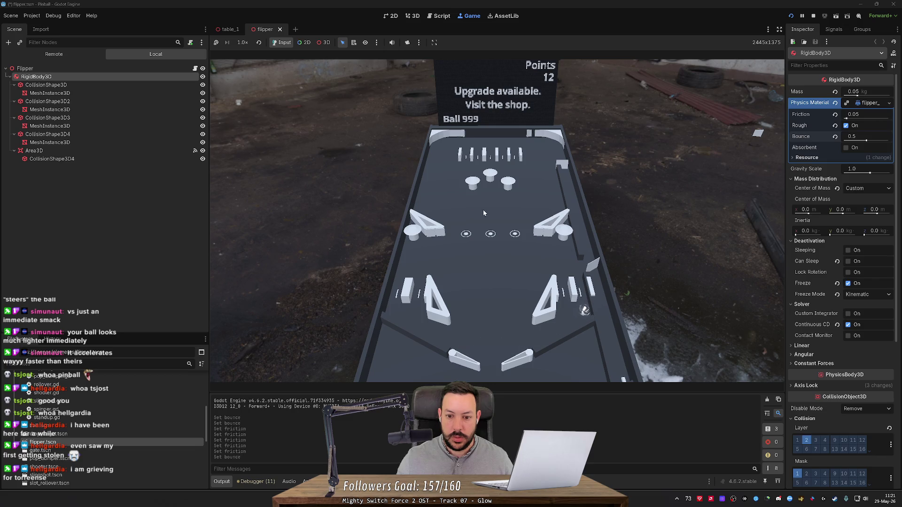
pyautogui.press('Right')
pyautogui.press('Left')
pyautogui.press('Left')
pyautogui.press('Right')
pyautogui.press('Right')
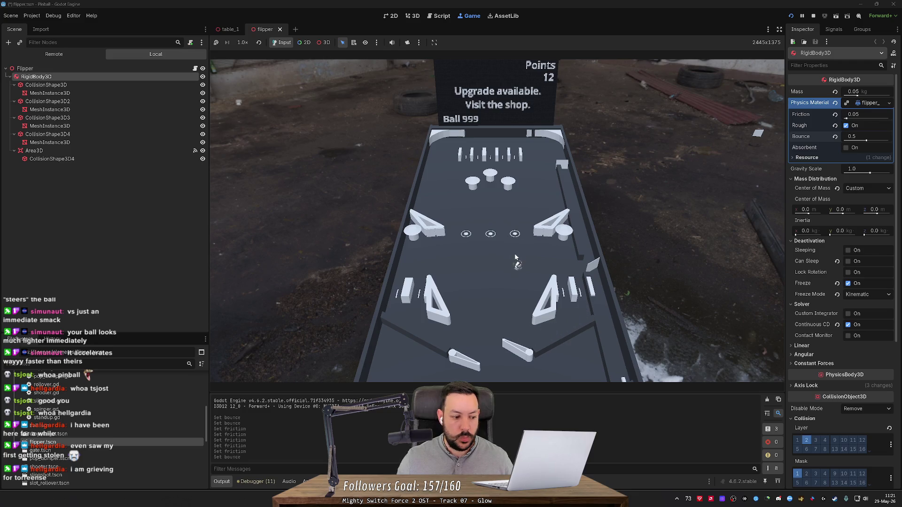
# - Set the flipper Bounce to 0.2 and play the ball with the left and right flippers
pyautogui.click(888, 137)
pyautogui.write('0.2')
pyautogui.press('Return')
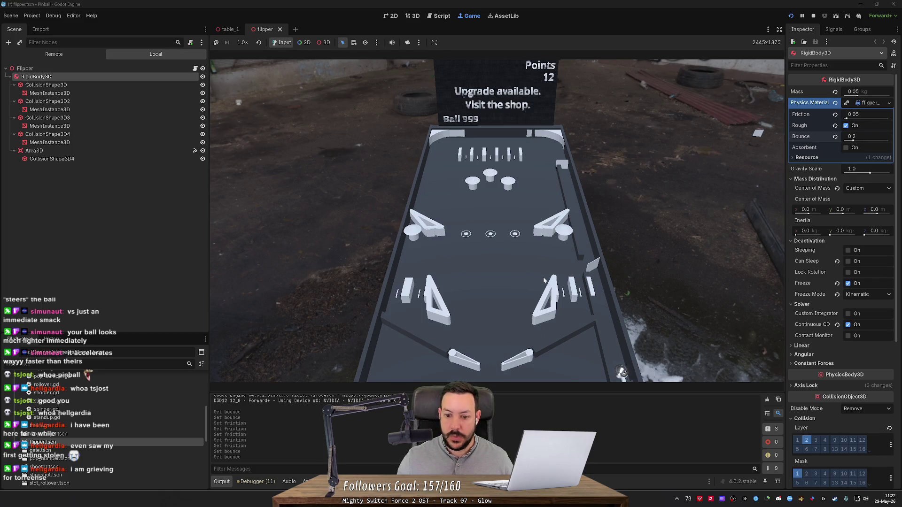
pyautogui.press('Left')
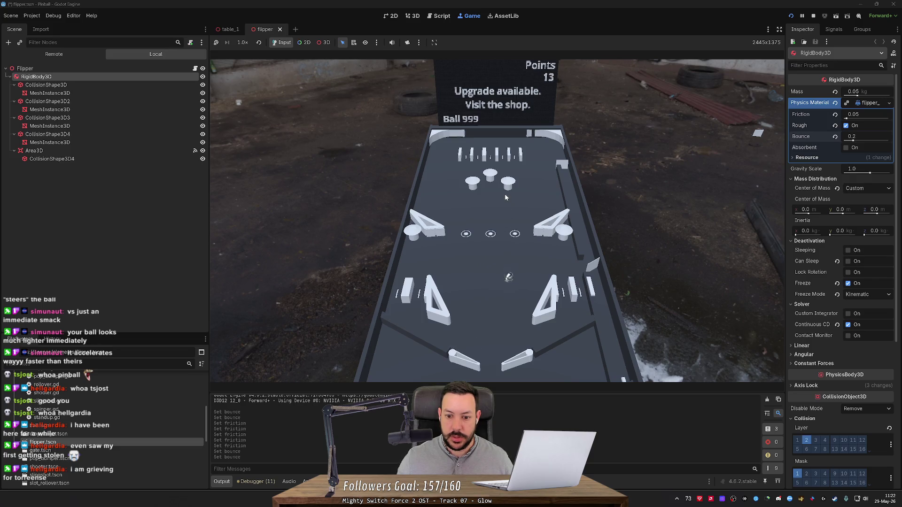
pyautogui.press('Left')
pyautogui.press('Left')
pyautogui.press('Left')
pyautogui.press('Right')
pyautogui.press('Left')
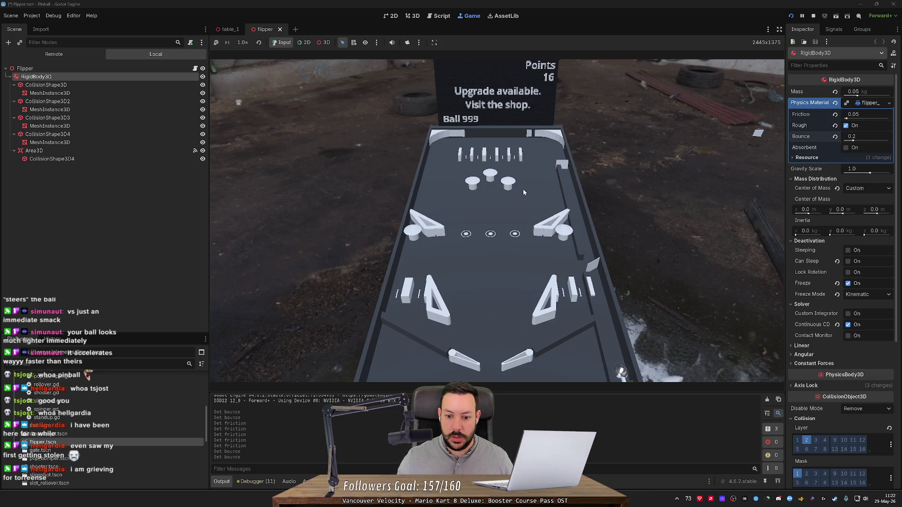
pyautogui.press('Right')
pyautogui.press('Left')
pyautogui.press('Right')
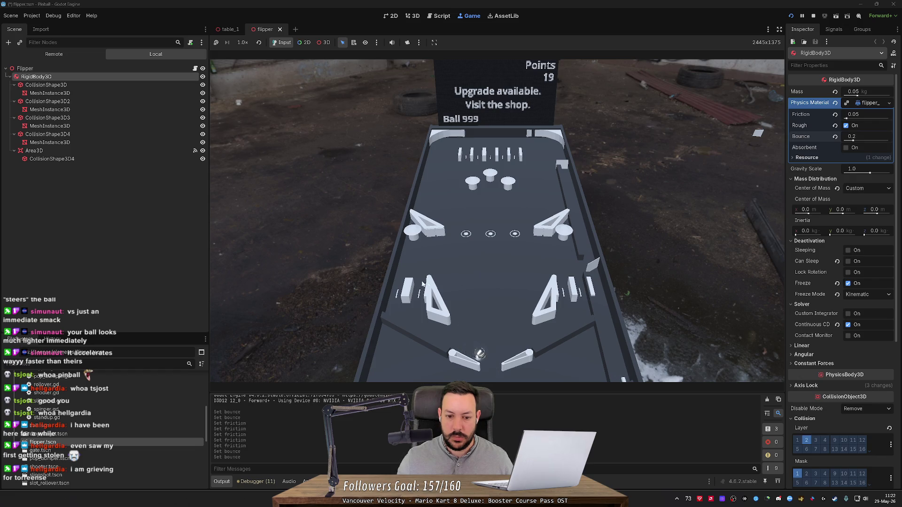
pyautogui.press('Left')
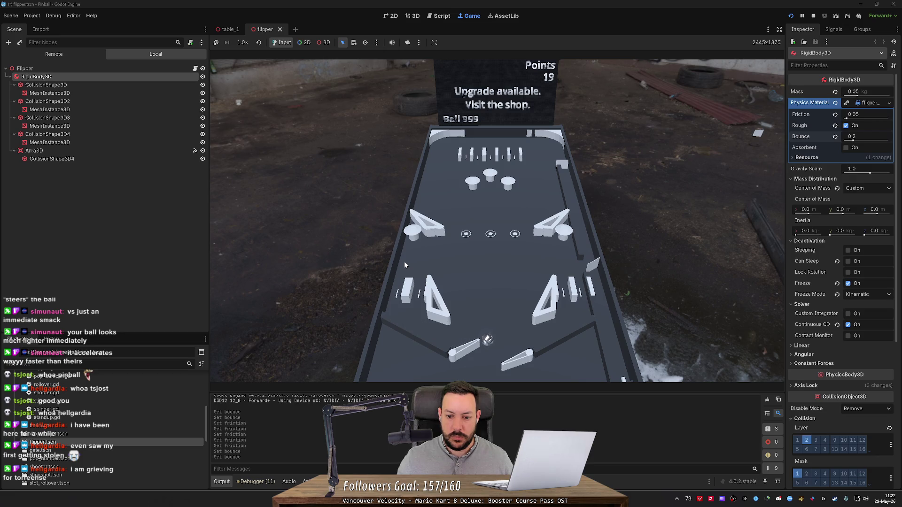
# - Spawn four test balls toward the flippers, then start editing the Friction field
pyautogui.click(406, 255)
pyautogui.click(405, 248)
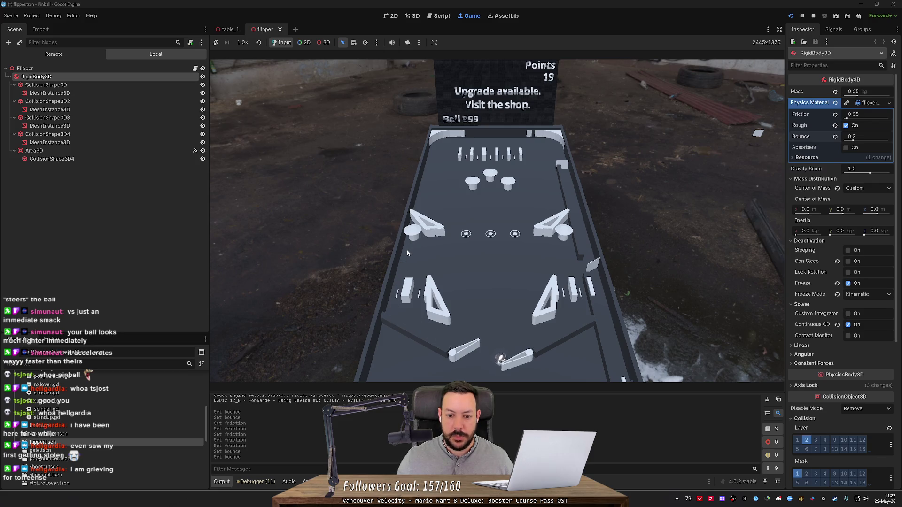
pyautogui.click(428, 266)
pyautogui.click(426, 263)
pyautogui.click(853, 115)
# - Enter 0.1 as the flipper Friction and spawn three test balls
pyautogui.write('0.1')
pyautogui.press('Return')
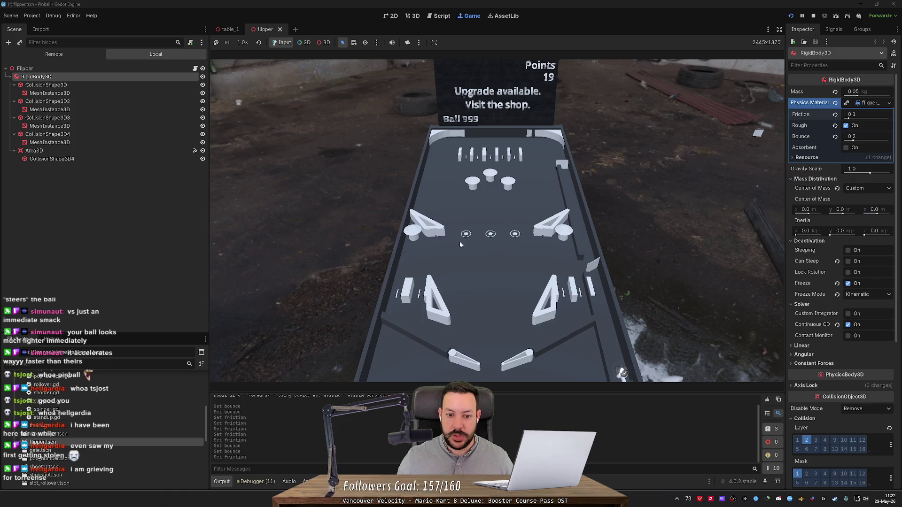
pyautogui.click(402, 266)
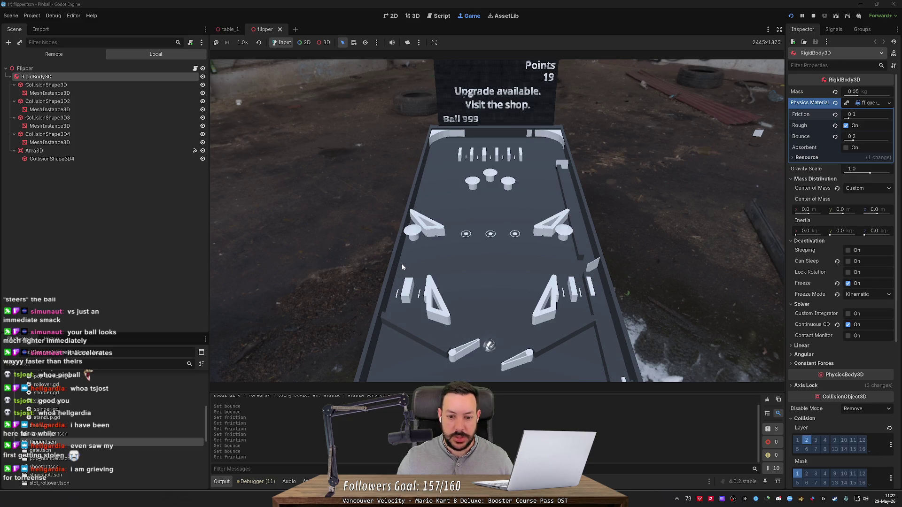
pyautogui.click(424, 265)
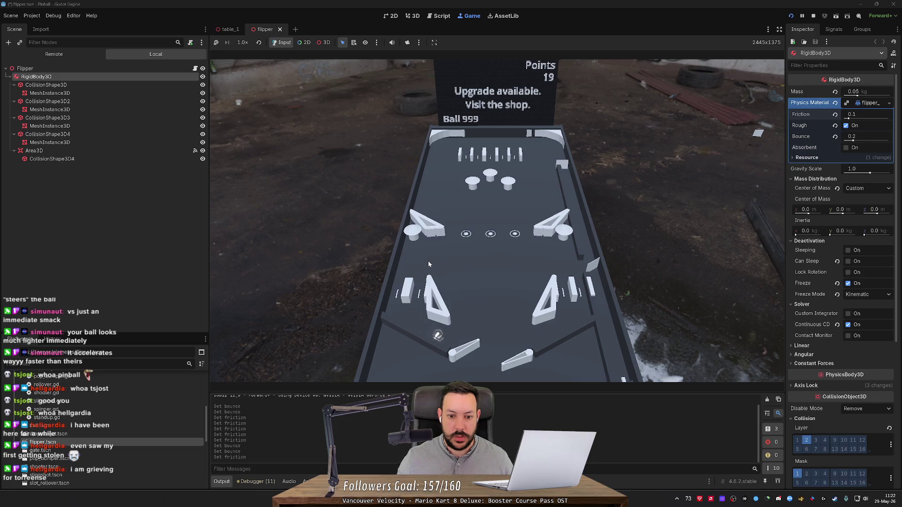
pyautogui.click(433, 255)
# - Play the ball with the left and right flippers, raising the score to 22
pyautogui.press('Left')
pyautogui.press('Left')
pyautogui.press('Left')
pyautogui.press('Right')
pyautogui.press('Left')
pyautogui.press('Right')
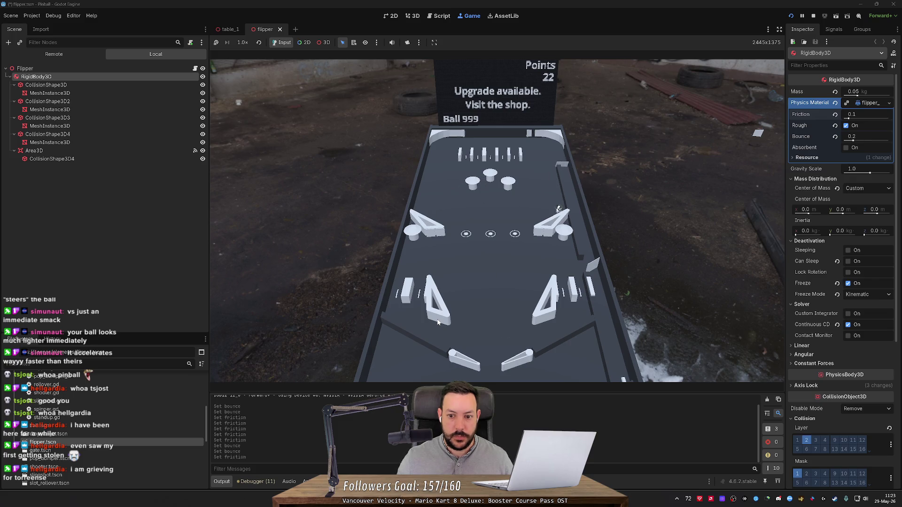
pyautogui.press('Left')
pyautogui.press('Right')
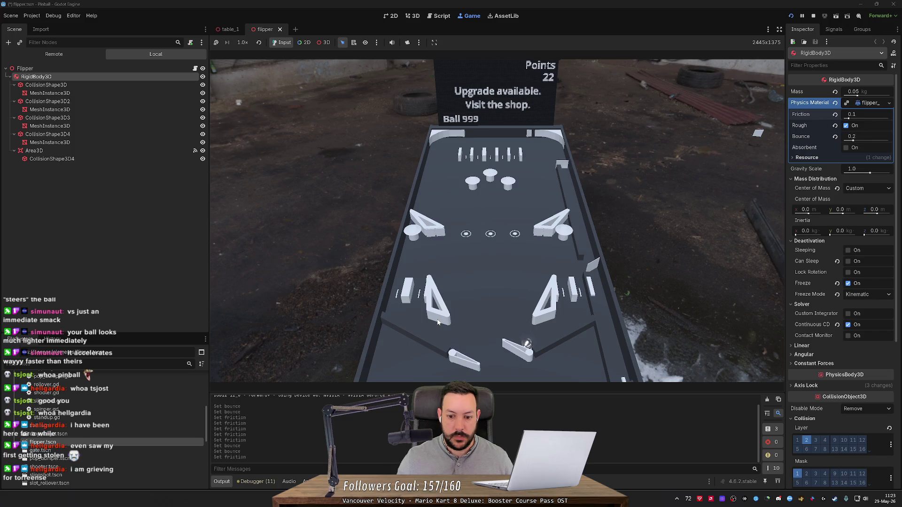